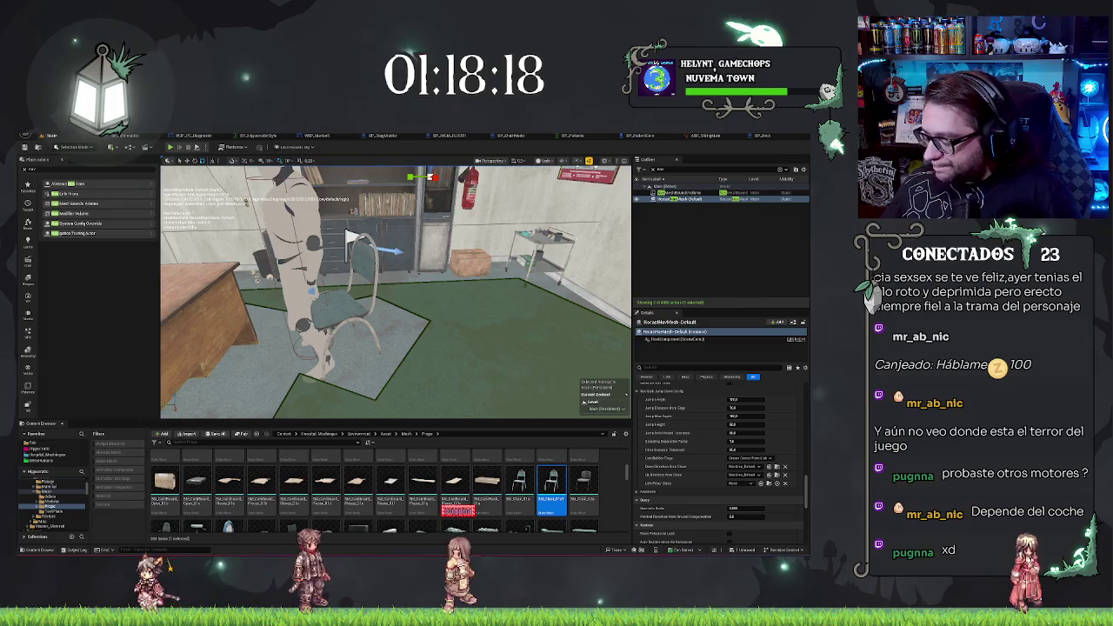
# Fly the camera out of the office and focus the view on the NavMeshBoundsVolume
pyautogui.press('w')
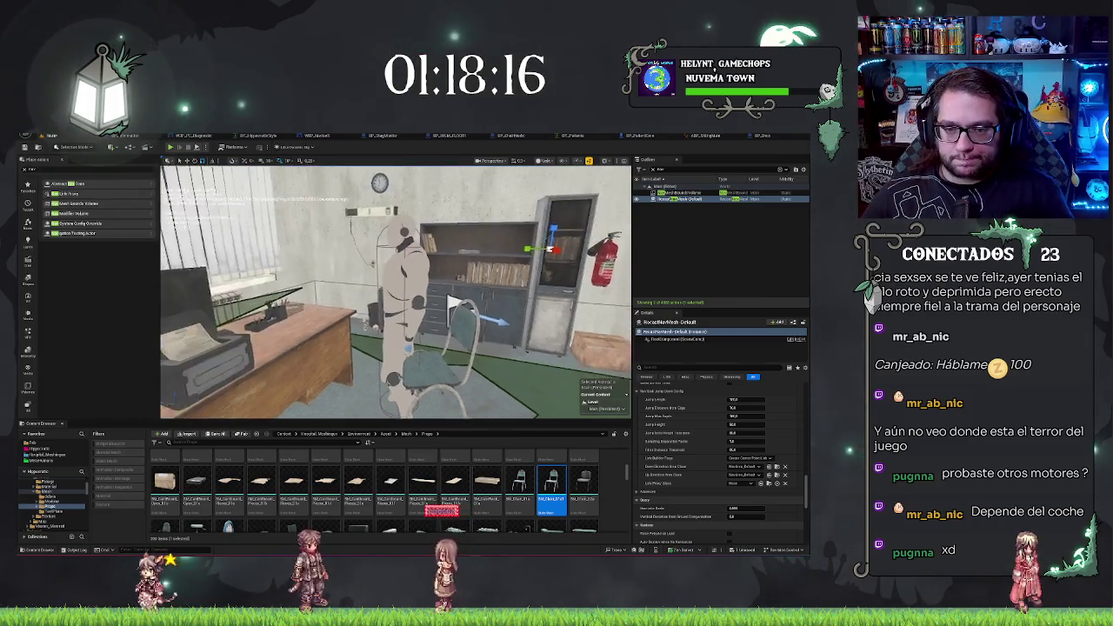
pyautogui.press('w')
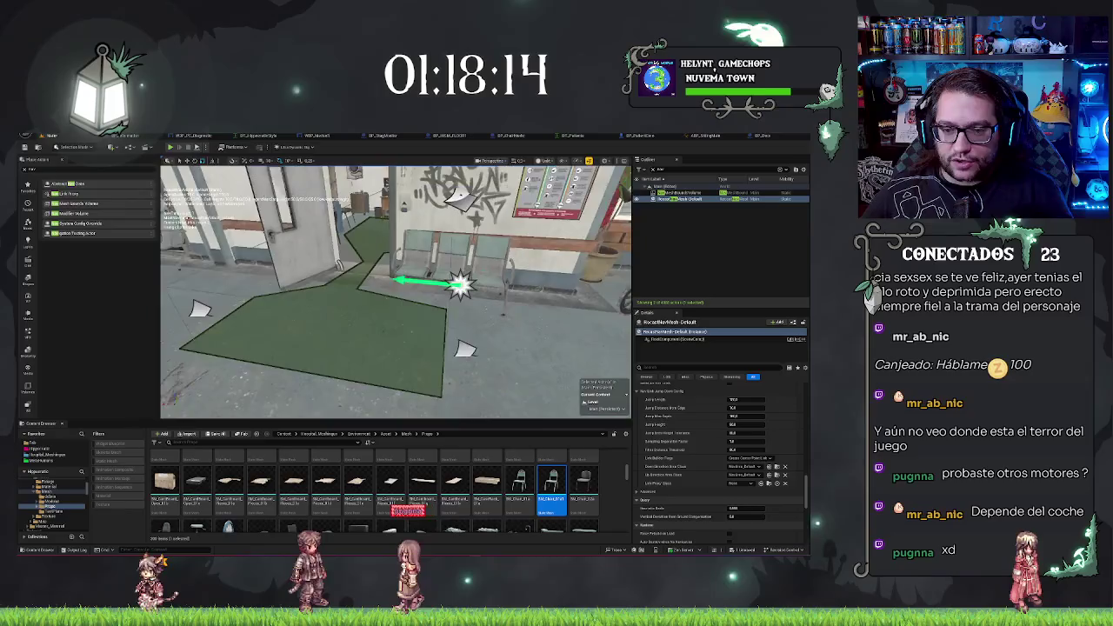
pyautogui.press('w')
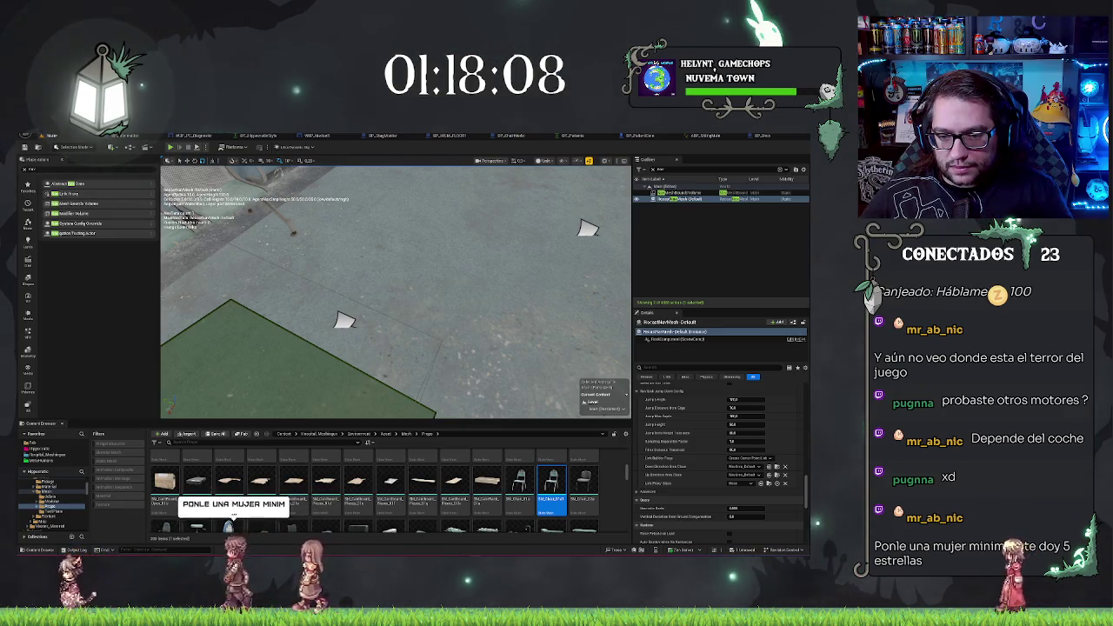
pyautogui.doubleClick(682, 193)
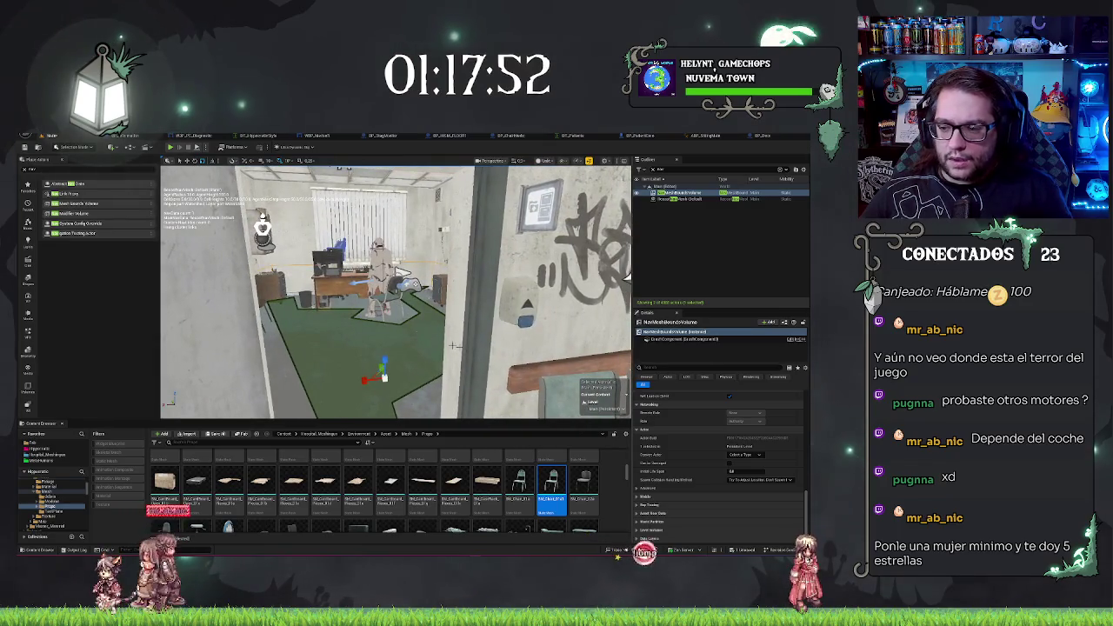
# Inspect the chair mesh's collision settings, then go back to the hospital level
pyautogui.click(383, 300)
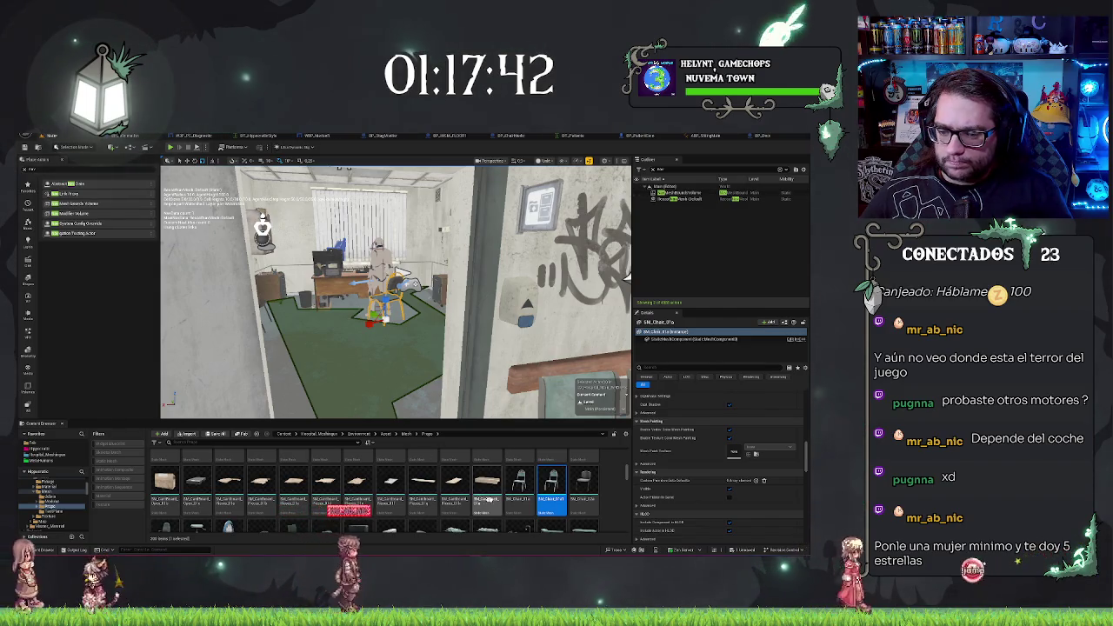
pyautogui.doubleClick(553, 487)
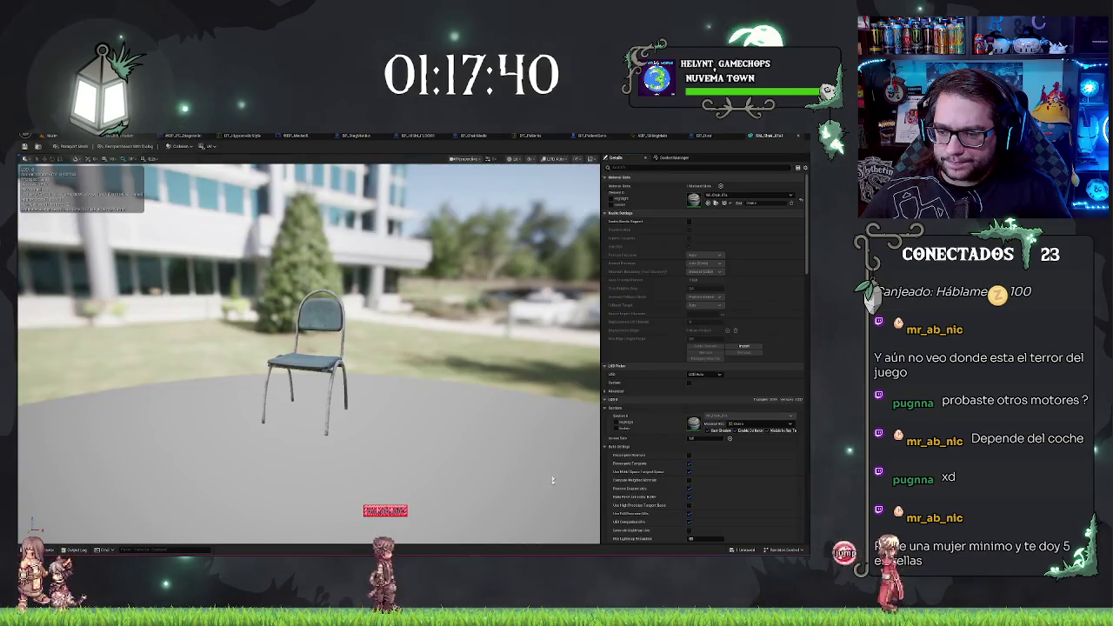
pyautogui.click(659, 167)
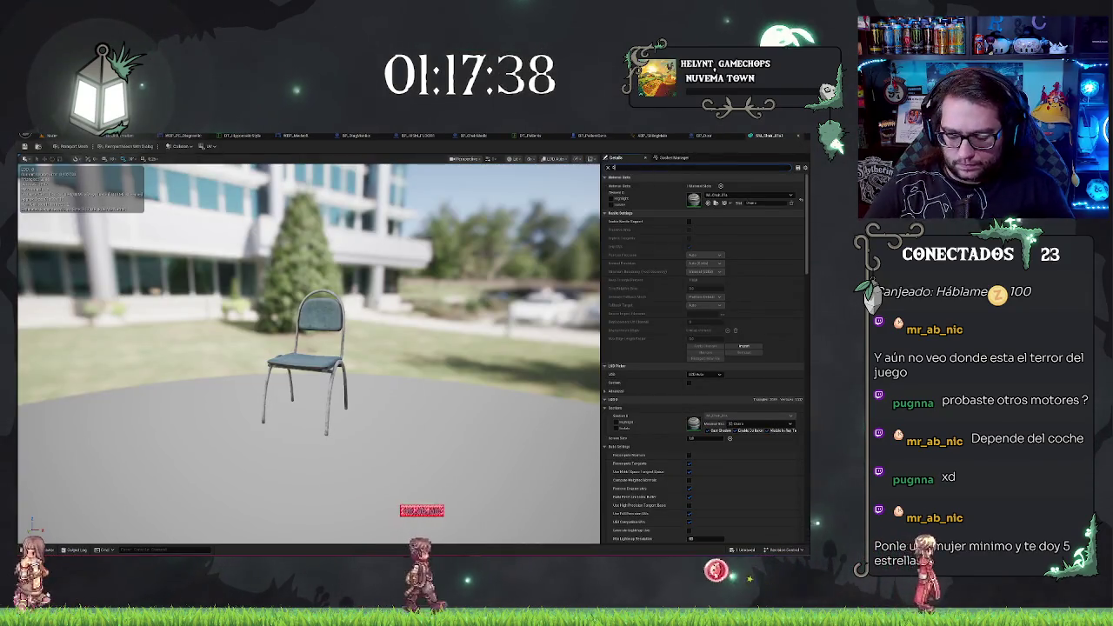
pyautogui.write('col')
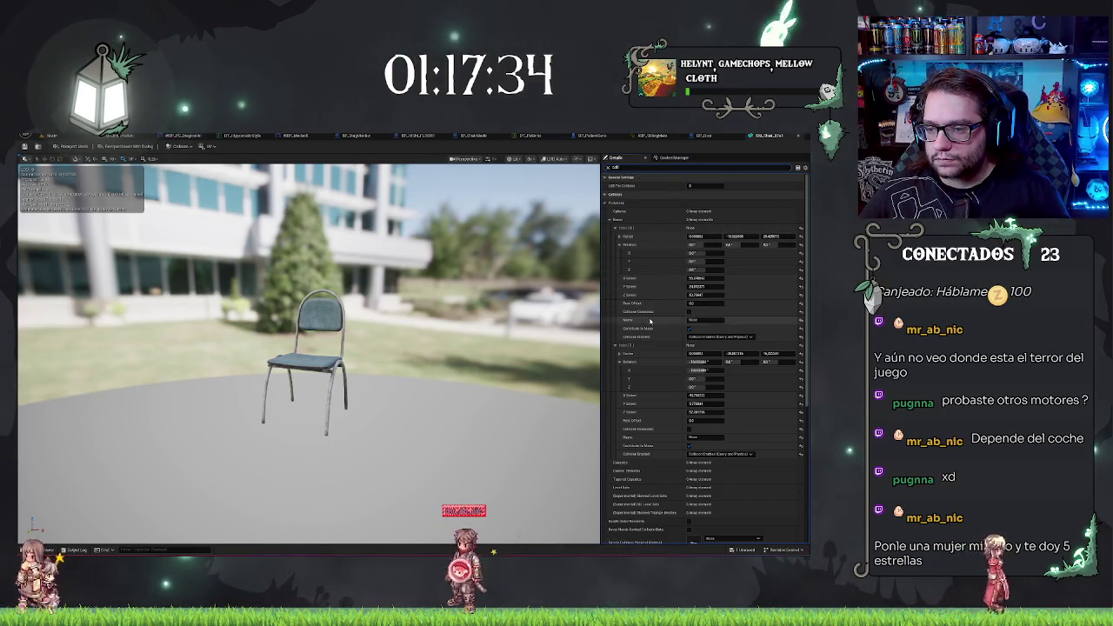
pyautogui.scroll(-5, 665, 278)
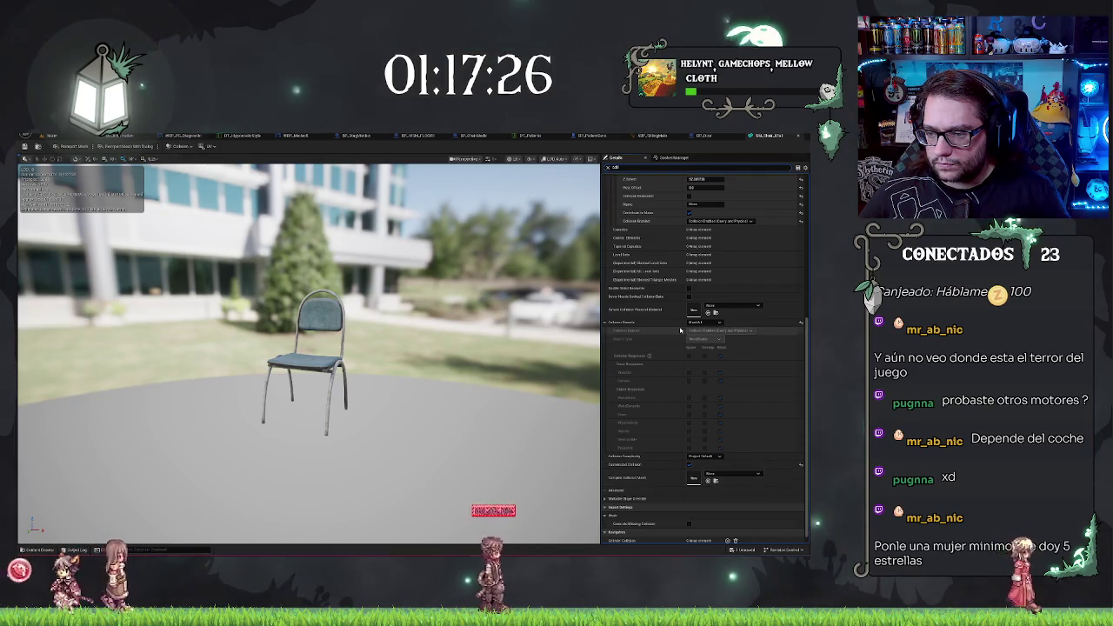
pyautogui.hotkey('ctrl', 'Tab')
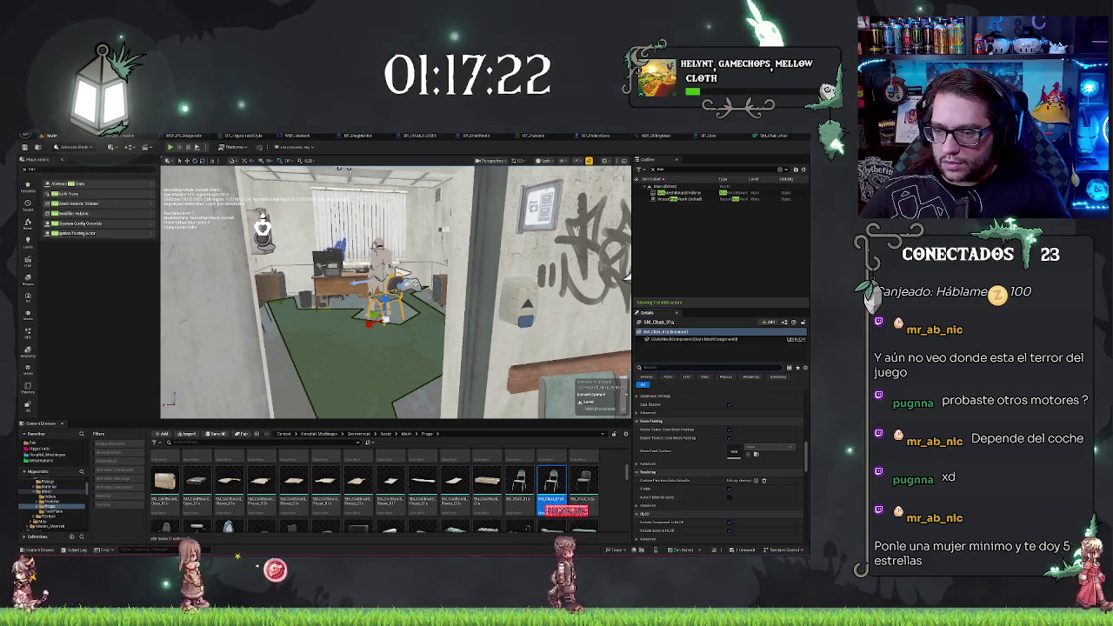
# Turn off Can Ever Affect Navigation on the chair, filtering its properties by 'aff'
pyautogui.click(670, 367)
pyautogui.write('aff')
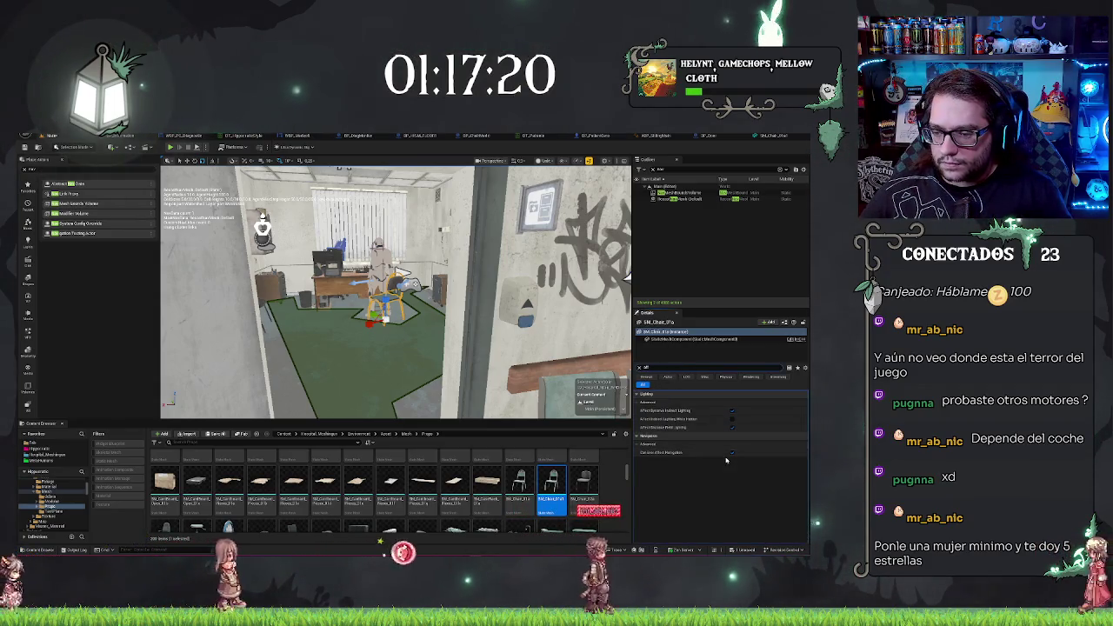
pyautogui.click(732, 452)
pyautogui.moveTo(396, 291)
pyautogui.mouseDown()
pyautogui.moveTo(340, 292)
pyautogui.moveTo(357, 291)
pyautogui.moveTo(365, 261)
pyautogui.moveTo(352, 266)
pyautogui.moveTo(366, 252)
pyautogui.moveTo(461, 209)
pyautogui.moveTo(487, 177)
pyautogui.mouseUp()
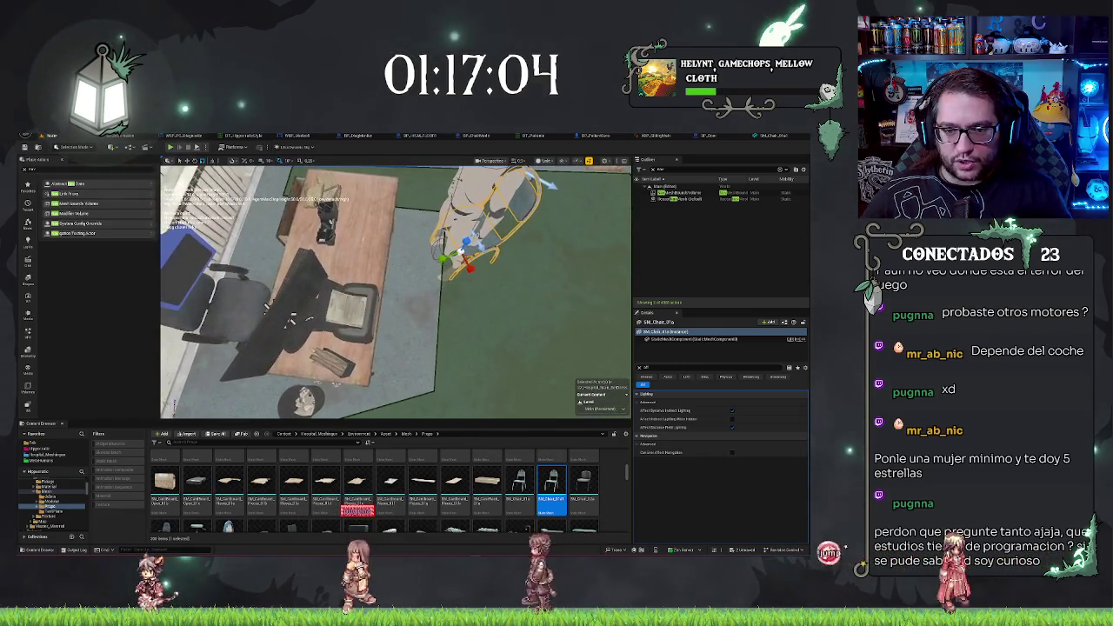
# Select the desk, then undo the chair's navigation change and the desk's move
pyautogui.click(348, 261)
pyautogui.scroll(5, 348, 261)
pyautogui.moveTo(391, 287); pyautogui.dragTo(495, 247)
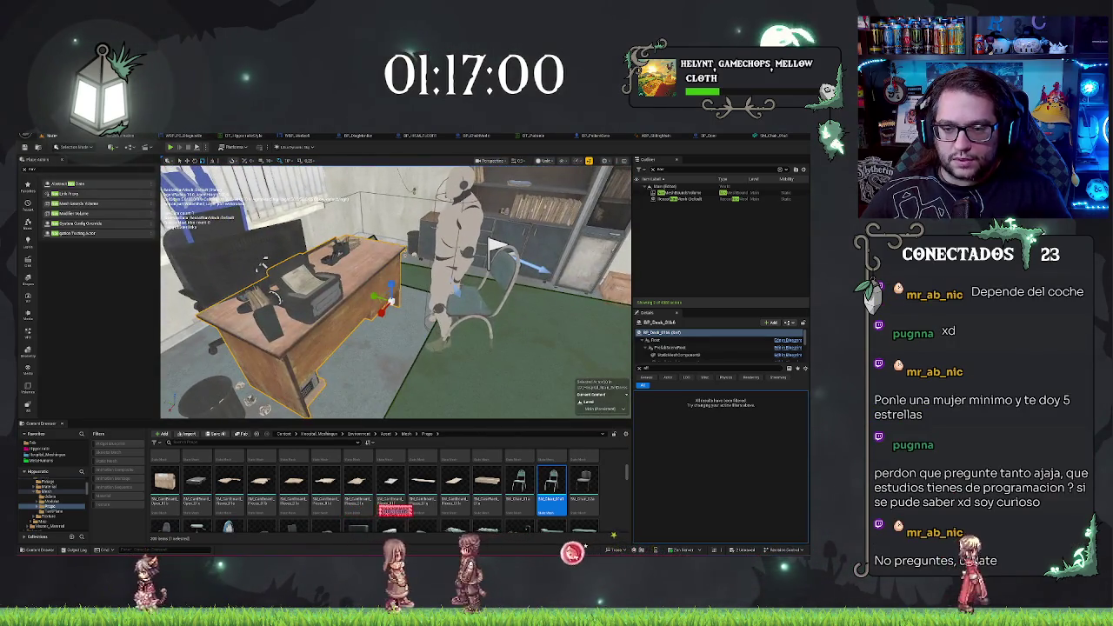
pyautogui.hotkey('ctrl', 'z')
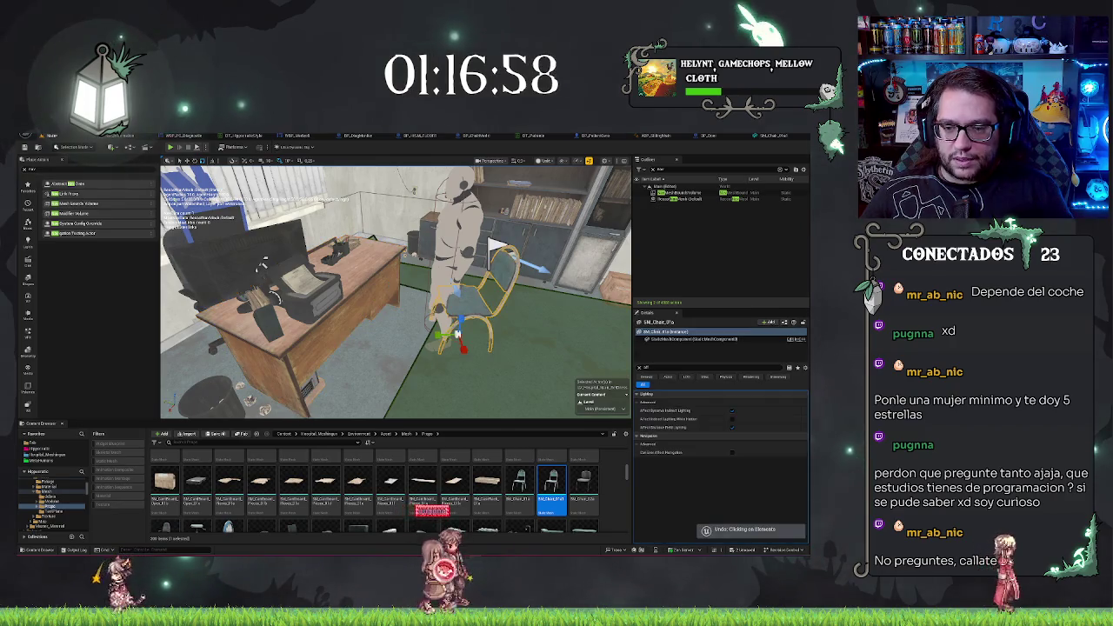
pyautogui.hotkey('ctrl', 'z')
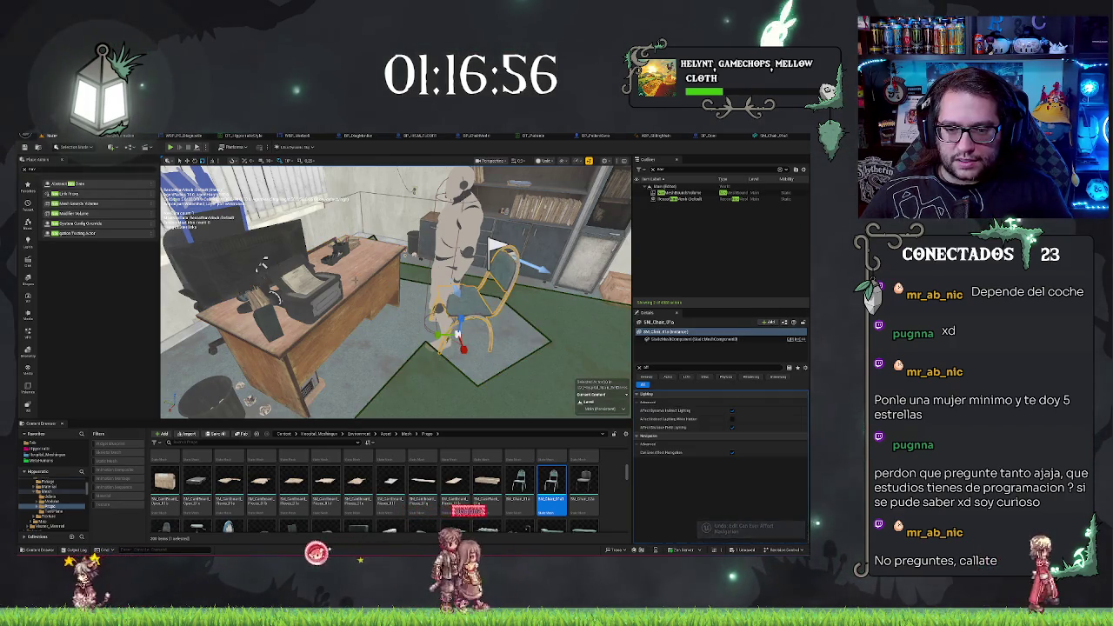
pyautogui.hotkey('ctrl', 'z')
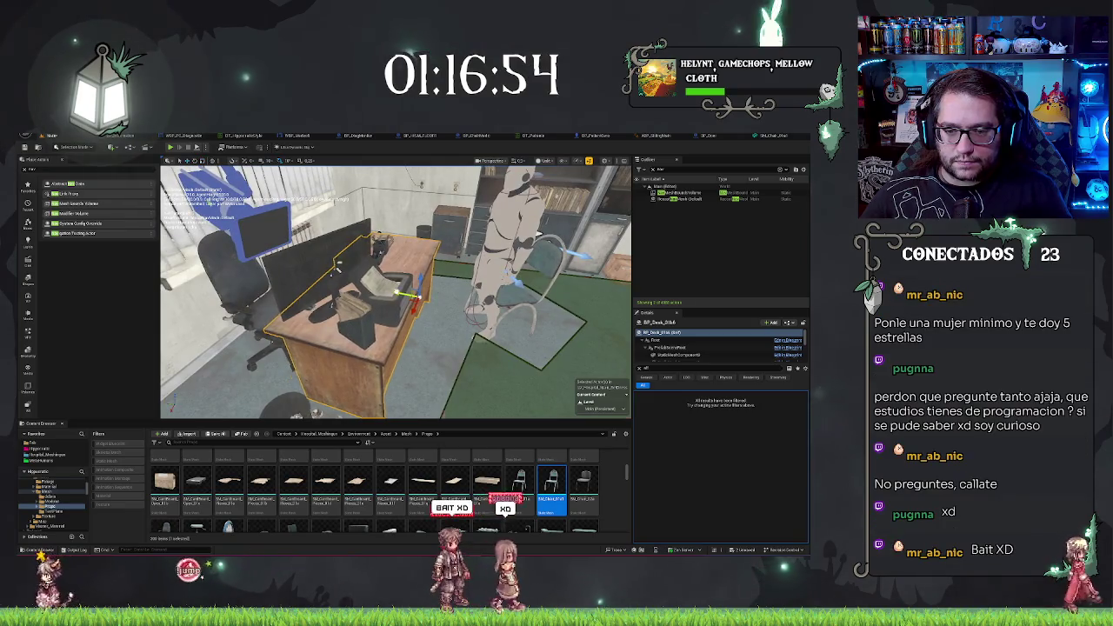
pyautogui.hotkey('ctrl', 'z')
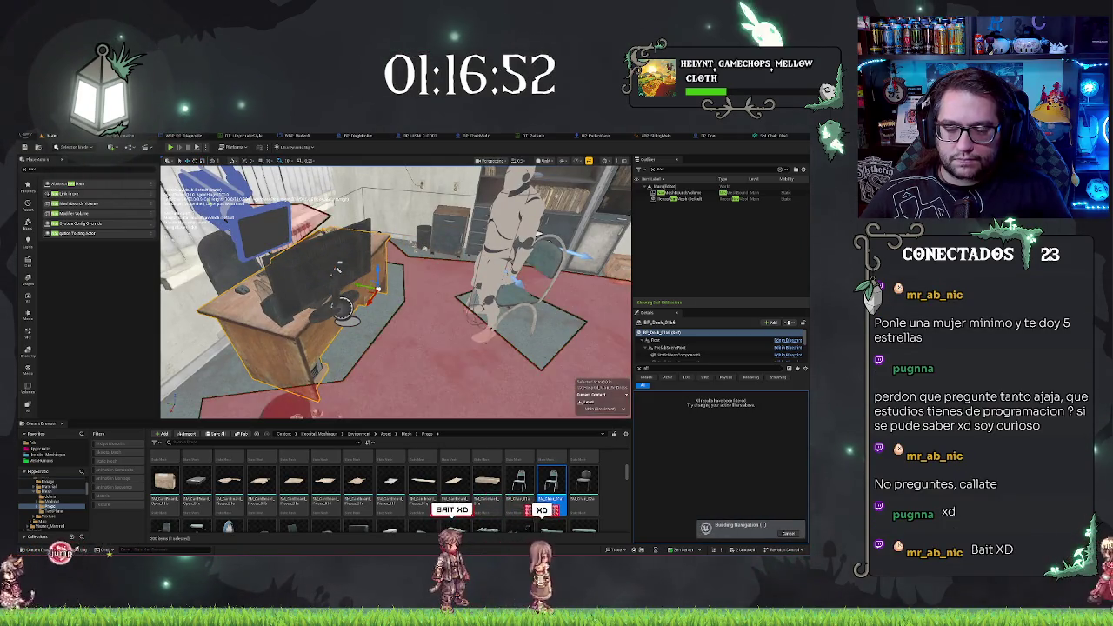
pyautogui.hotkey('ctrl', 'z')
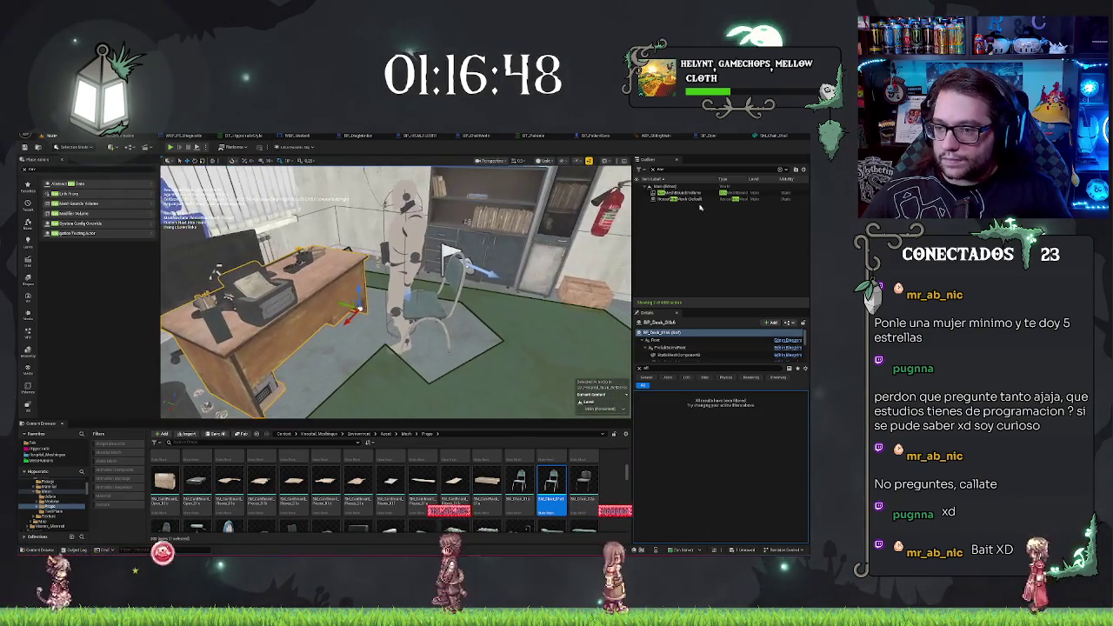
# Pick BP_Desk's main StaticMeshComponent and browse to its mesh in the Content Browser
pyautogui.moveTo(580, 199); pyautogui.dragTo(479, 201)
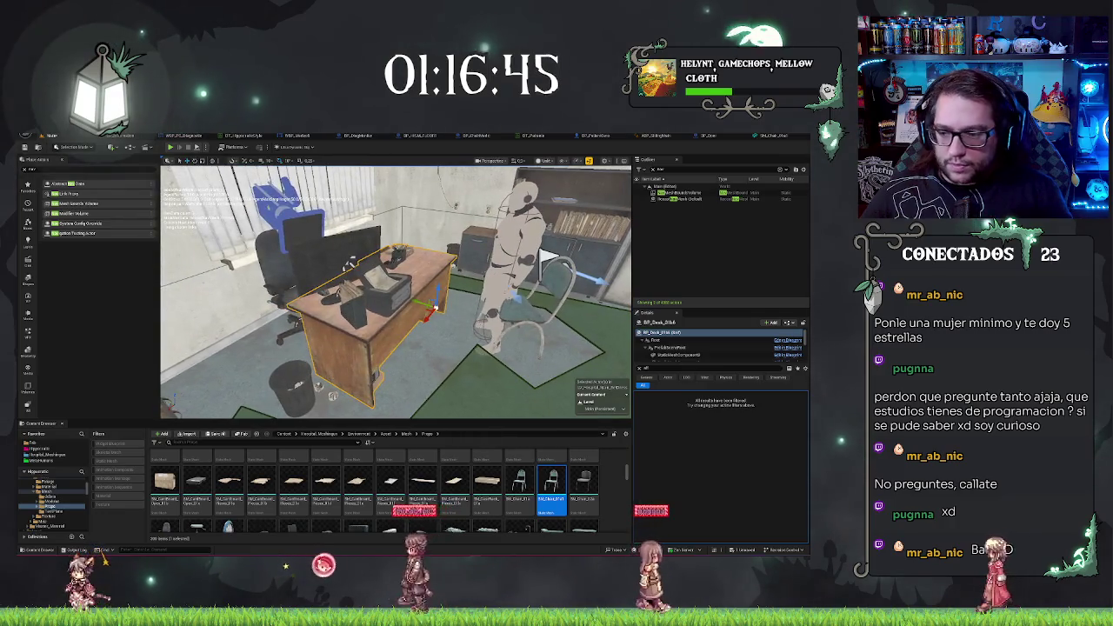
pyautogui.click(678, 346)
pyautogui.scroll(-2, 679, 349)
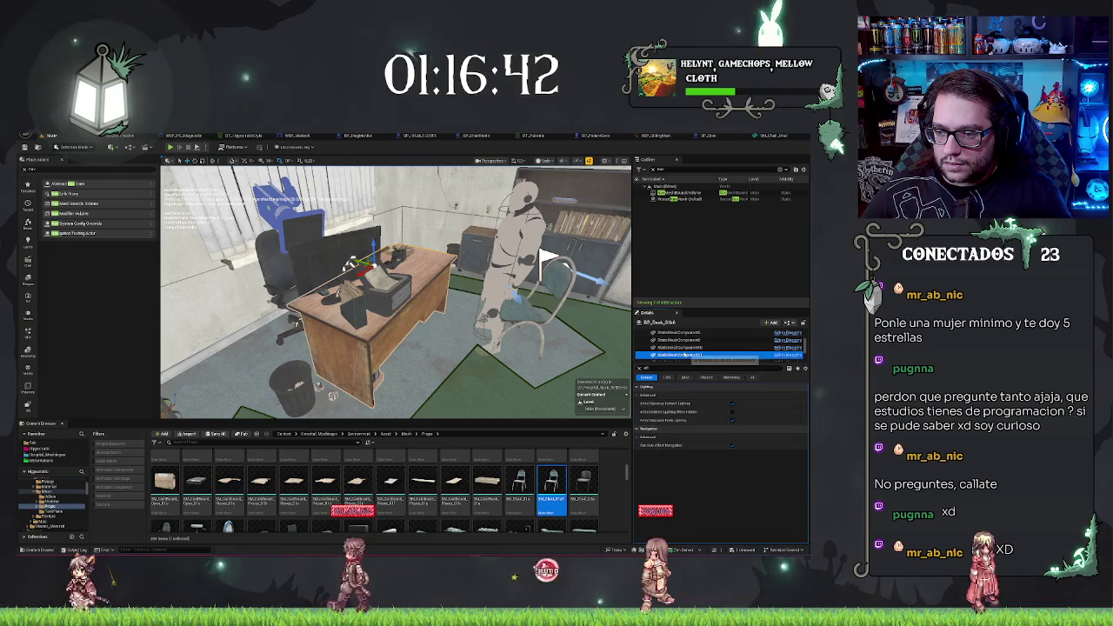
pyautogui.scroll(2, 683, 355)
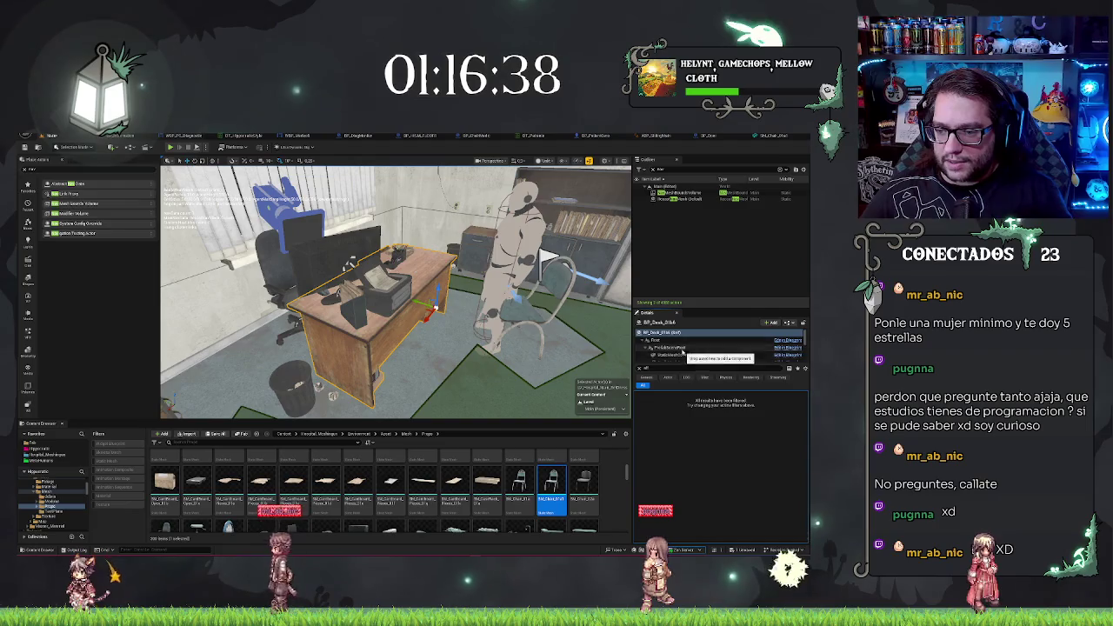
pyautogui.scroll(-1, 685, 355)
pyautogui.click(683, 354)
pyautogui.scroll(-2, 683, 352)
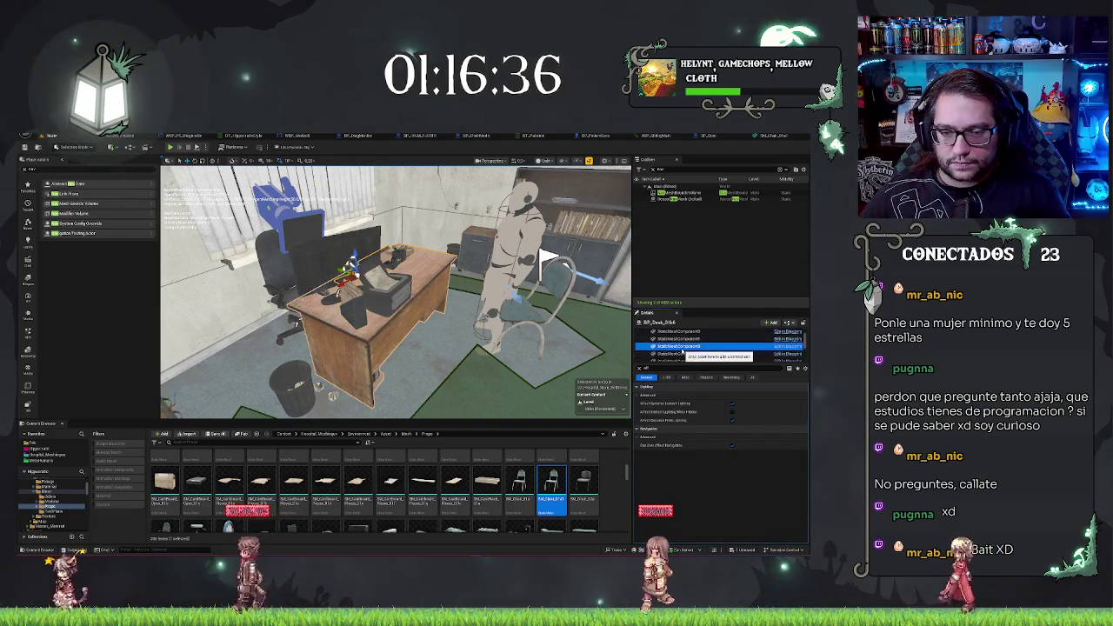
pyautogui.click(646, 377)
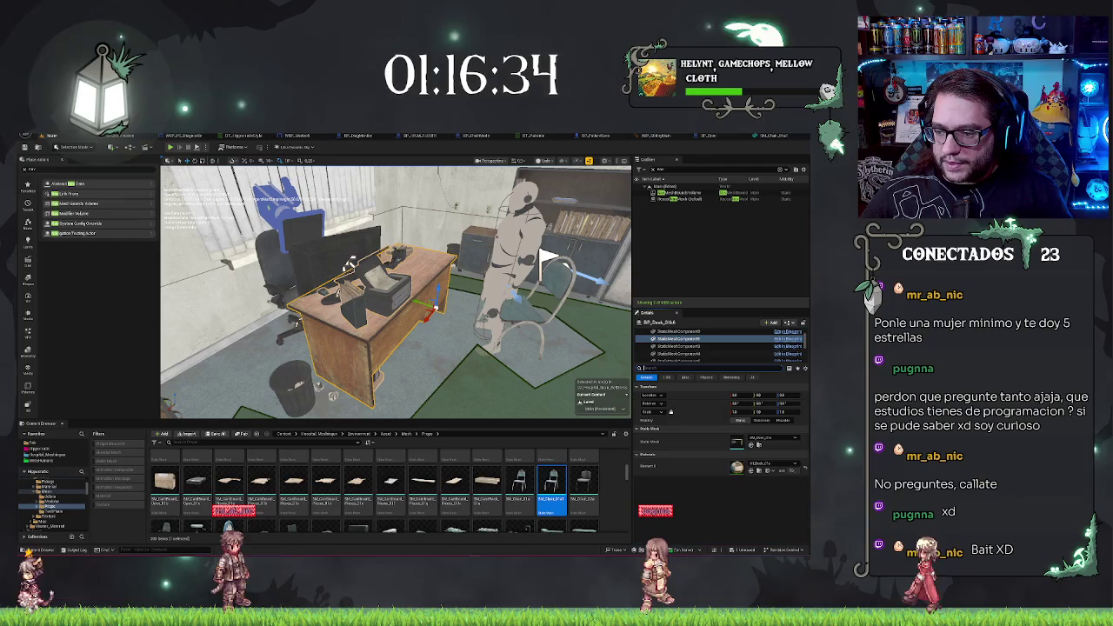
pyautogui.click(746, 441)
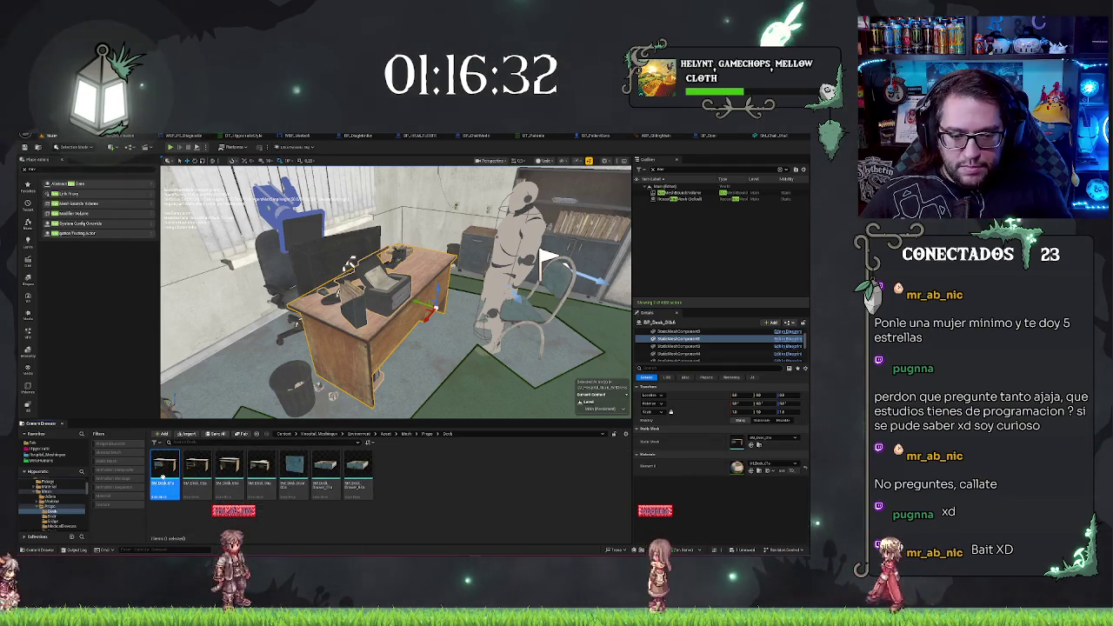
pyautogui.doubleClick(163, 477)
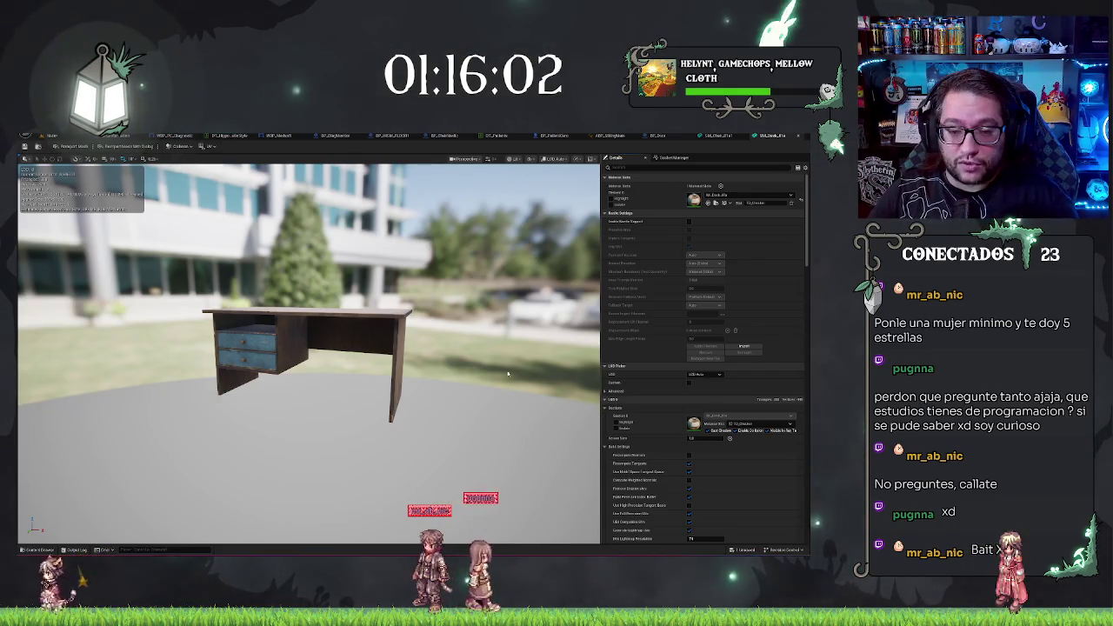
pyautogui.moveTo(485, 357)
pyautogui.mouseDown()
pyautogui.moveTo(522, 365)
pyautogui.moveTo(453, 400)
pyautogui.mouseUp()
pyautogui.click(529, 159)
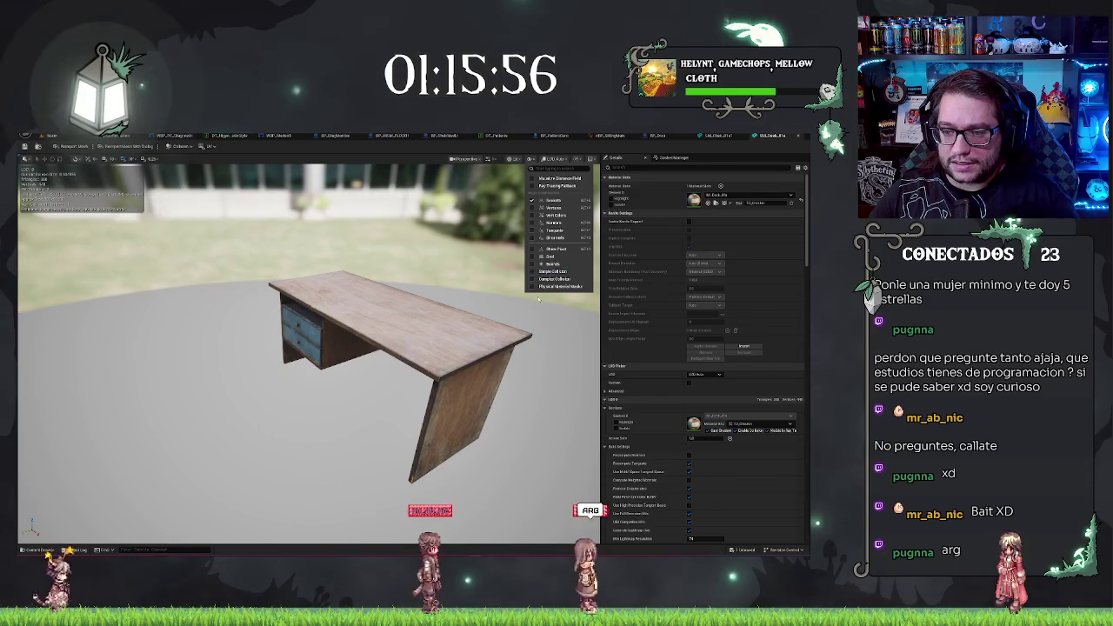
pyautogui.moveTo(538, 299)
pyautogui.mouseDown()
pyautogui.moveTo(365, 323)
pyautogui.moveTo(413, 319)
pyautogui.mouseUp()
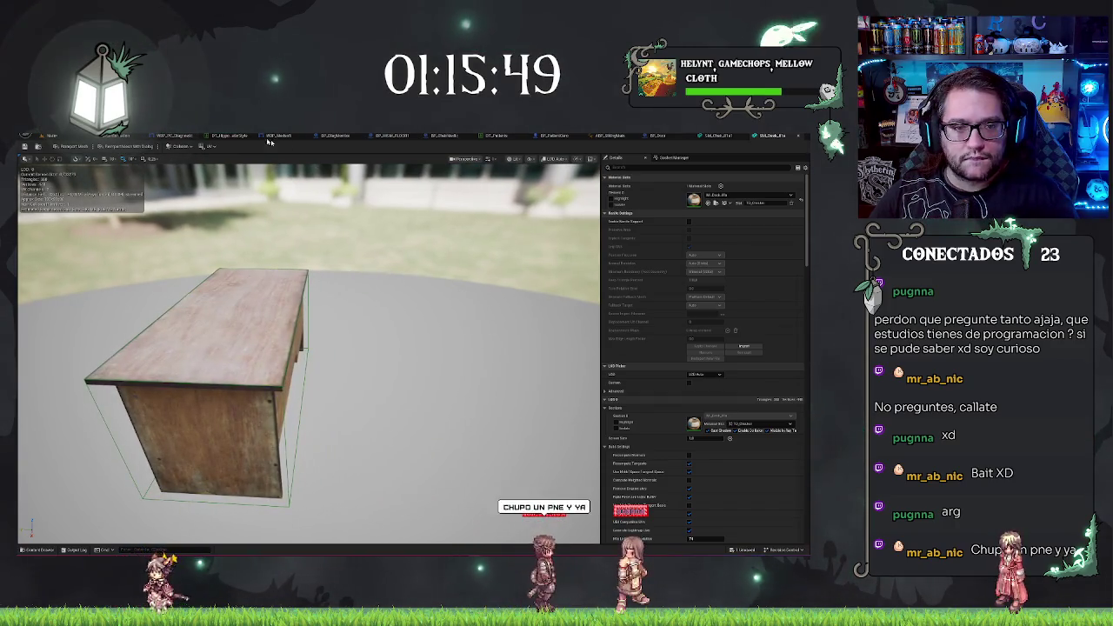
pyautogui.click(68, 137)
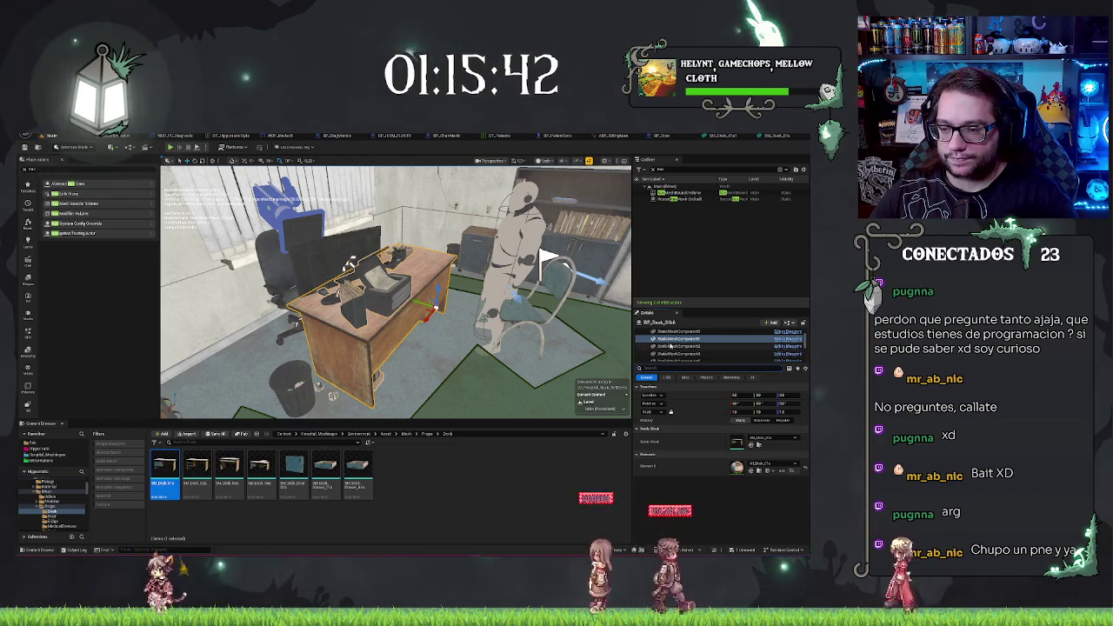
# Untick Can Ever Affect Navigation on each of the desk's StaticMeshComponents
pyautogui.scroll(2, 669, 346)
pyautogui.click(665, 333)
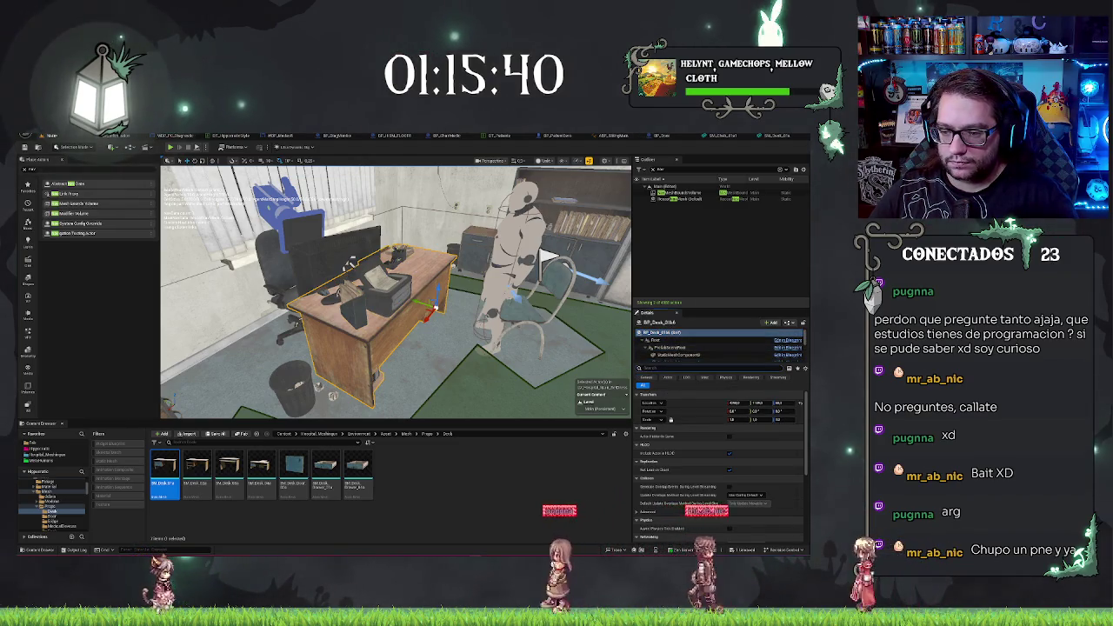
pyautogui.click(644, 384)
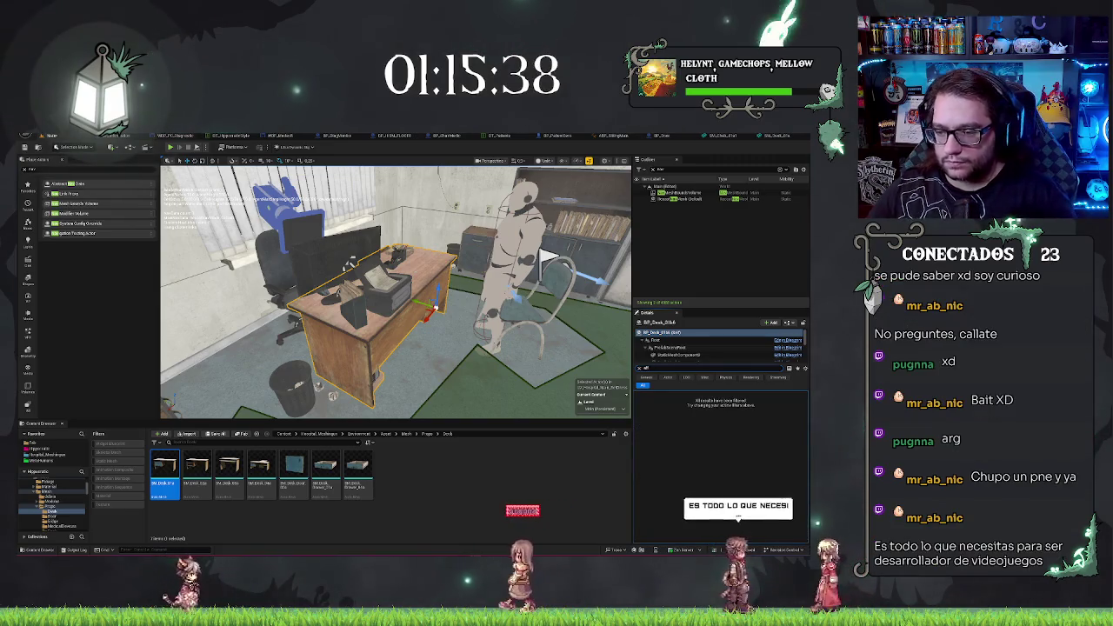
pyautogui.click(677, 355)
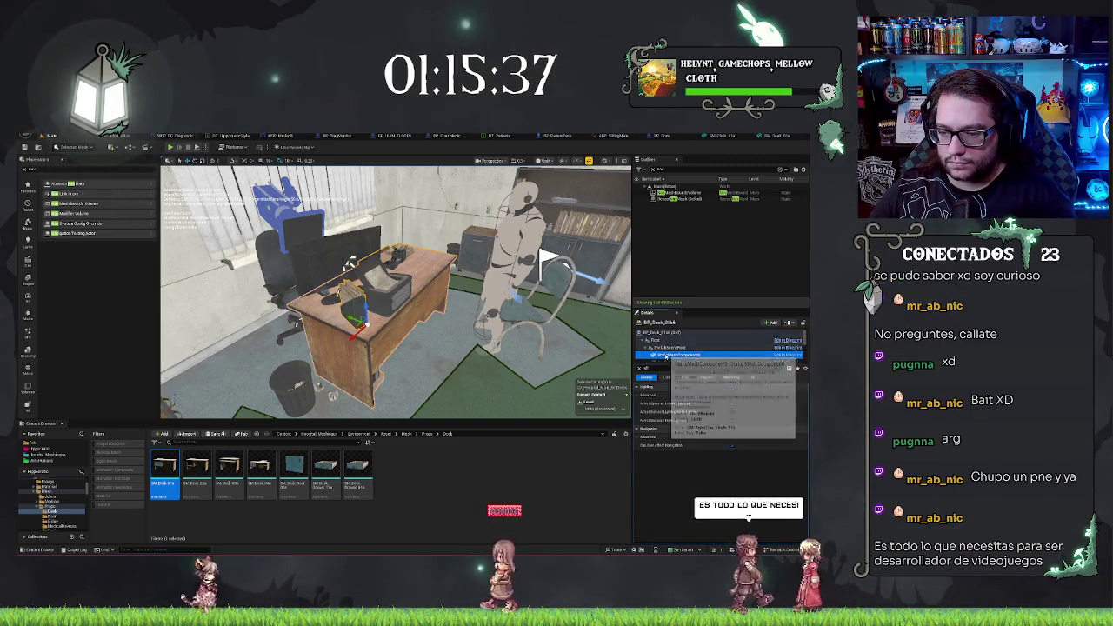
pyautogui.click(731, 447)
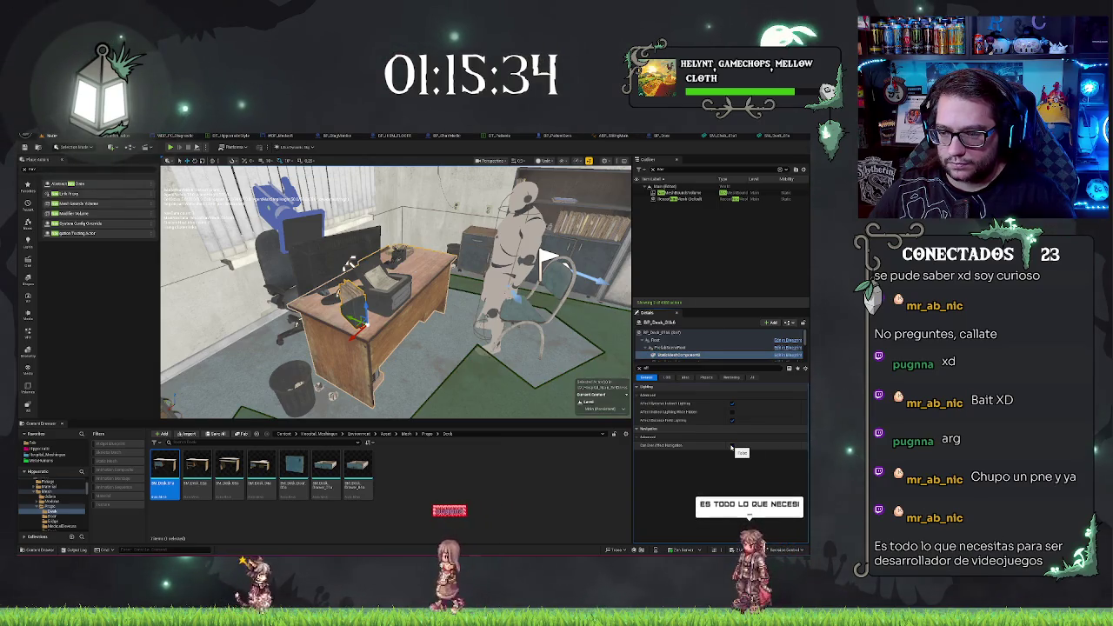
pyautogui.scroll(-2, 696, 344)
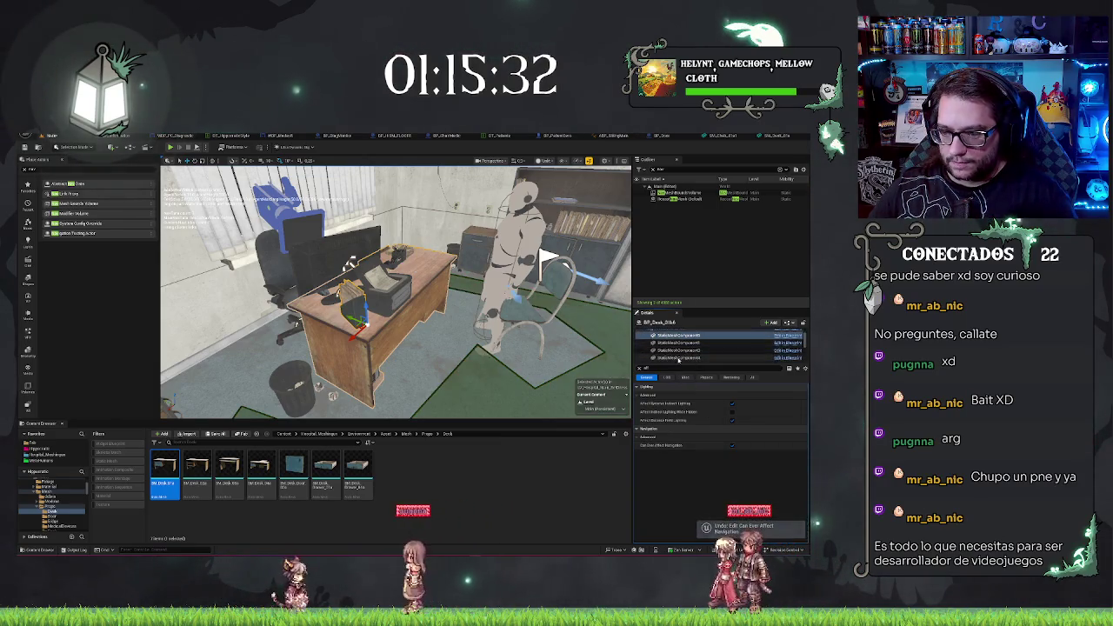
pyautogui.click(678, 358)
pyautogui.click(677, 343)
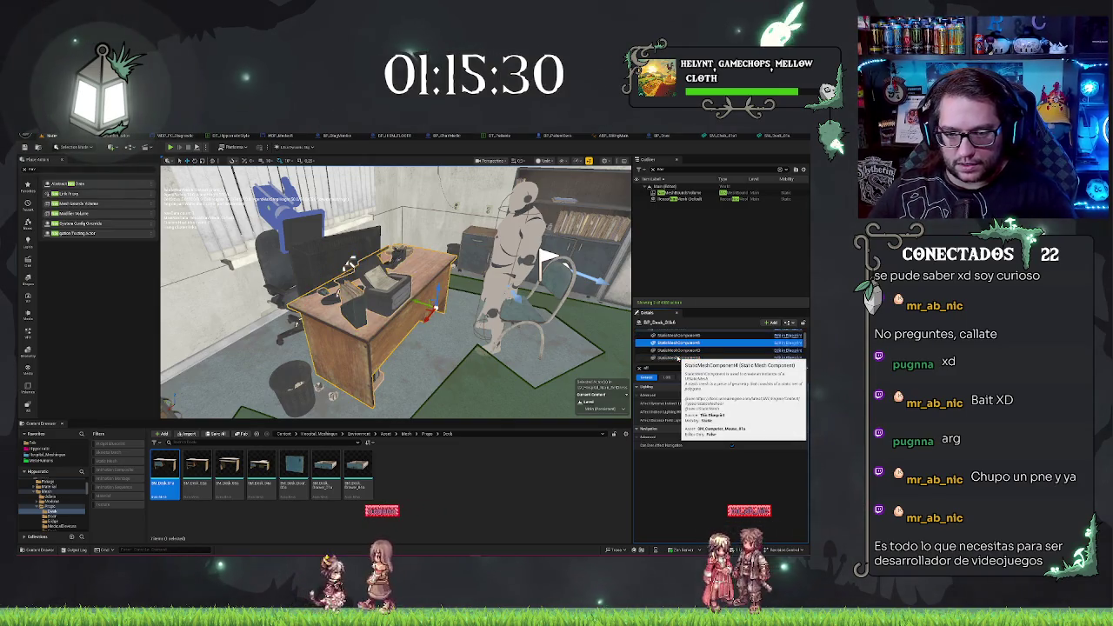
pyautogui.click(731, 446)
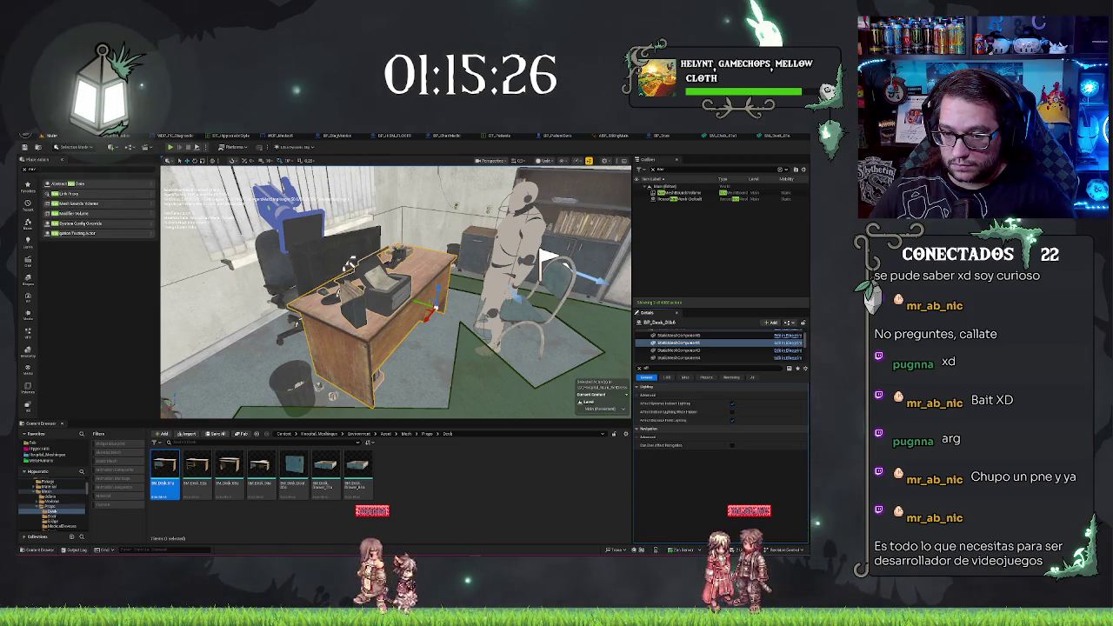
pyautogui.scroll(3, 681, 344)
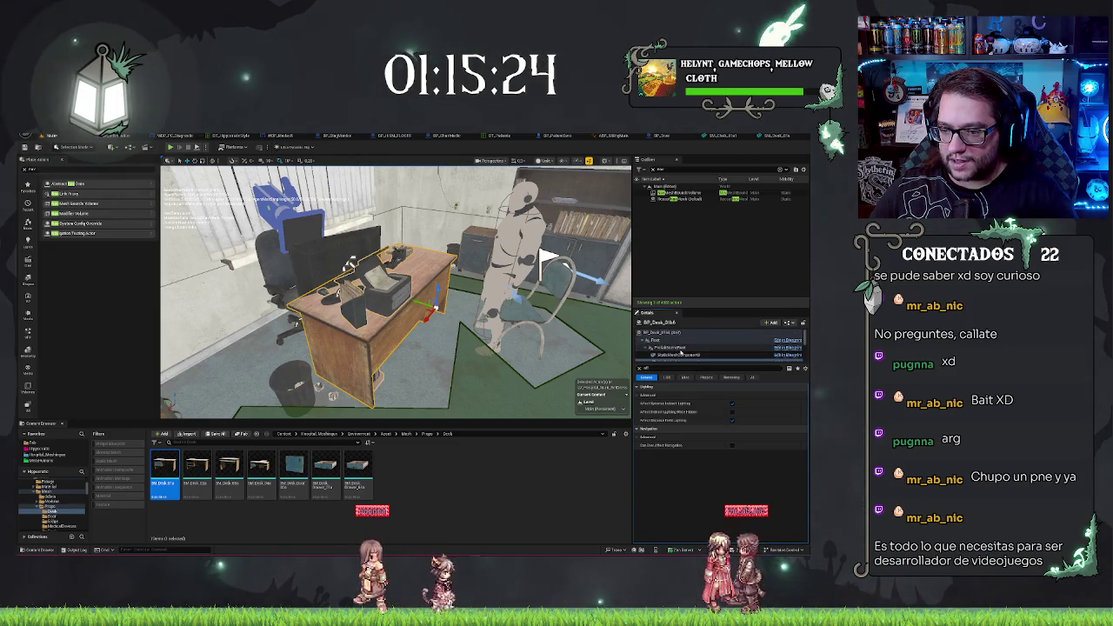
pyautogui.scroll(-2, 679, 348)
pyautogui.keyDown('shift'); pyautogui.click(680, 357); pyautogui.keyUp('shift')
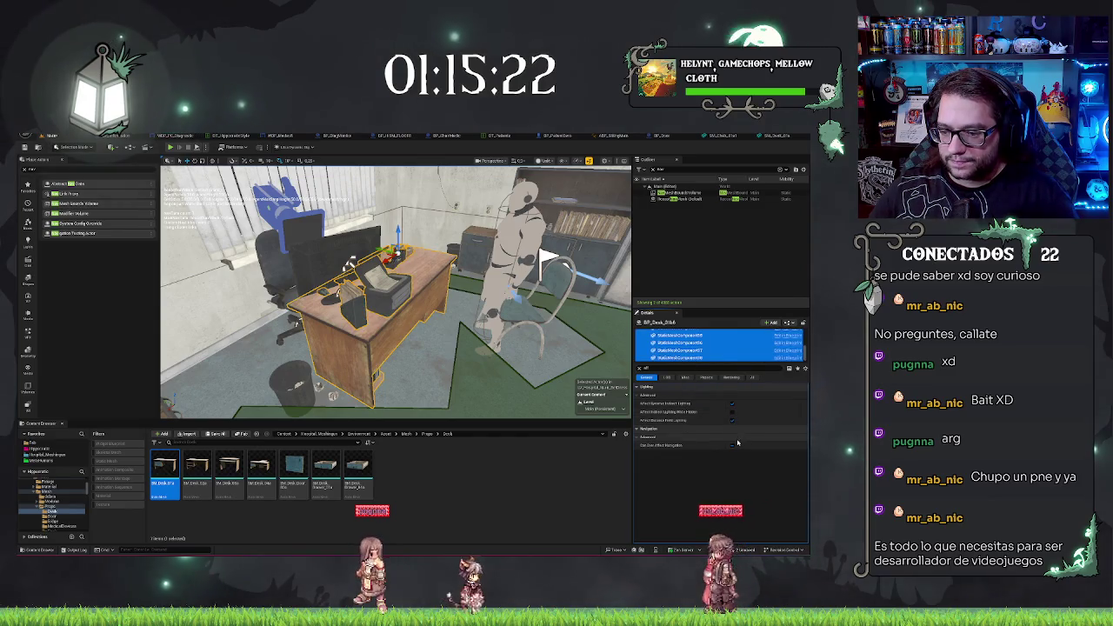
# Place a Nav Modifier Volume from Place Actors over the office chair
pyautogui.moveTo(522, 366)
pyautogui.mouseDown()
pyautogui.moveTo(500, 295)
pyautogui.moveTo(466, 279)
pyautogui.mouseUp()
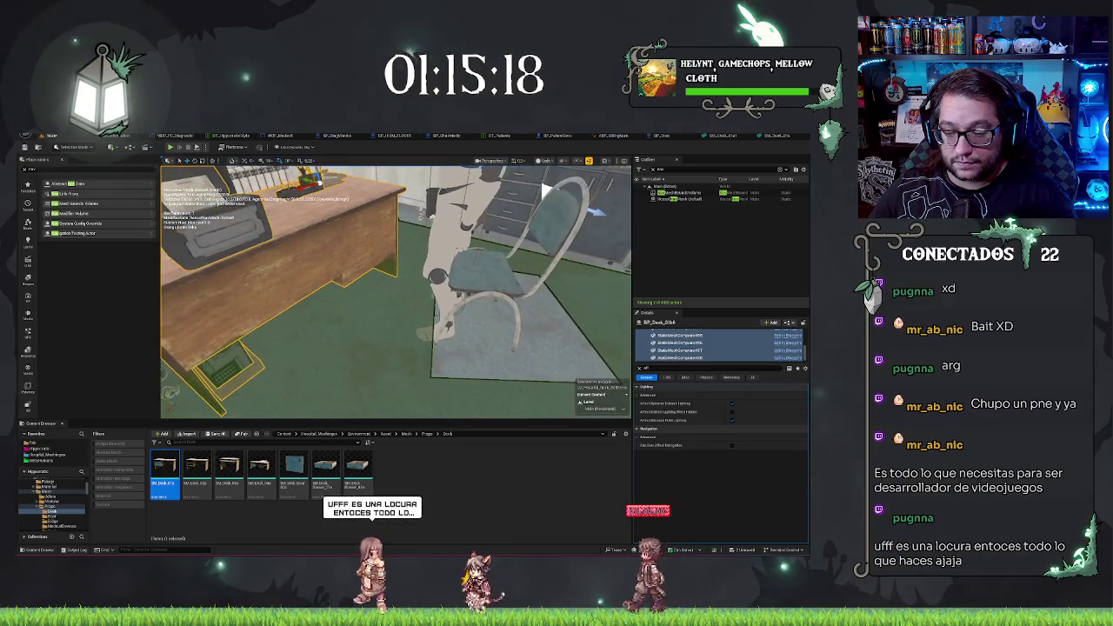
pyautogui.click(546, 190)
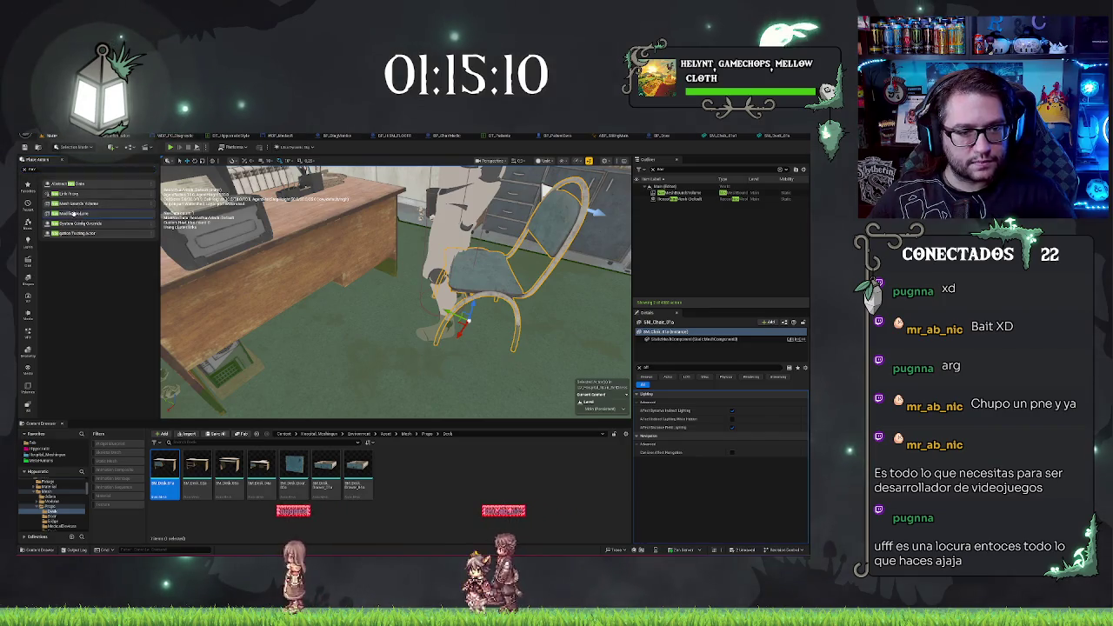
pyautogui.moveTo(78, 213)
pyautogui.mouseDown()
pyautogui.moveTo(562, 212)
pyautogui.moveTo(487, 209)
pyautogui.moveTo(380, 247)
pyautogui.mouseUp()
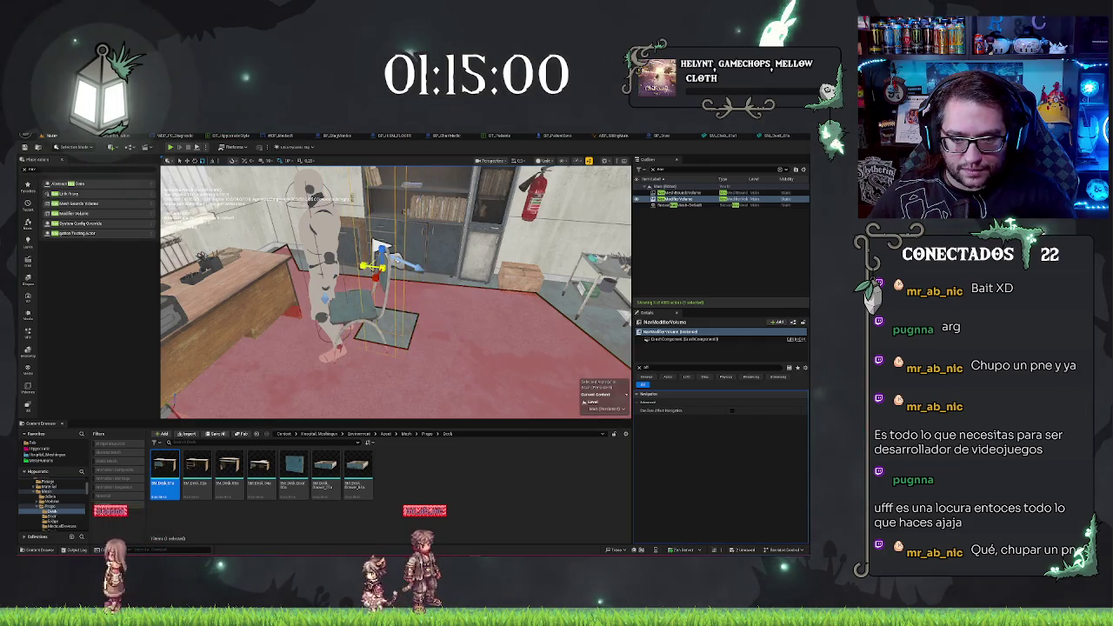
# Orbit around the chair to check the rebuilt navmesh, then switch to BP_PatientCero's Event Graph
pyautogui.scroll(2, 382, 251)
pyautogui.moveTo(396, 292); pyautogui.dragTo(396, 339)
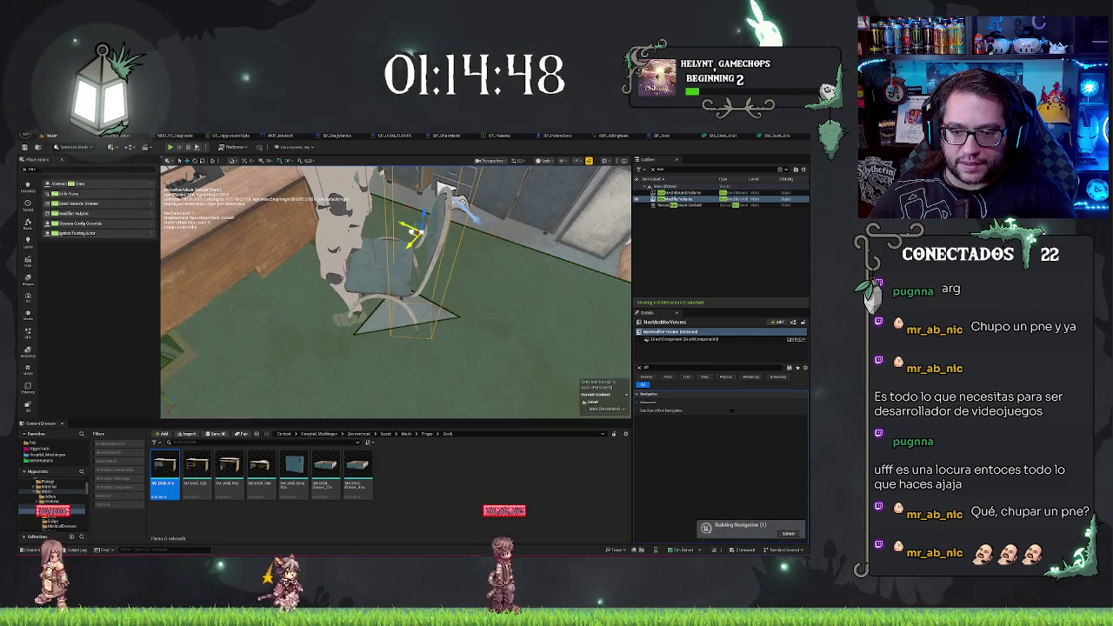
pyautogui.moveTo(396, 291); pyautogui.dragTo(526, 298)
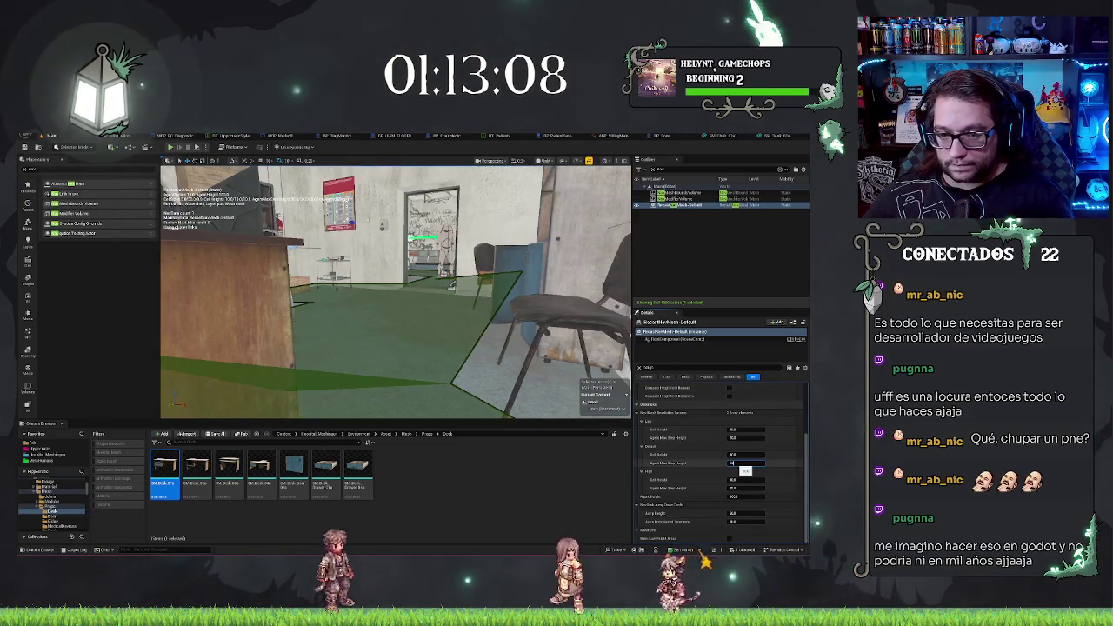
pyautogui.moveTo(396, 291); pyautogui.dragTo(446, 297)
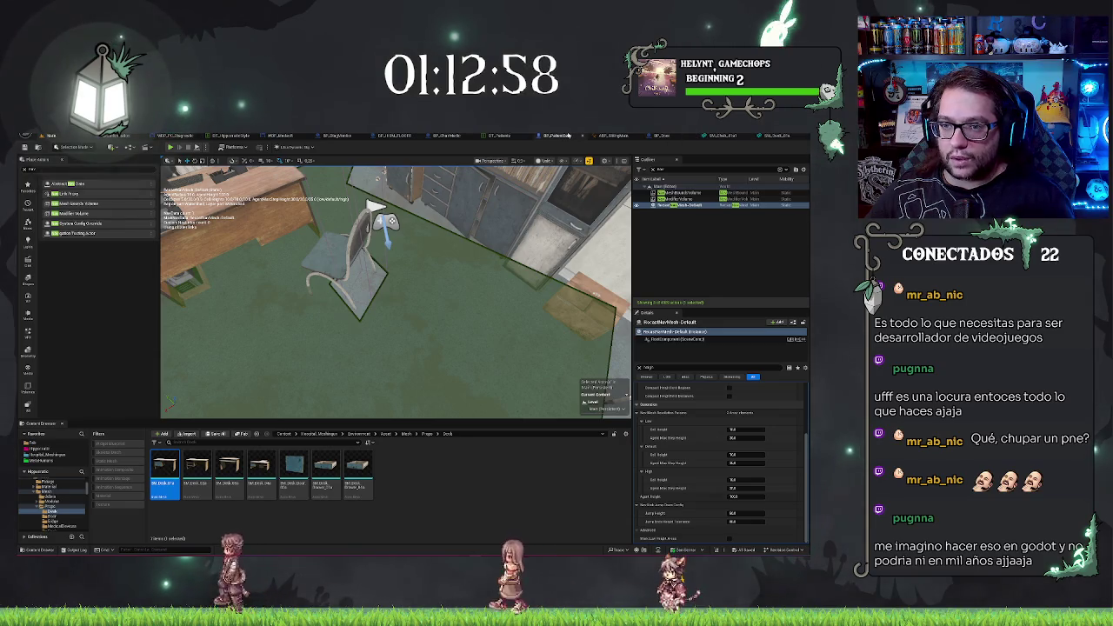
pyautogui.click(564, 136)
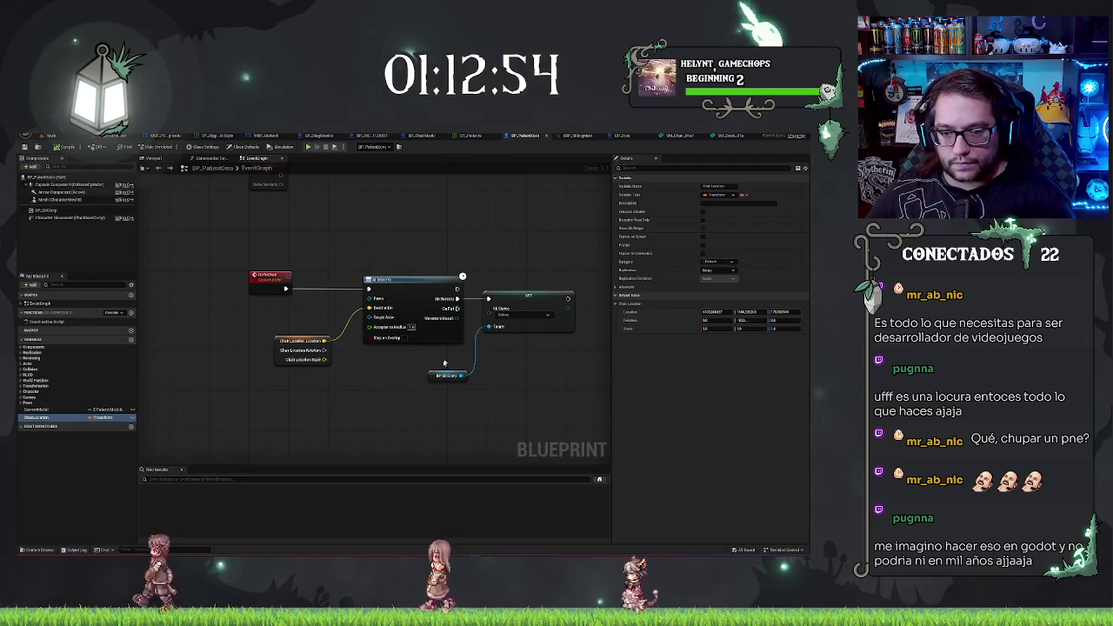
# Insert a Set Actor Rotation node using the chair's rotation after AI MoveTo On Success
pyautogui.moveTo(505, 248)
pyautogui.mouseDown()
pyautogui.moveTo(574, 368)
pyautogui.moveTo(566, 371)
pyautogui.mouseUp()
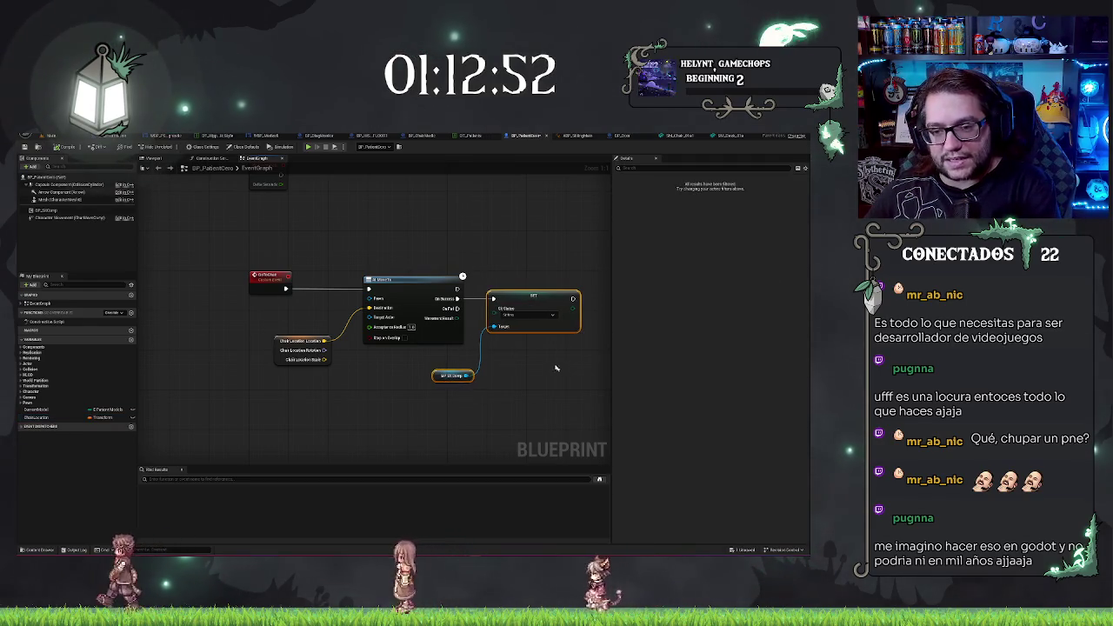
pyautogui.moveTo(448, 376); pyautogui.dragTo(542, 376)
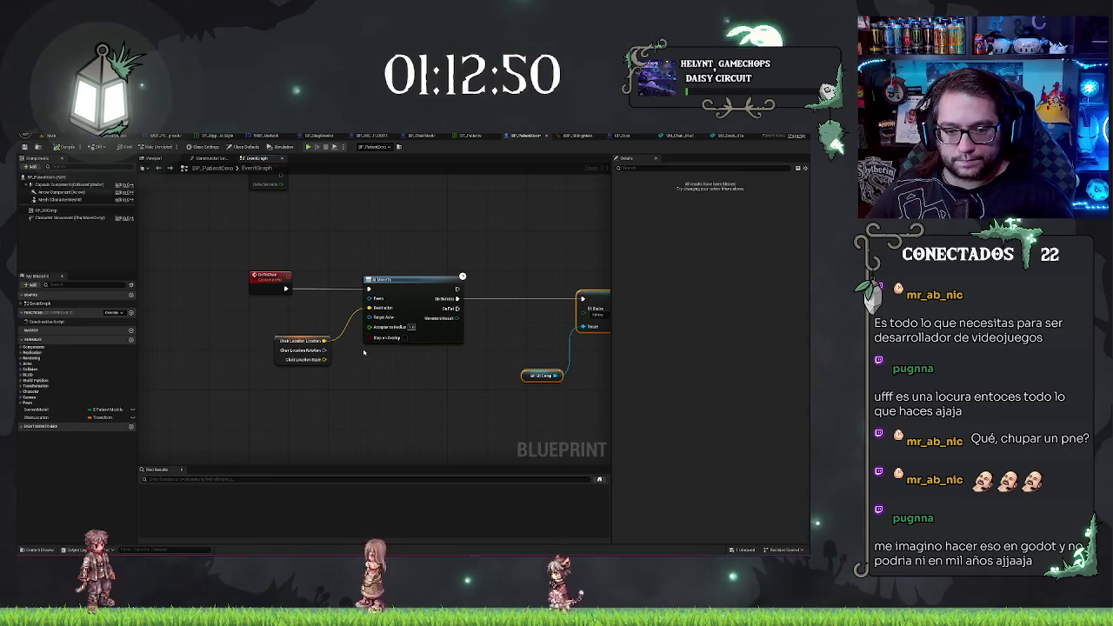
pyautogui.rightClick(361, 410)
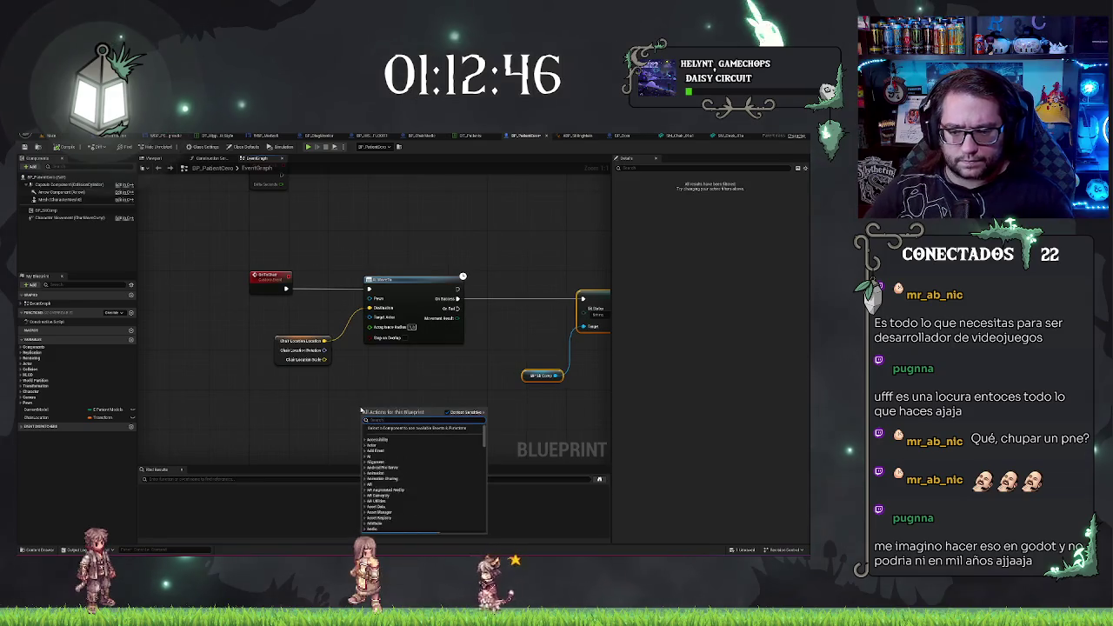
pyautogui.write('setactorrot')
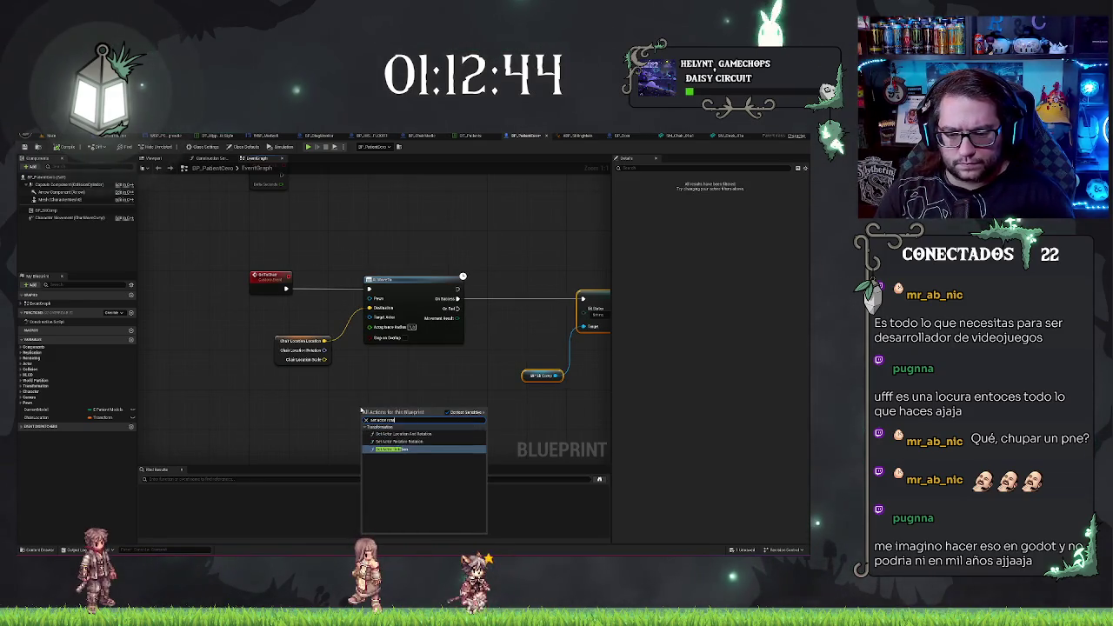
pyautogui.press('Return')
pyautogui.moveTo(374, 412)
pyautogui.mouseDown()
pyautogui.moveTo(536, 290)
pyautogui.moveTo(503, 290)
pyautogui.mouseUp()
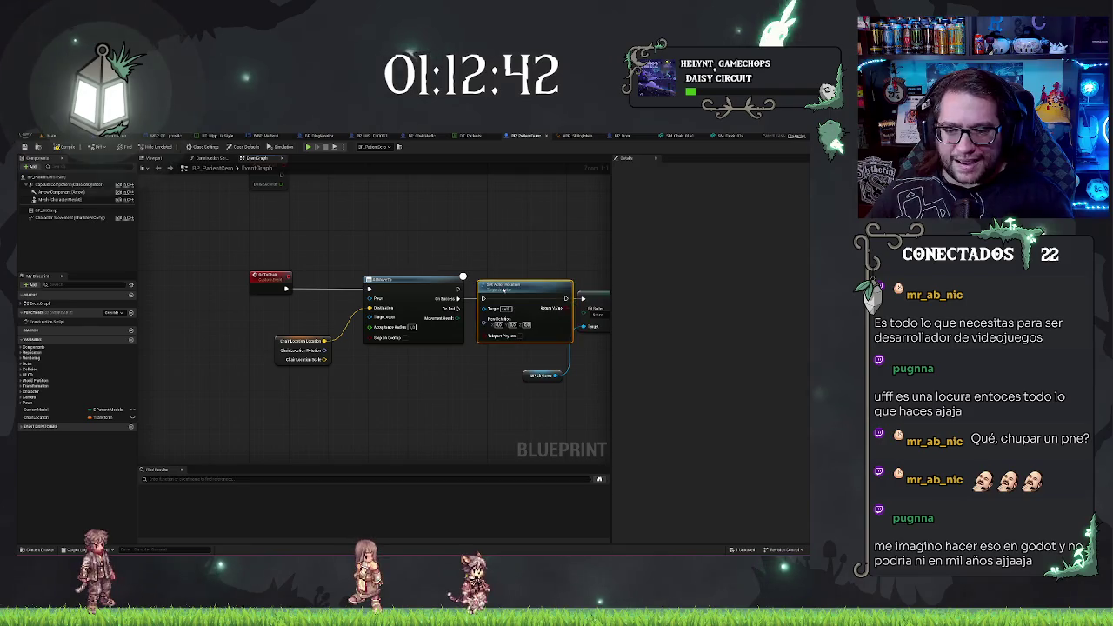
pyautogui.moveTo(324, 349); pyautogui.dragTo(485, 320)
pyautogui.moveTo(470, 399); pyautogui.dragTo(429, 378)
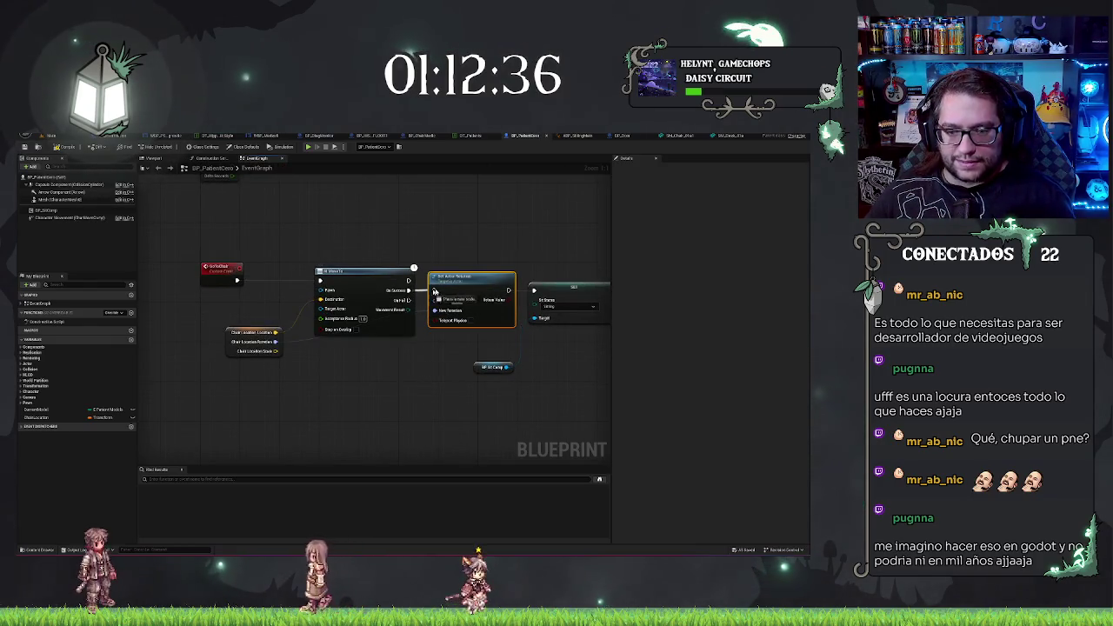
pyautogui.moveTo(435, 292); pyautogui.dragTo(435, 291)
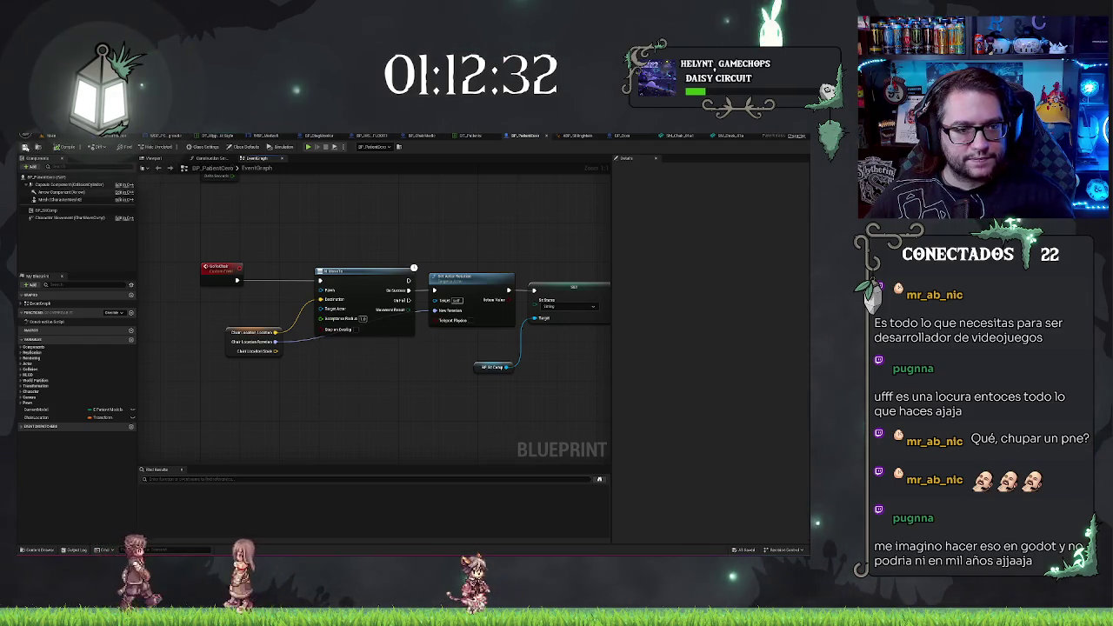
pyautogui.click(77, 137)
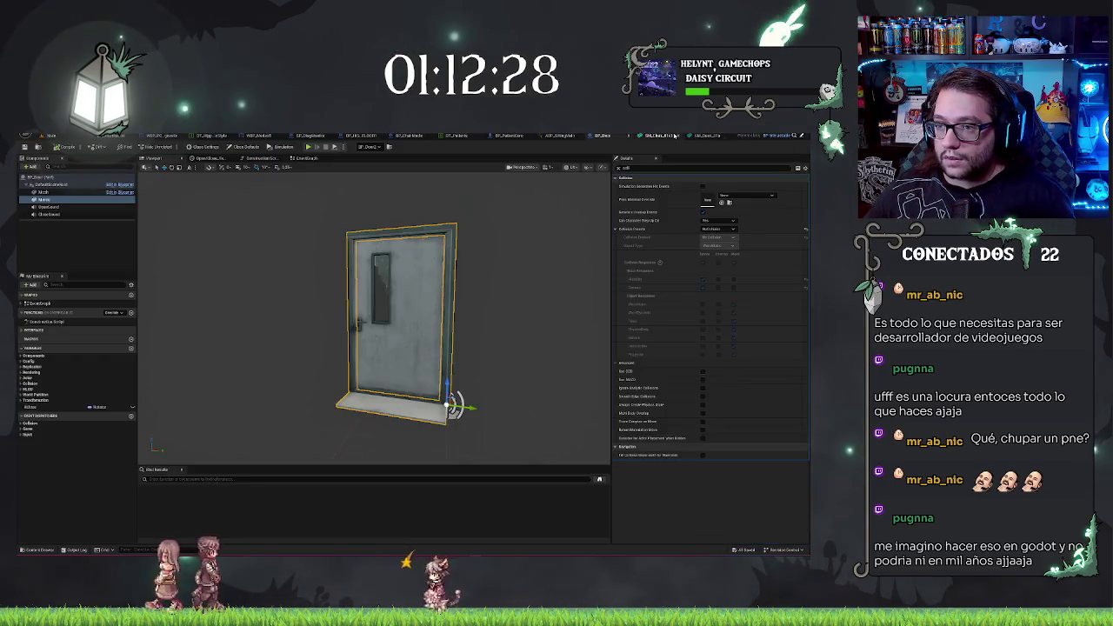
# Glance at the door Blueprint, frame the office in the level viewport, then reopen the patient Blueprint
pyautogui.click(775, 137)
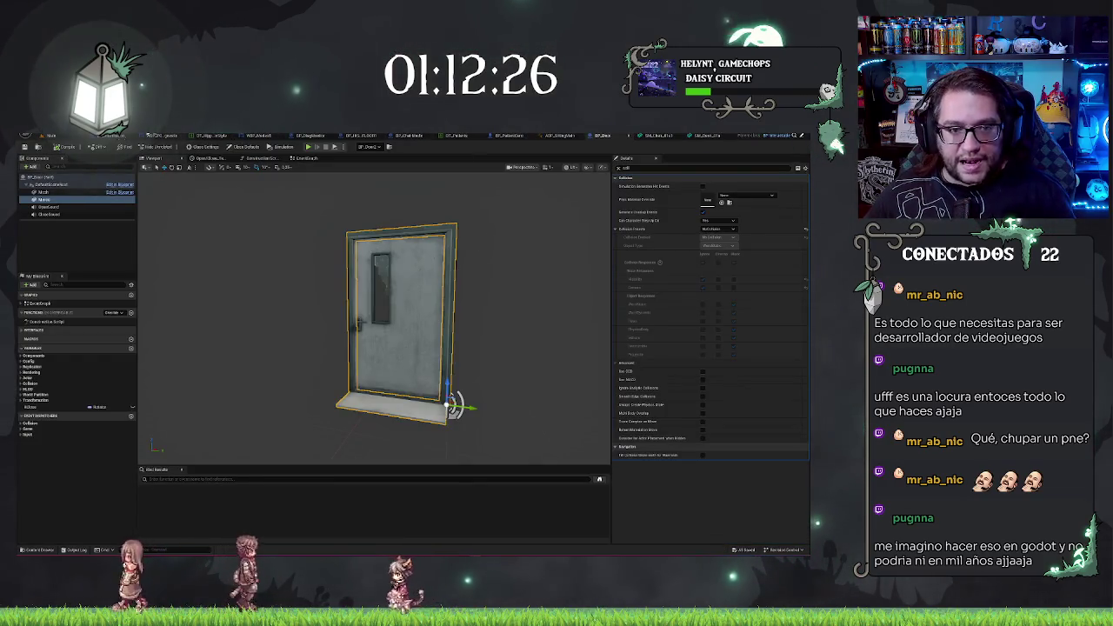
pyautogui.click(62, 136)
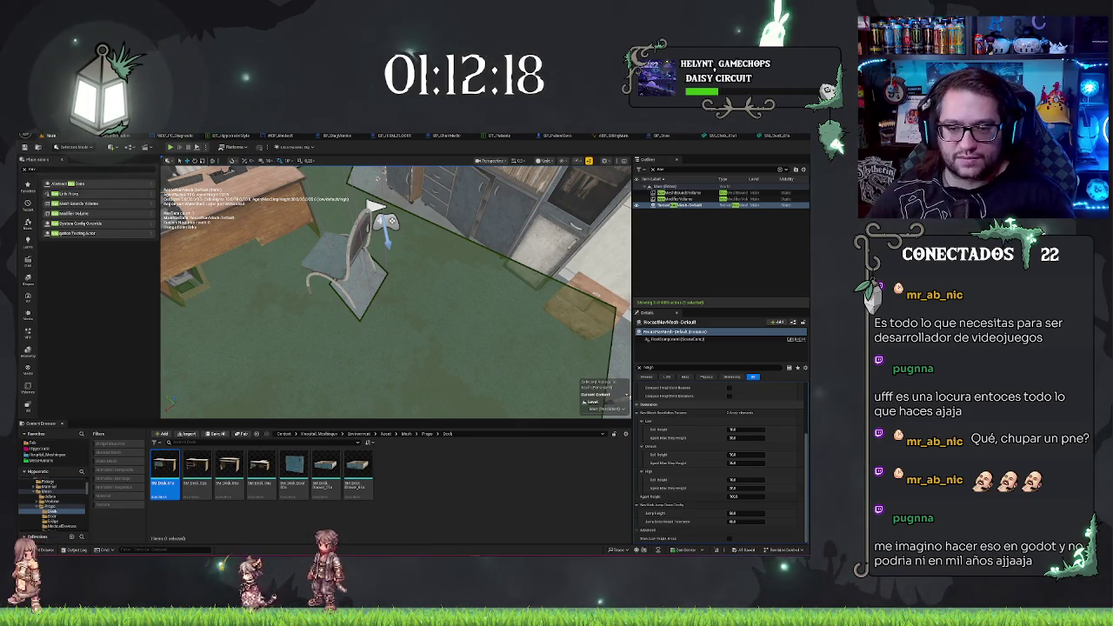
pyautogui.press('f')
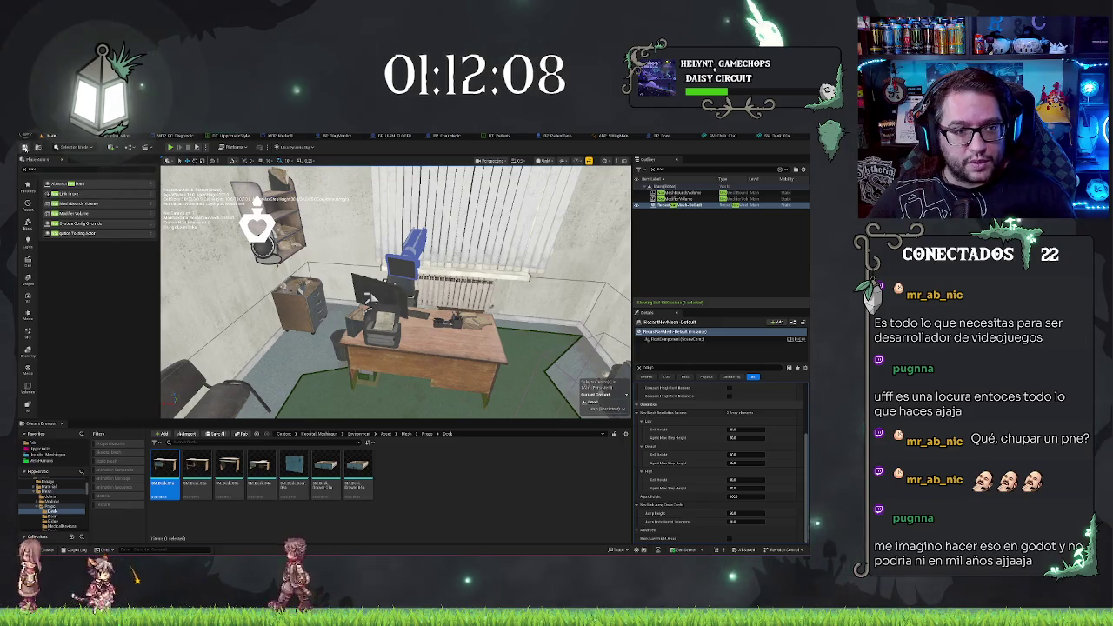
pyautogui.moveTo(396, 292)
pyautogui.mouseDown()
pyautogui.moveTo(303, 311)
pyautogui.moveTo(428, 292)
pyautogui.moveTo(536, 307)
pyautogui.mouseUp()
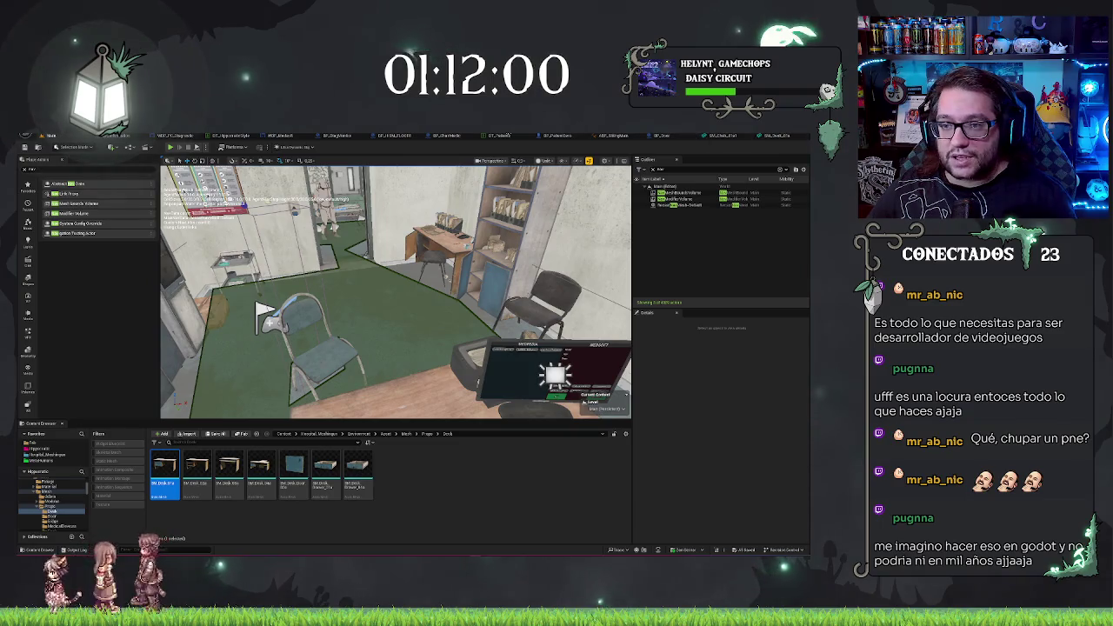
pyautogui.click(554, 137)
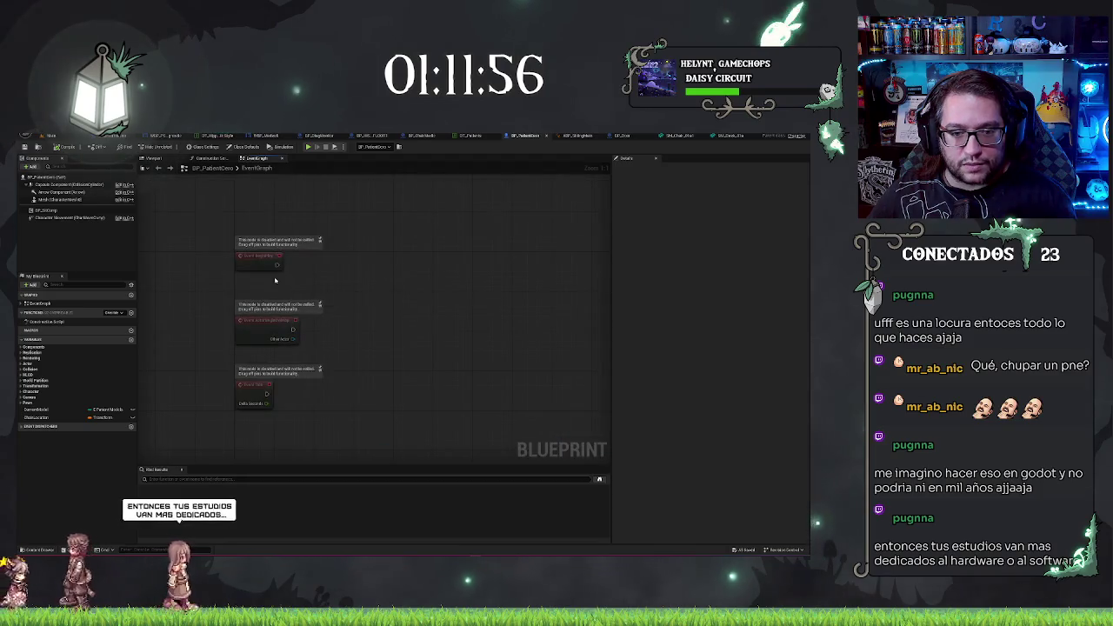
# Add a 5-second Delay after BeginPlay followed by Go to Chair, and save the Blueprint
pyautogui.moveTo(277, 265); pyautogui.dragTo(301, 266)
pyautogui.write('delay 5')
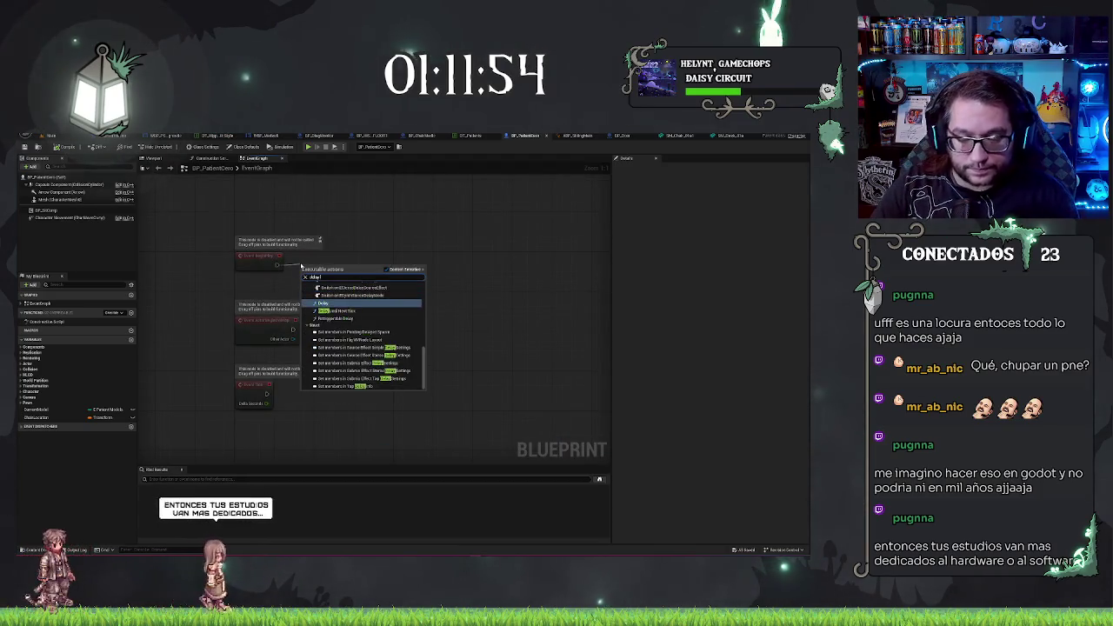
pyautogui.press('Return')
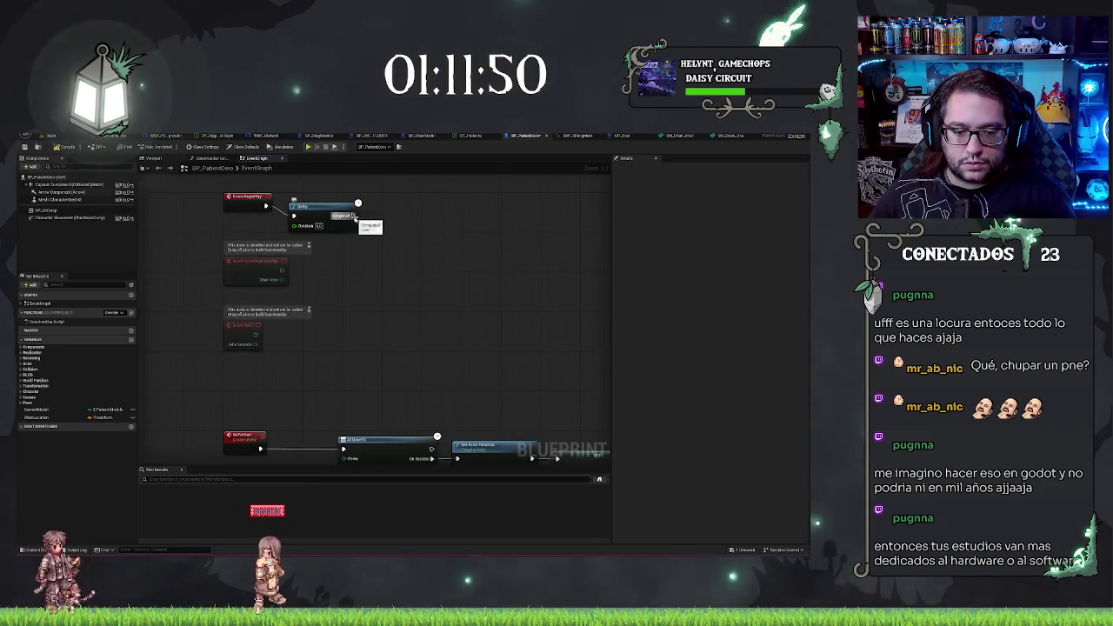
pyautogui.moveTo(354, 216); pyautogui.dragTo(381, 213)
pyautogui.write('go to chair')
pyautogui.press('Return')
pyautogui.hotkey('ctrl', 's')
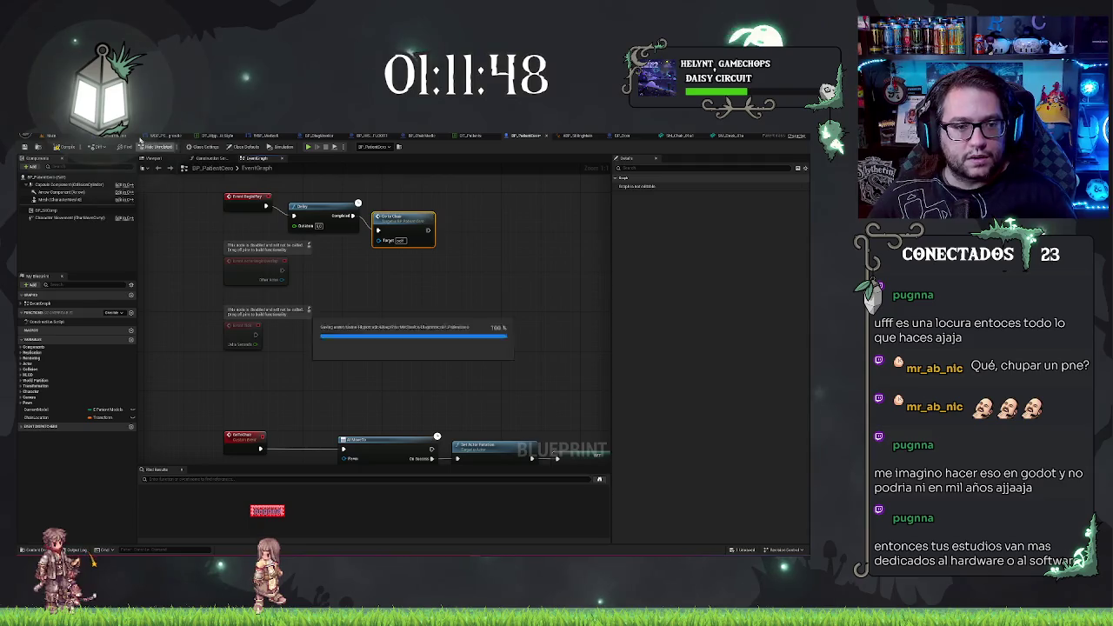
# Playtest the level, stop it, and return to the patient Blueprint's event graph
pyautogui.click(67, 139)
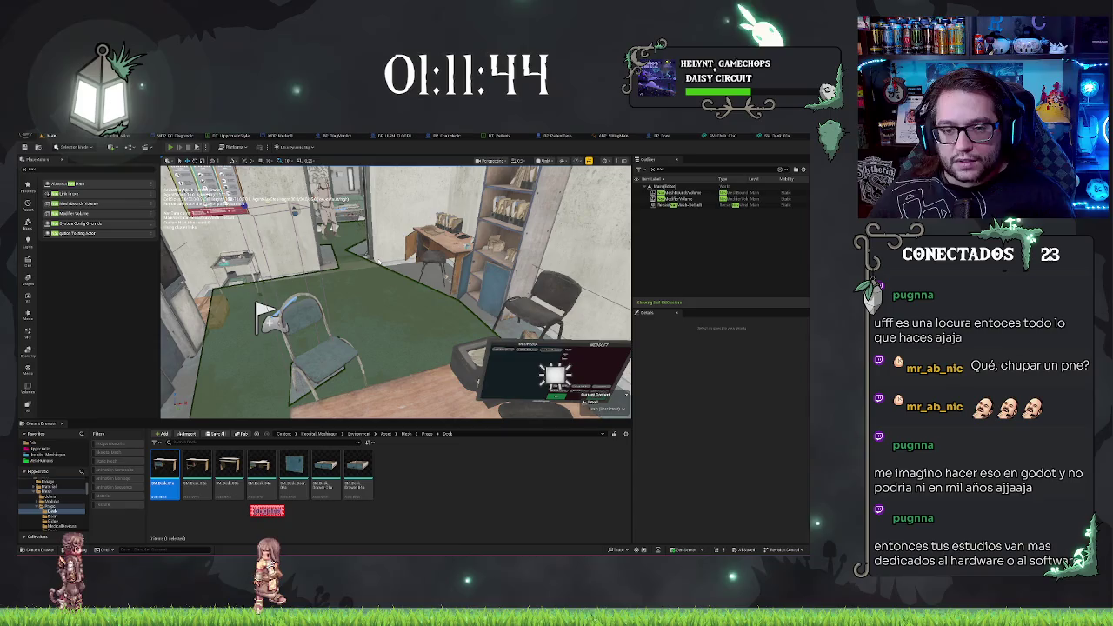
pyautogui.hotkey('alt', 'p')
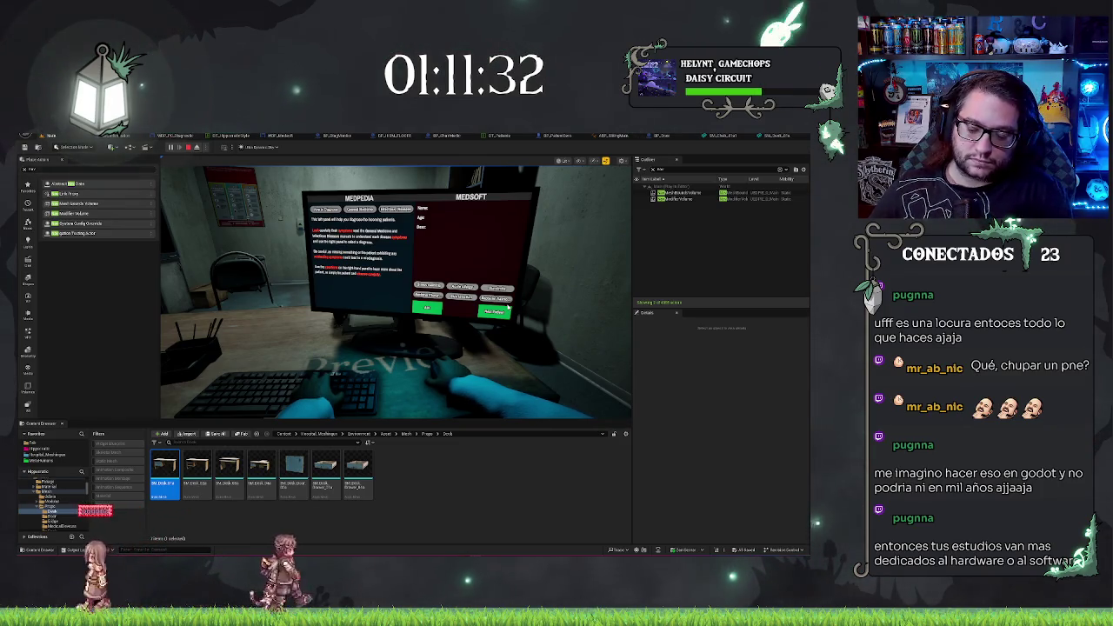
pyautogui.click(508, 306)
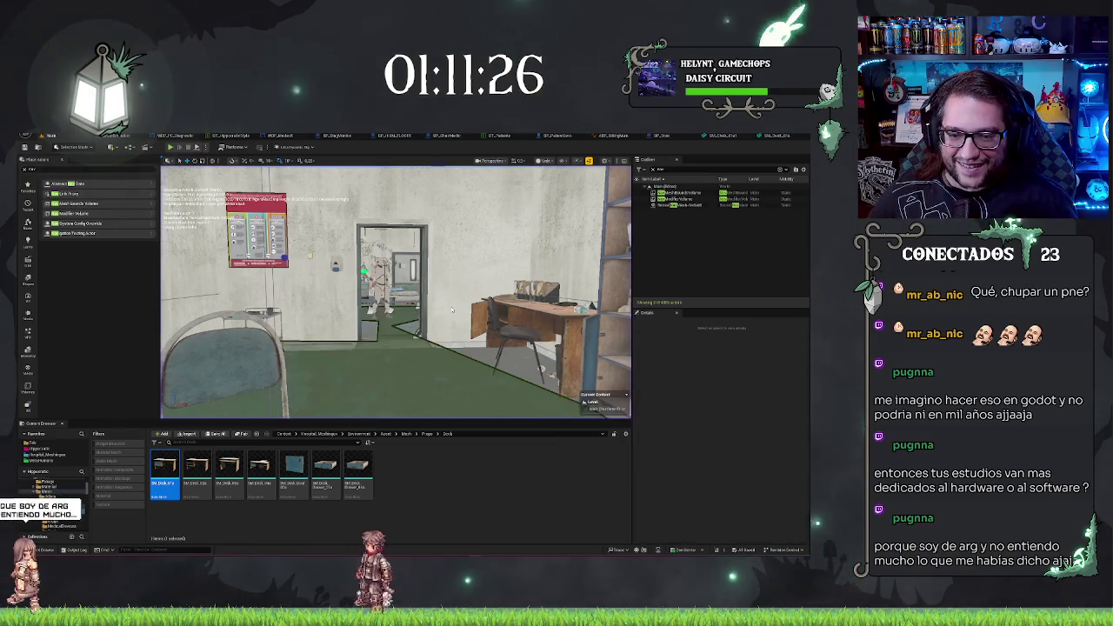
pyautogui.press('Escape')
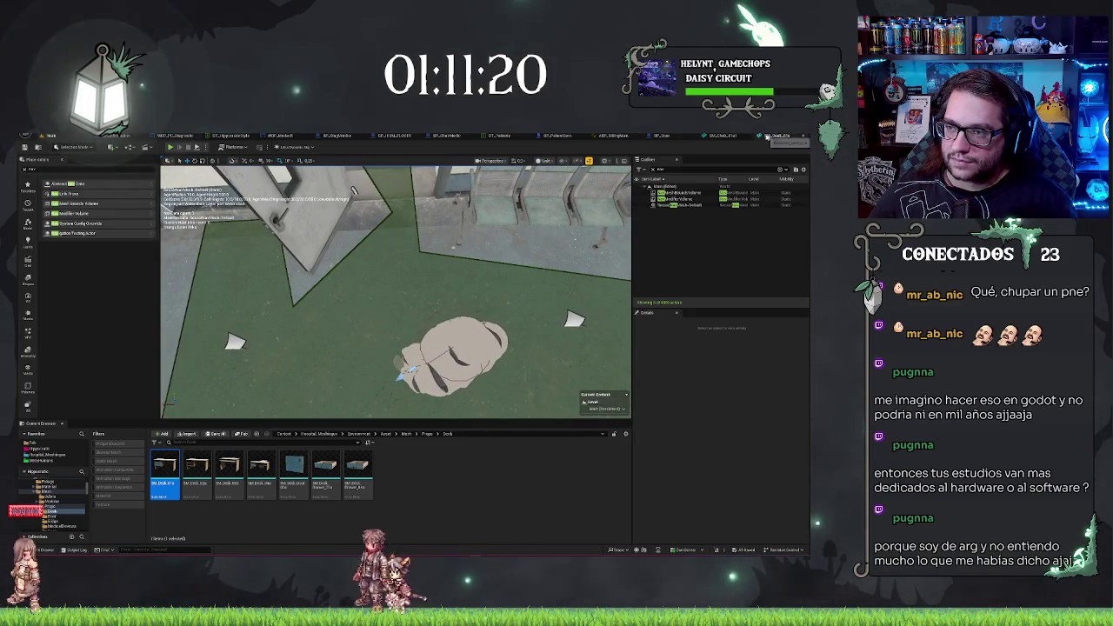
pyautogui.click(566, 142)
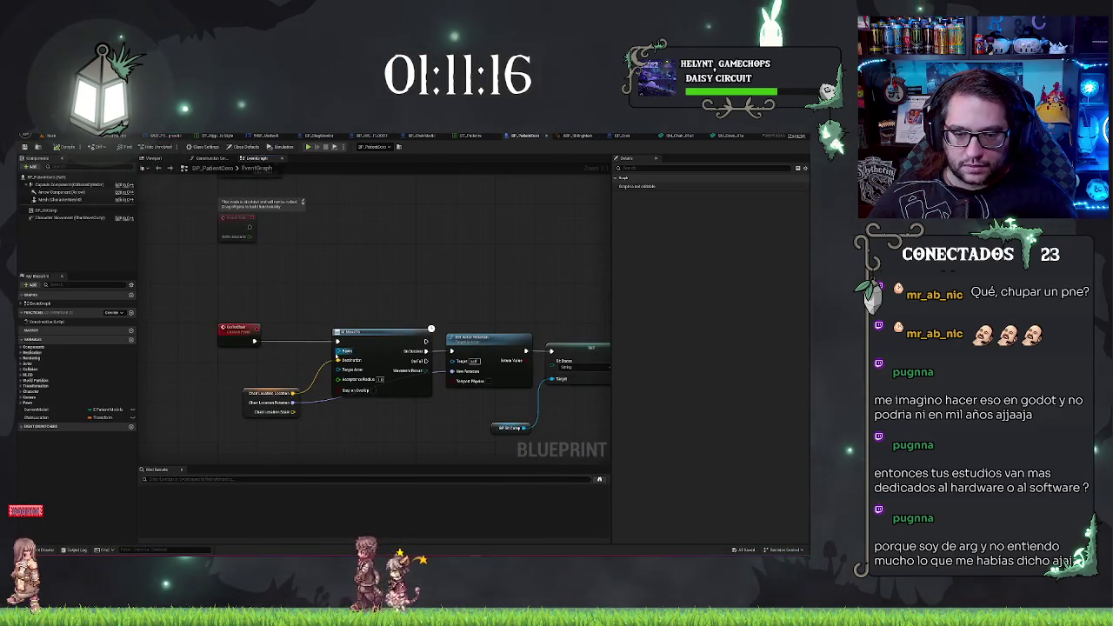
# Connect a Self reference to AI MoveTo's Pawn pin
pyautogui.moveTo(337, 350); pyautogui.dragTo(283, 352)
pyautogui.write('self')
pyautogui.press('Return')
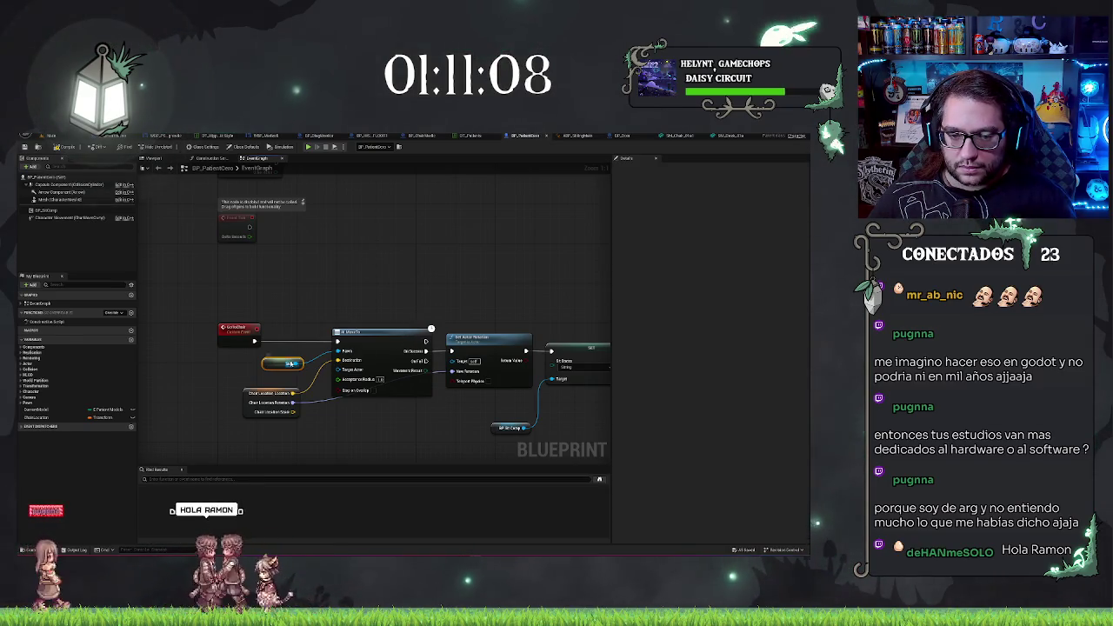
pyautogui.moveTo(455, 362); pyautogui.dragTo(162, 181)
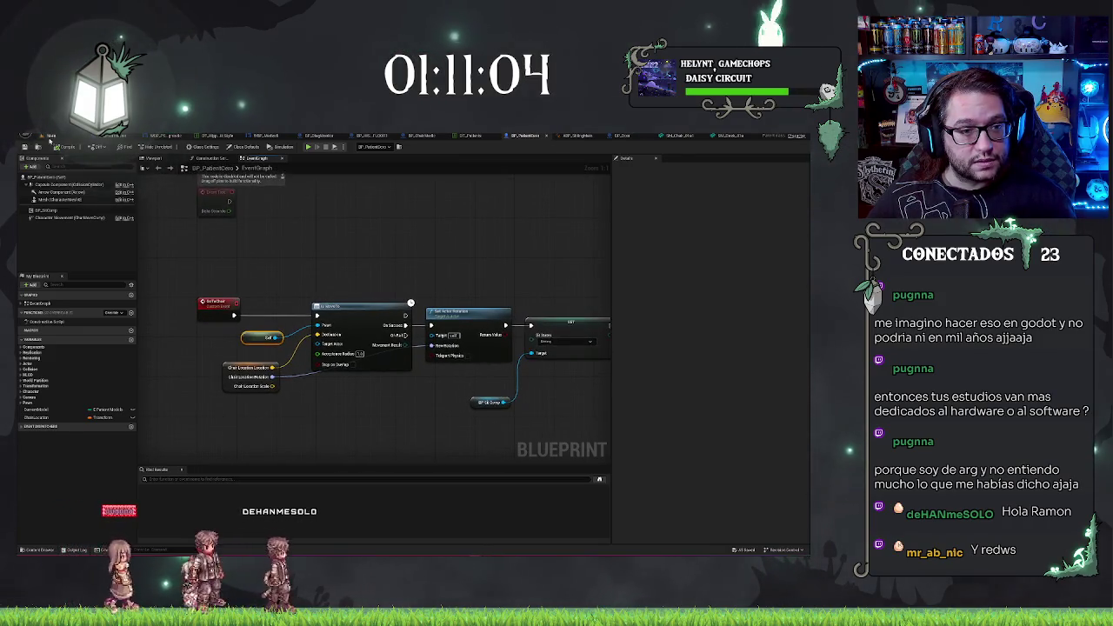
# Playtest the level again, then open BP_ChairMedic's event graph
pyautogui.click(50, 132)
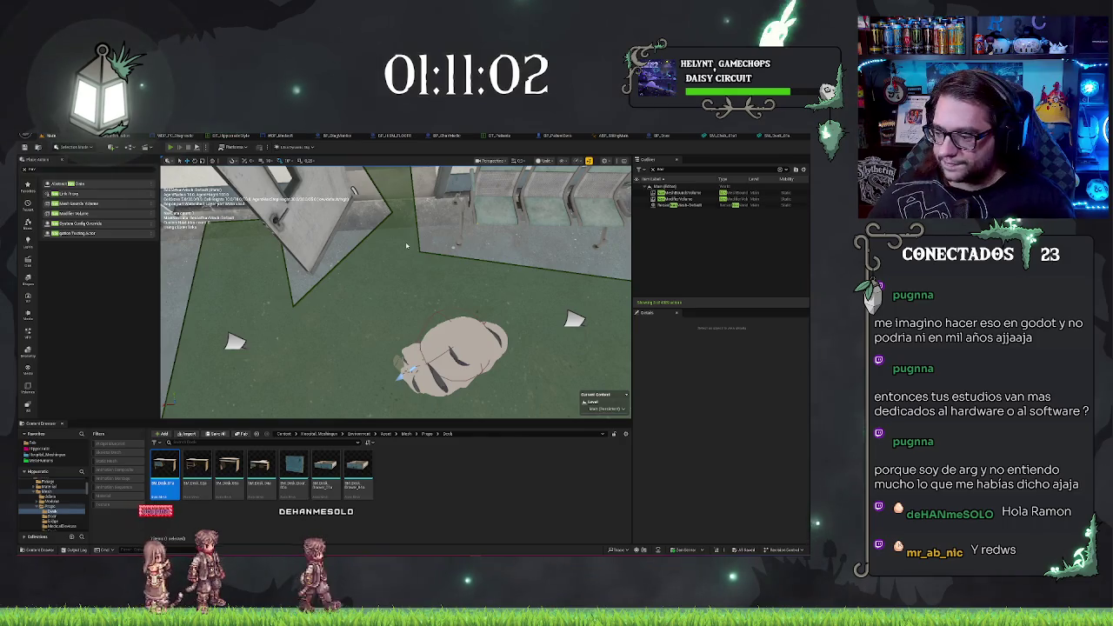
pyautogui.hotkey('alt', 'p')
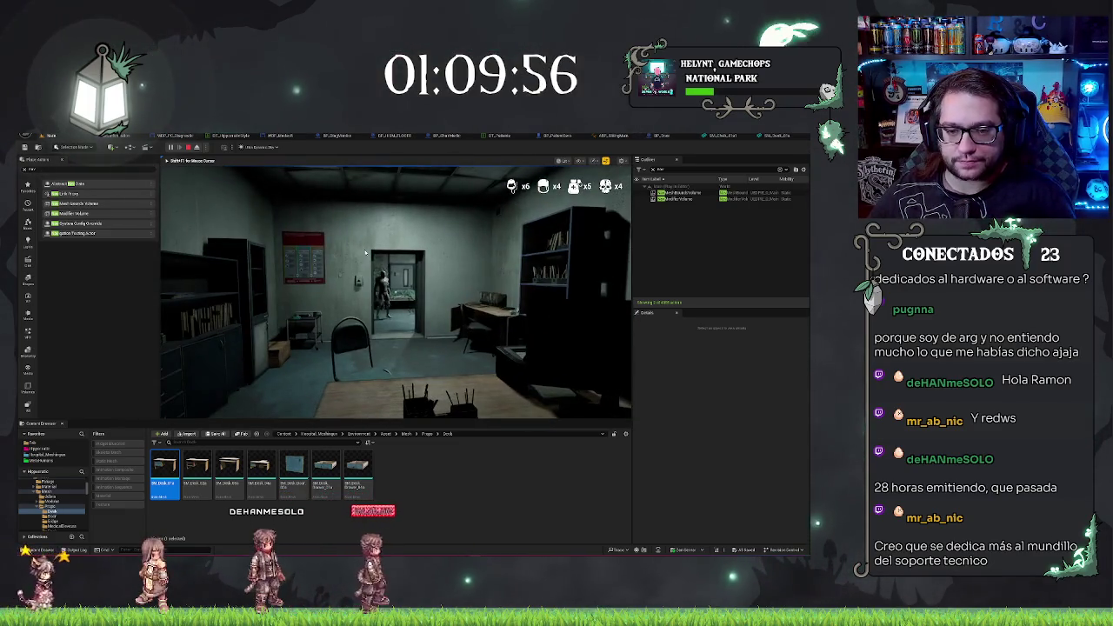
pyautogui.press('Escape')
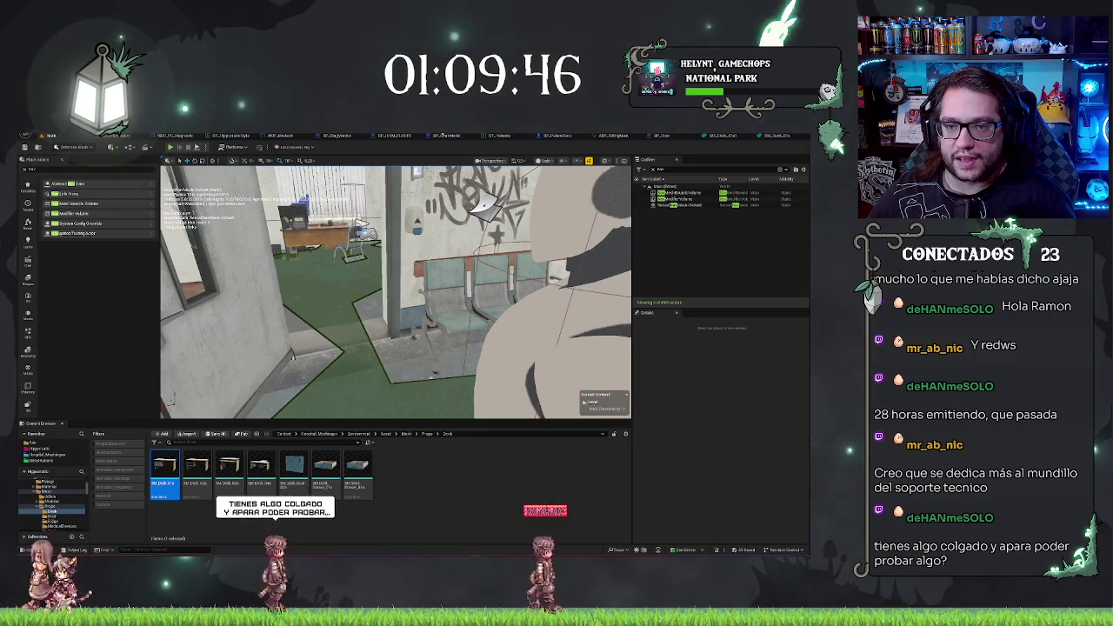
pyautogui.click(444, 136)
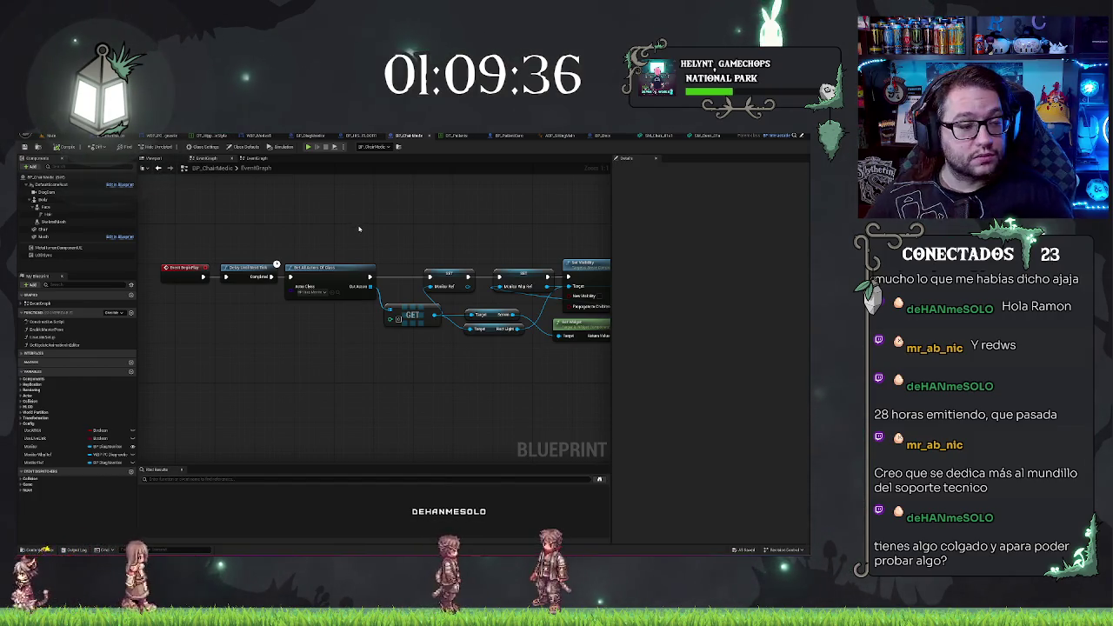
# Review BP_ChairMedic's graph nodes, close an unneeded tab, and switch to BP_Door
pyautogui.moveTo(277, 203); pyautogui.dragTo(298, 202)
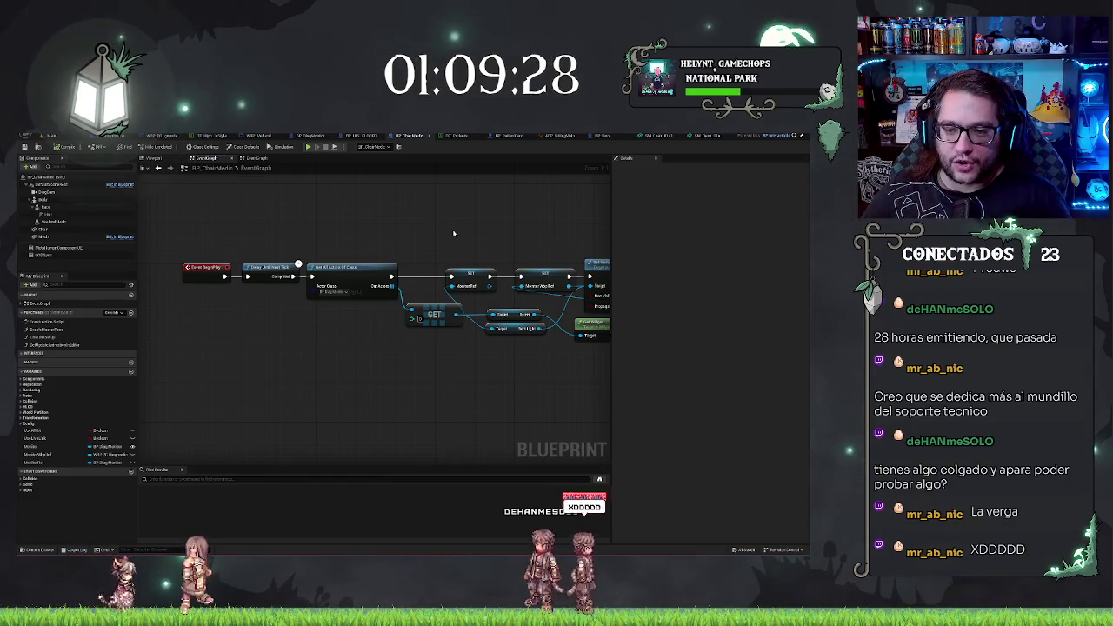
pyautogui.moveTo(454, 233)
pyautogui.mouseDown()
pyautogui.moveTo(360, 209)
pyautogui.moveTo(285, 230)
pyautogui.mouseUp()
pyautogui.moveTo(388, 220)
pyautogui.mouseDown()
pyautogui.moveTo(561, 240)
pyautogui.moveTo(393, 266)
pyautogui.mouseUp()
pyautogui.scroll(-2, 536, 242)
pyautogui.moveTo(326, 153); pyautogui.dragTo(365, 223)
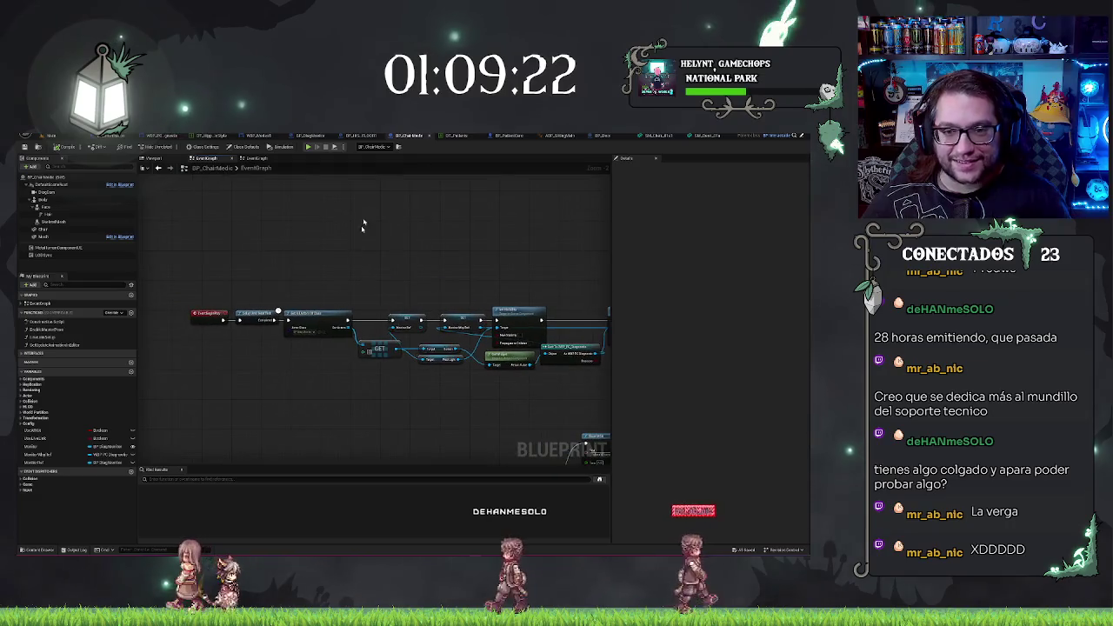
pyautogui.click(703, 137)
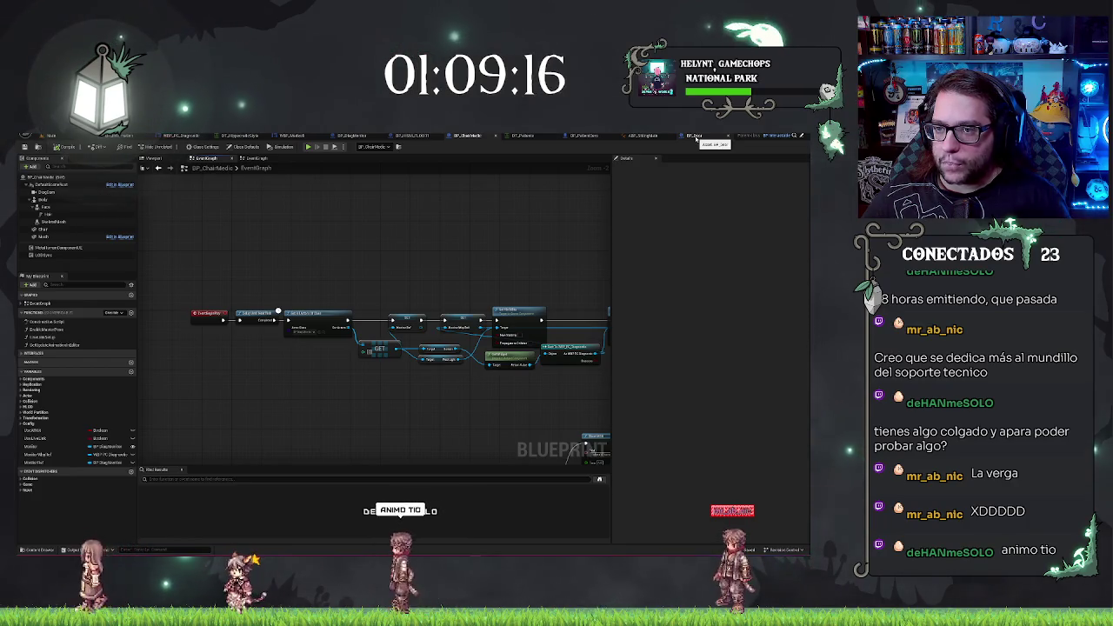
pyautogui.click(696, 138)
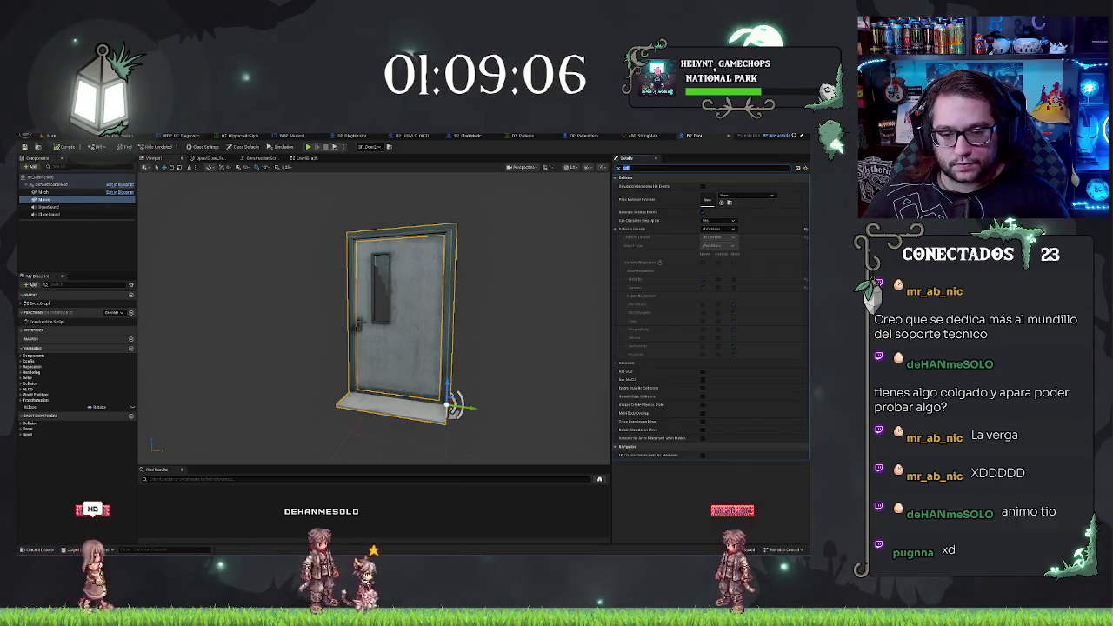
# Apply a different collision preset to the door mesh and filter its details by 'affect'
pyautogui.click(718, 229)
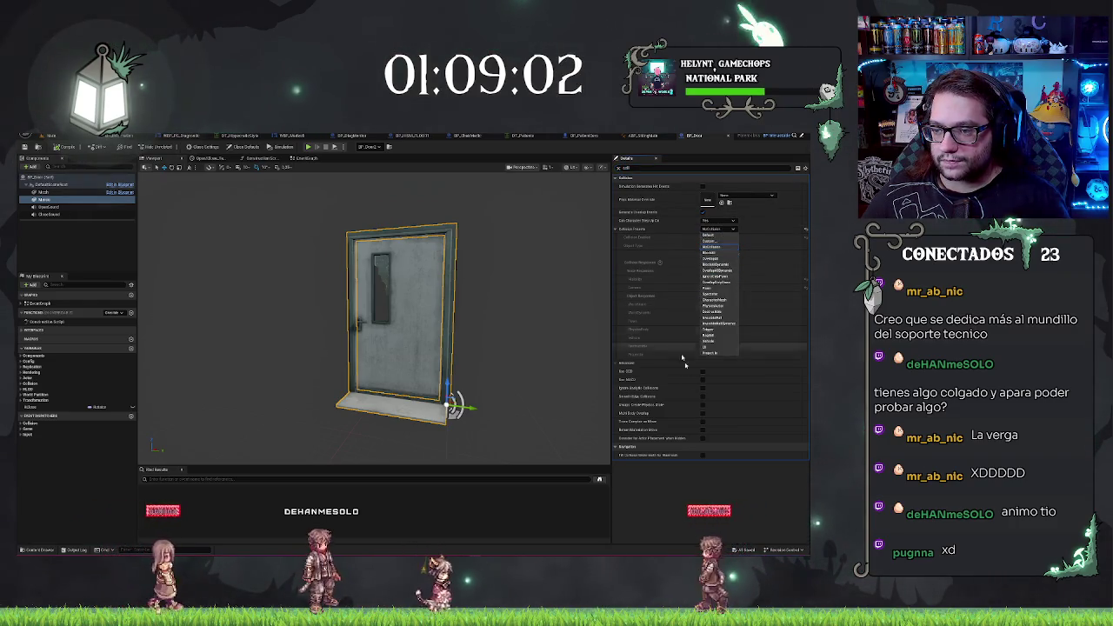
pyautogui.press('Return')
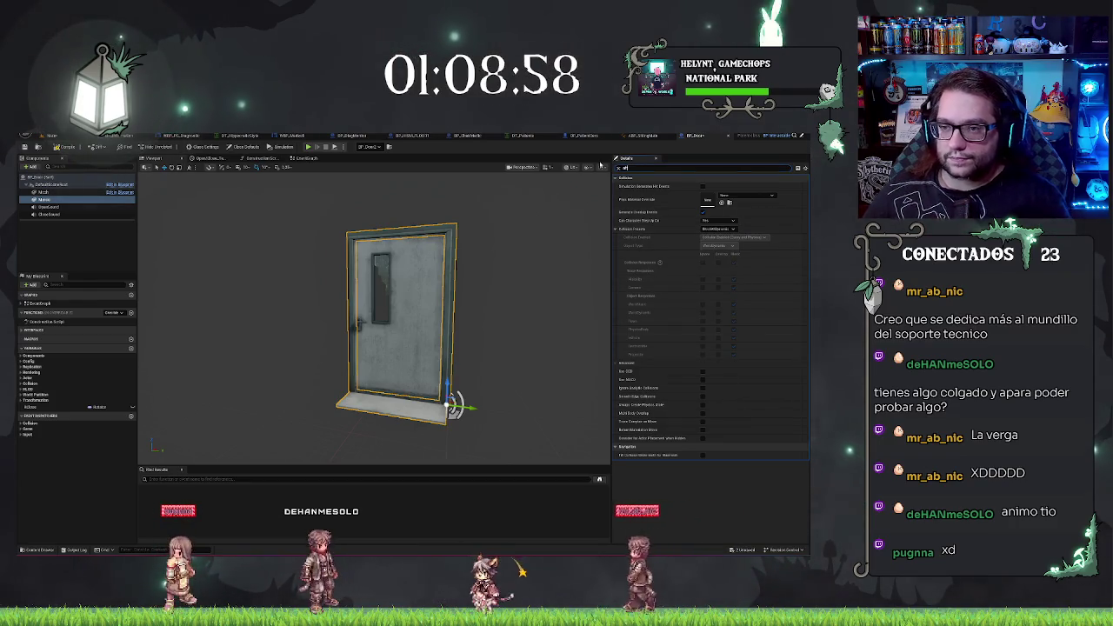
pyautogui.write('affect')
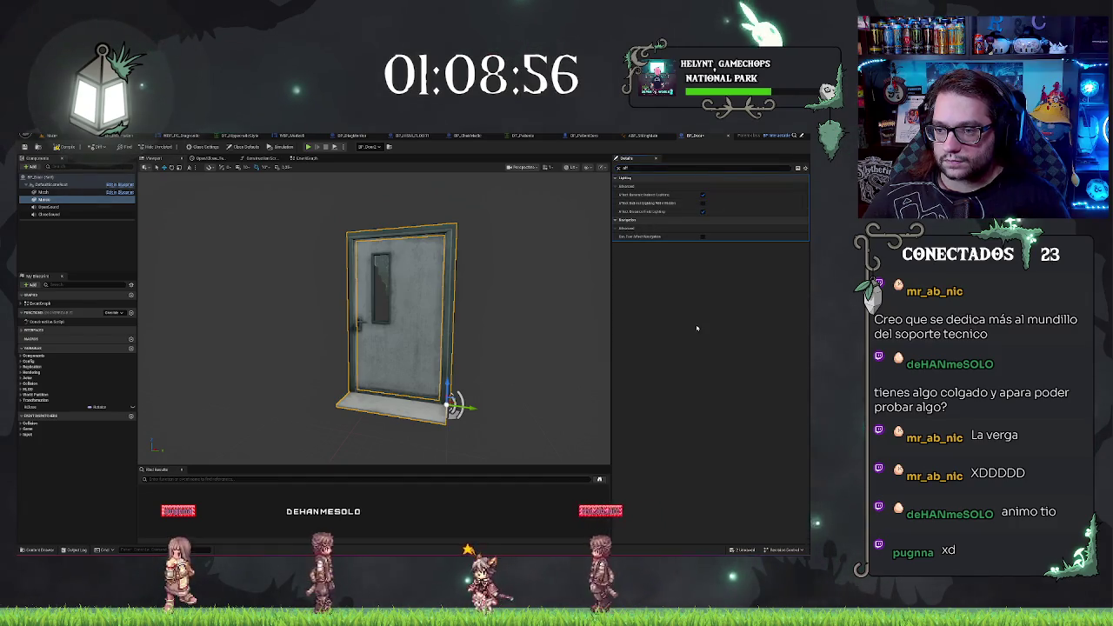
# Inspect the placed door BP_Door3 in the level, then return to BP_Door
pyautogui.click(52, 137)
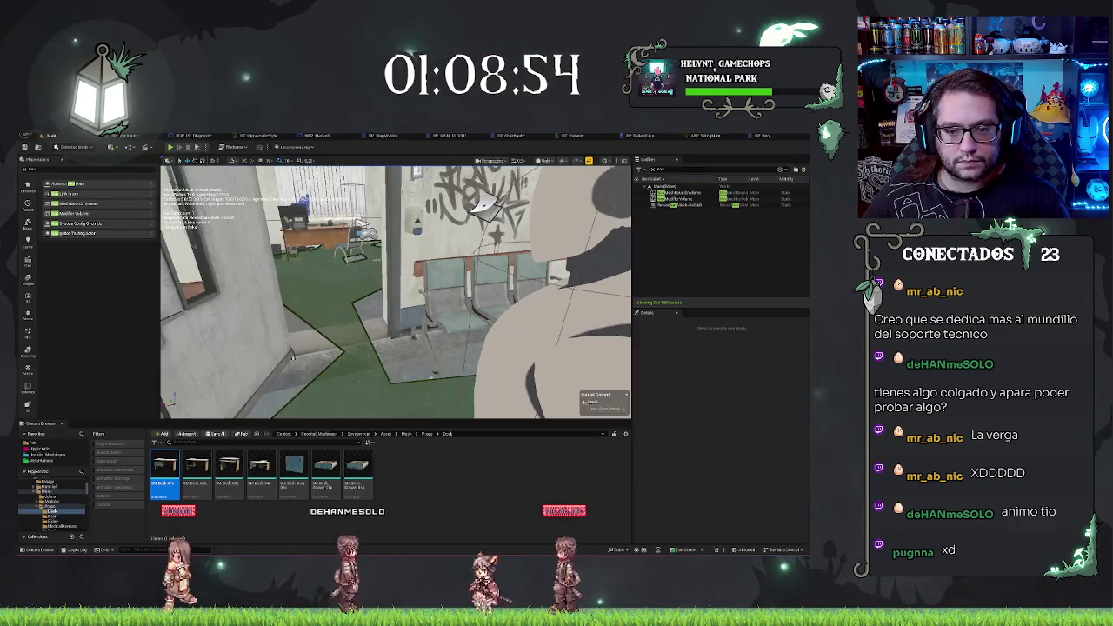
pyautogui.click(367, 389)
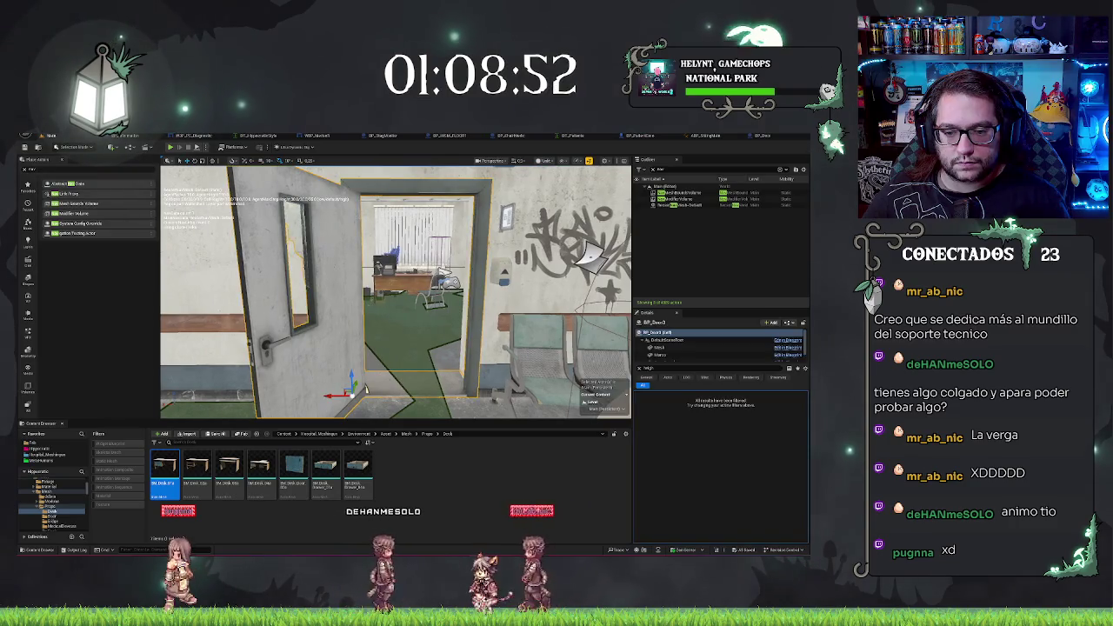
pyautogui.press('f')
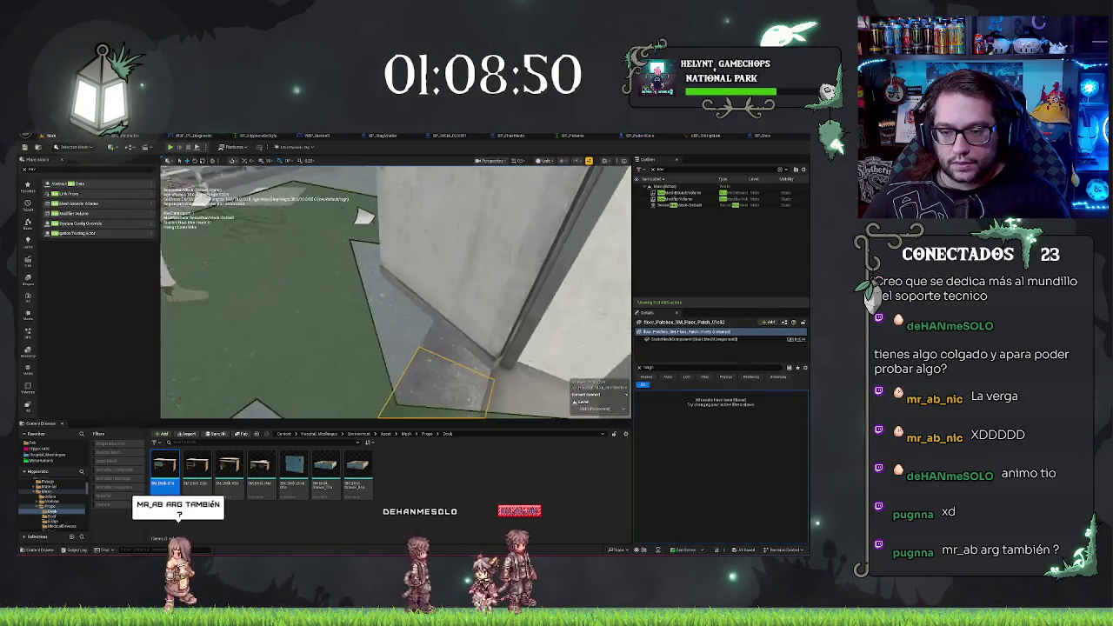
pyautogui.moveTo(495, 342); pyautogui.dragTo(495, 342)
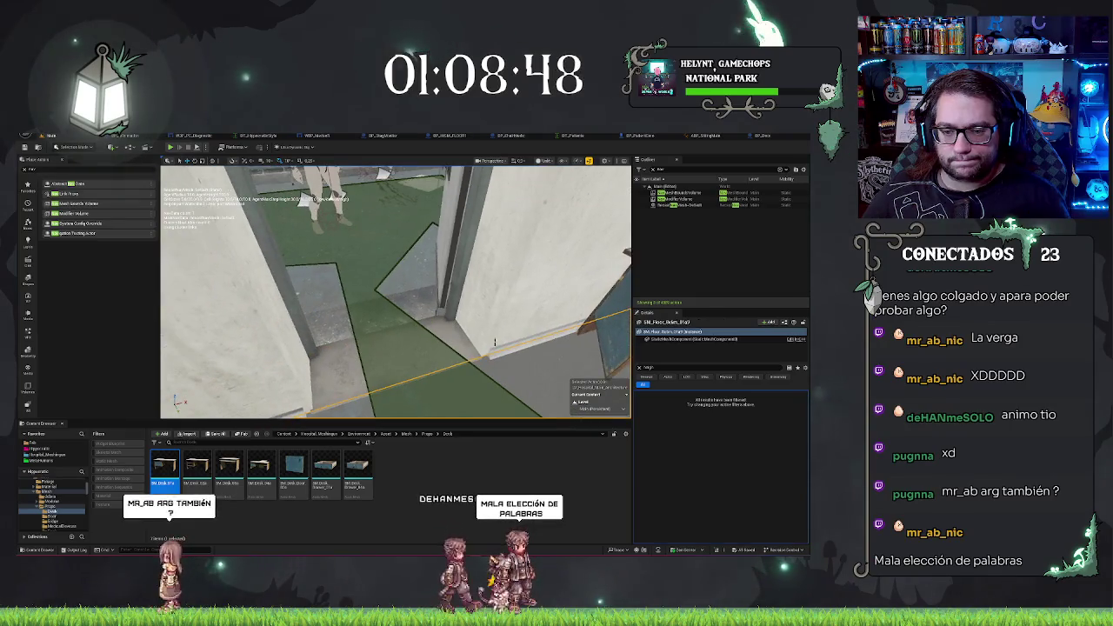
pyautogui.click(444, 261)
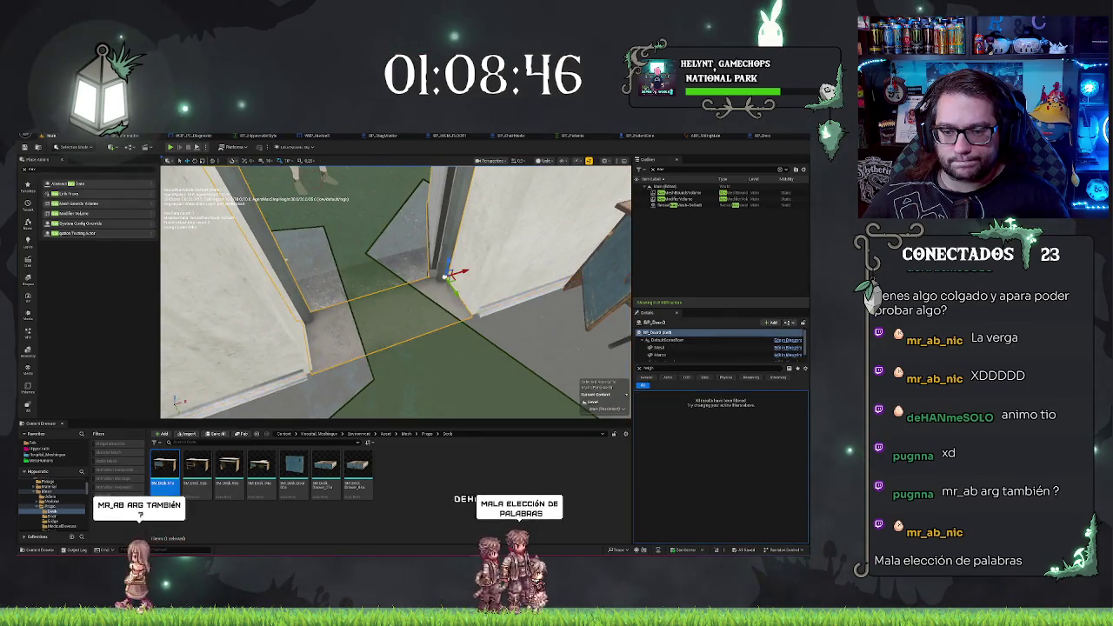
pyautogui.moveTo(387, 317); pyautogui.dragTo(387, 316)
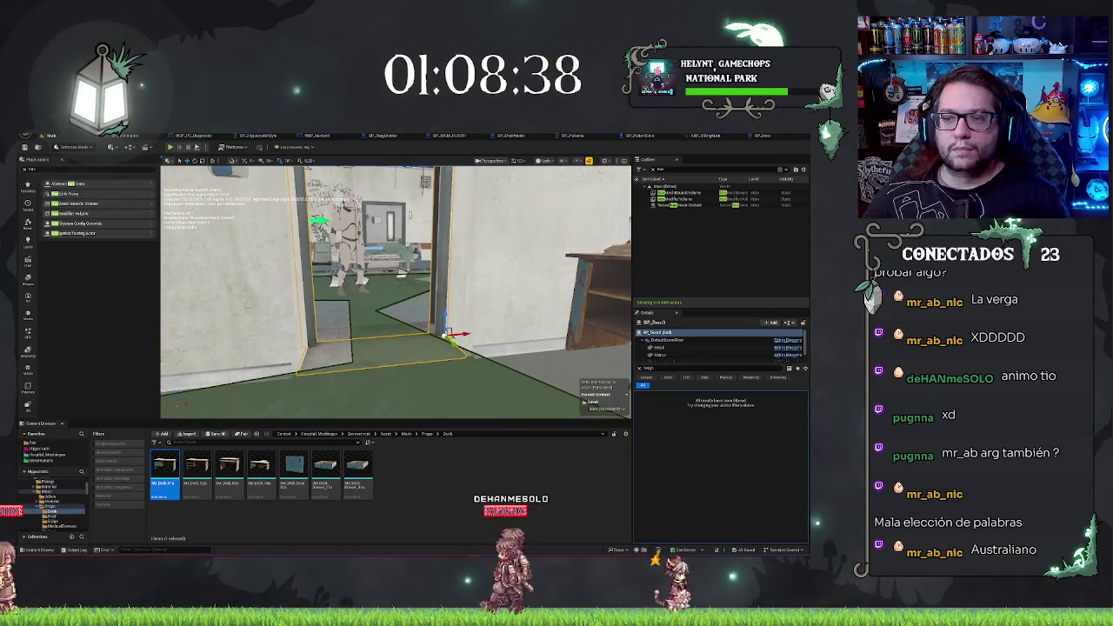
pyautogui.click(788, 355)
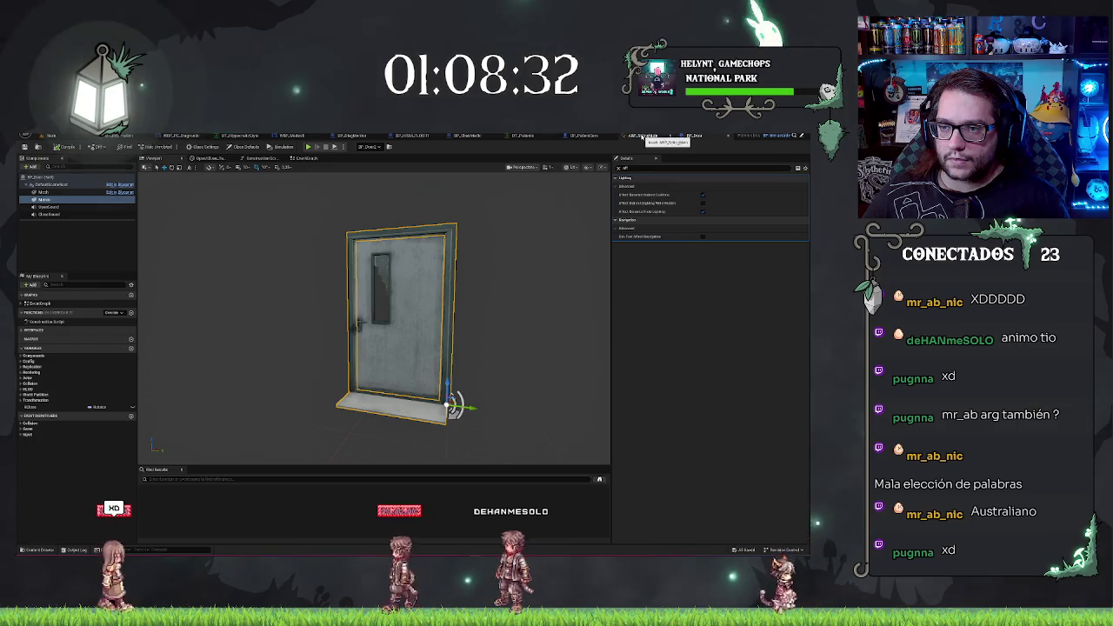
# Add a Print String node off AI MoveTo's On Fail in the patient Blueprint
pyautogui.click(579, 137)
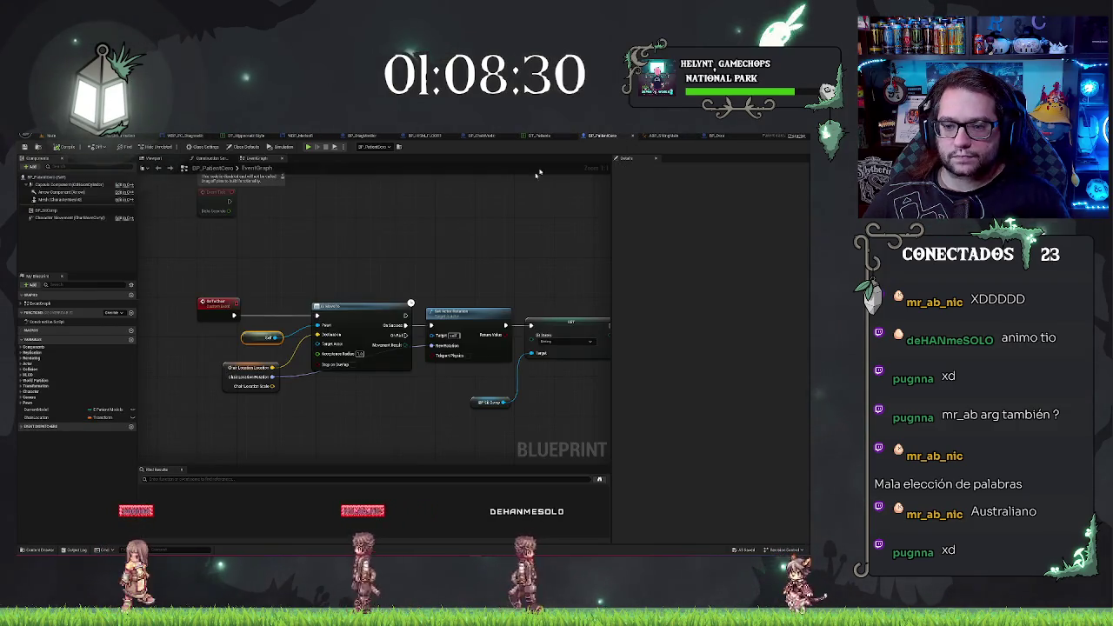
pyautogui.moveTo(477, 263); pyautogui.dragTo(448, 189)
pyautogui.moveTo(376, 262); pyautogui.dragTo(340, 405)
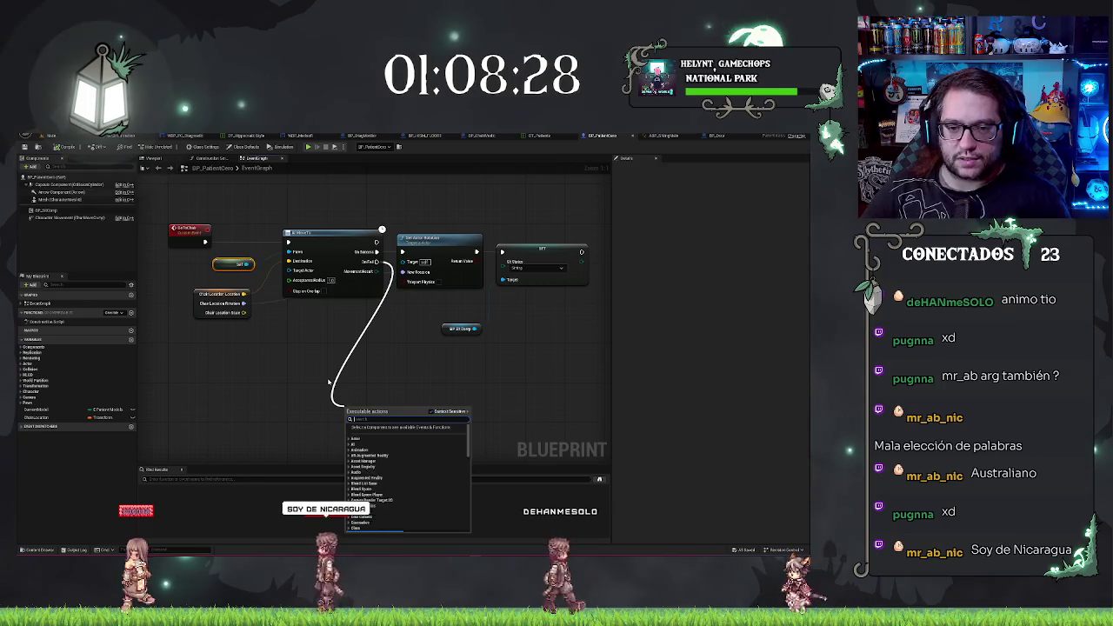
pyautogui.write('print')
pyautogui.press('Return')
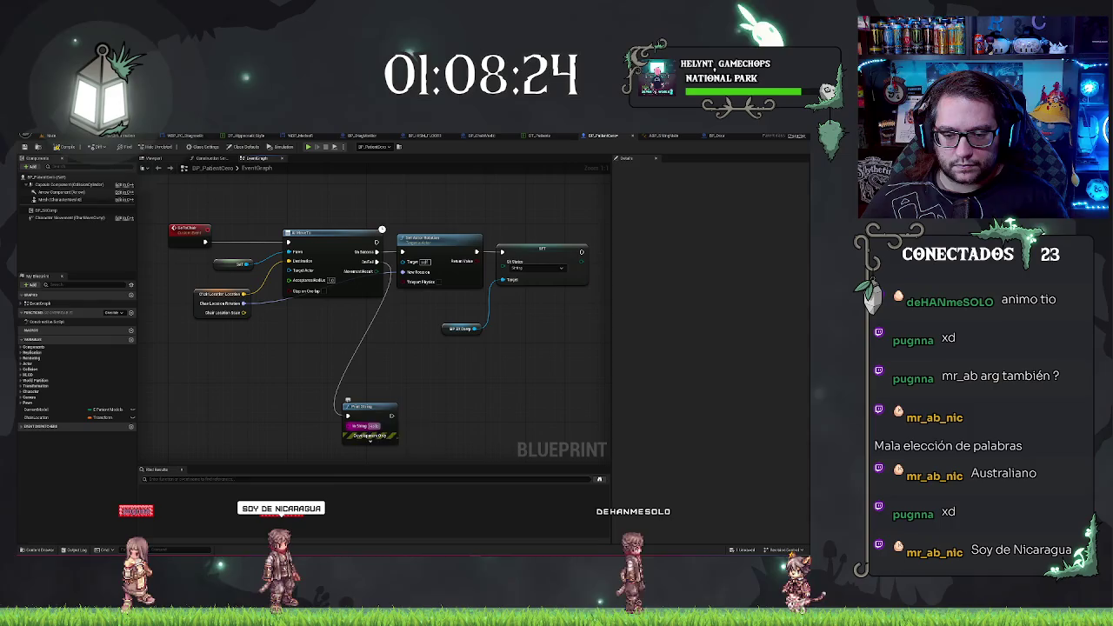
# Feed Print String from an Append node with a to-string conversion wired in
pyautogui.moveTo(369, 406)
pyautogui.mouseDown()
pyautogui.moveTo(290, 426)
pyautogui.moveTo(244, 409)
pyautogui.mouseUp()
pyautogui.write('appe')
pyautogui.press('Return')
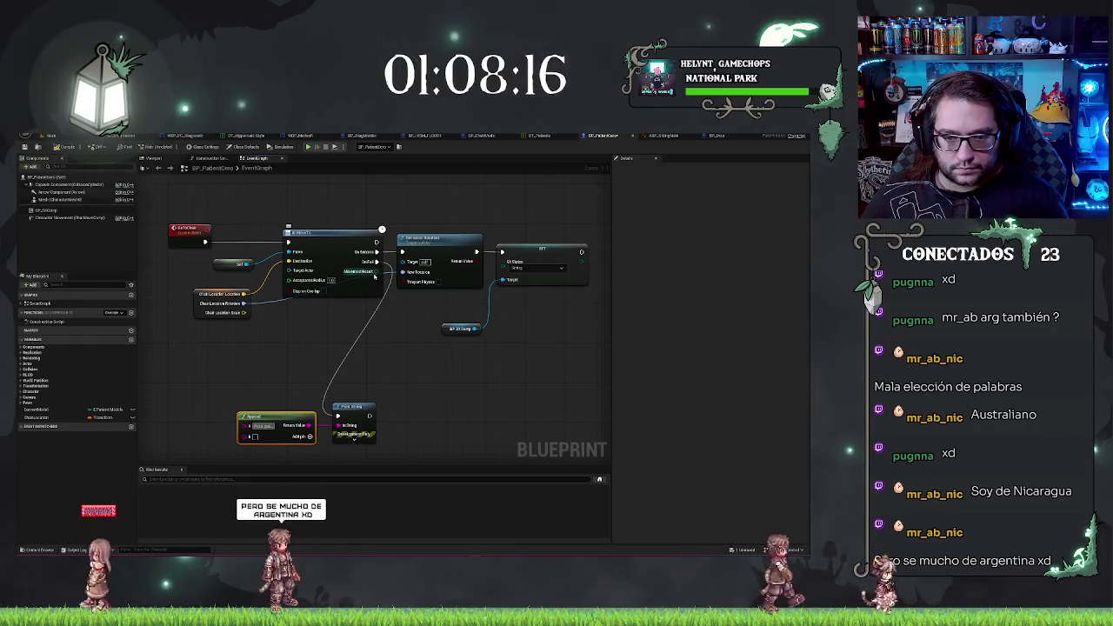
pyautogui.moveTo(247, 426)
pyautogui.mouseDown()
pyautogui.moveTo(168, 381)
pyautogui.moveTo(182, 409)
pyautogui.mouseUp()
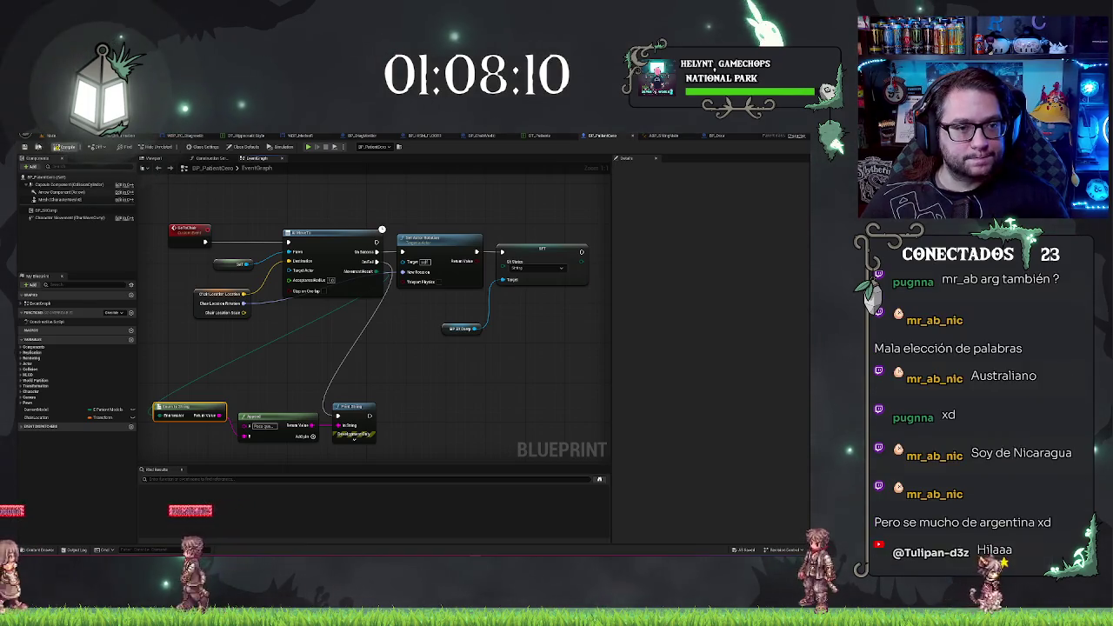
pyautogui.click(50, 135)
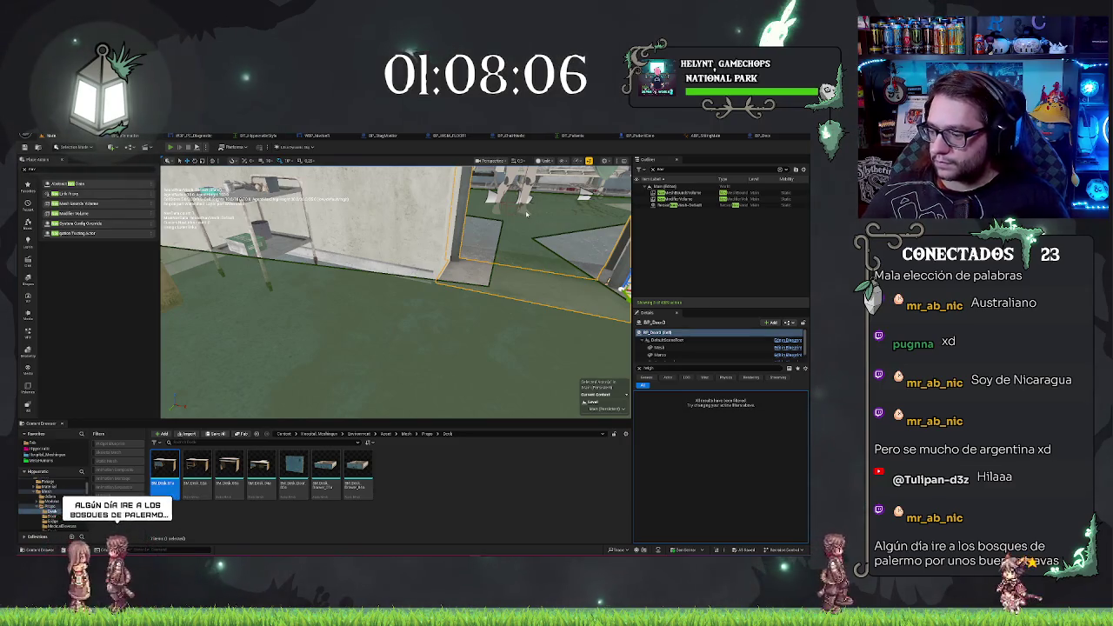
pyautogui.hotkey('alt', 'p')
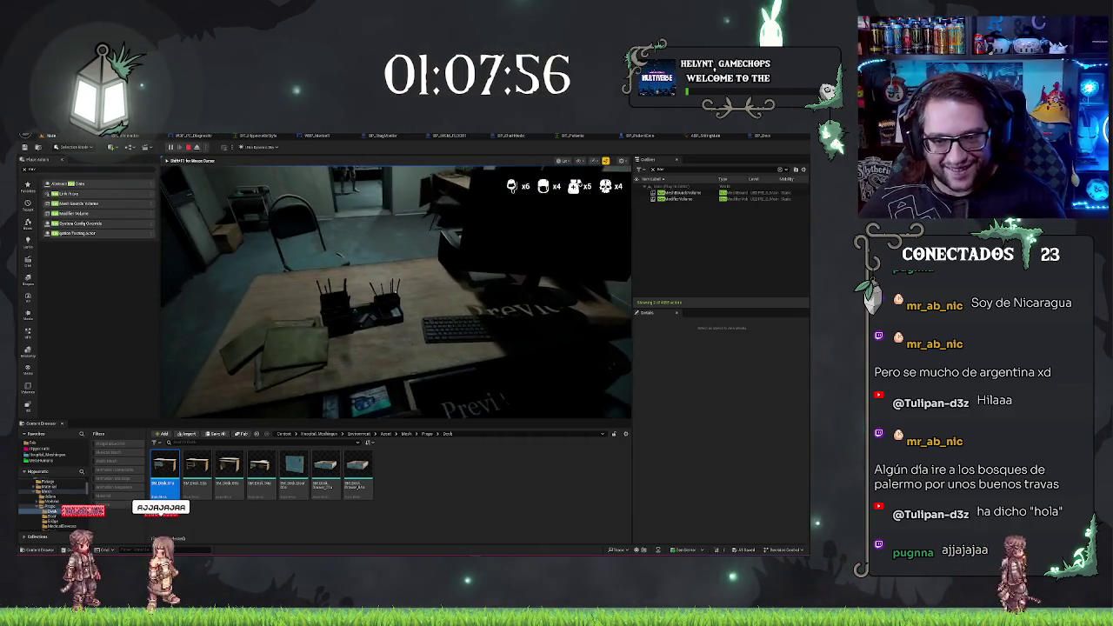
pyautogui.press('Escape')
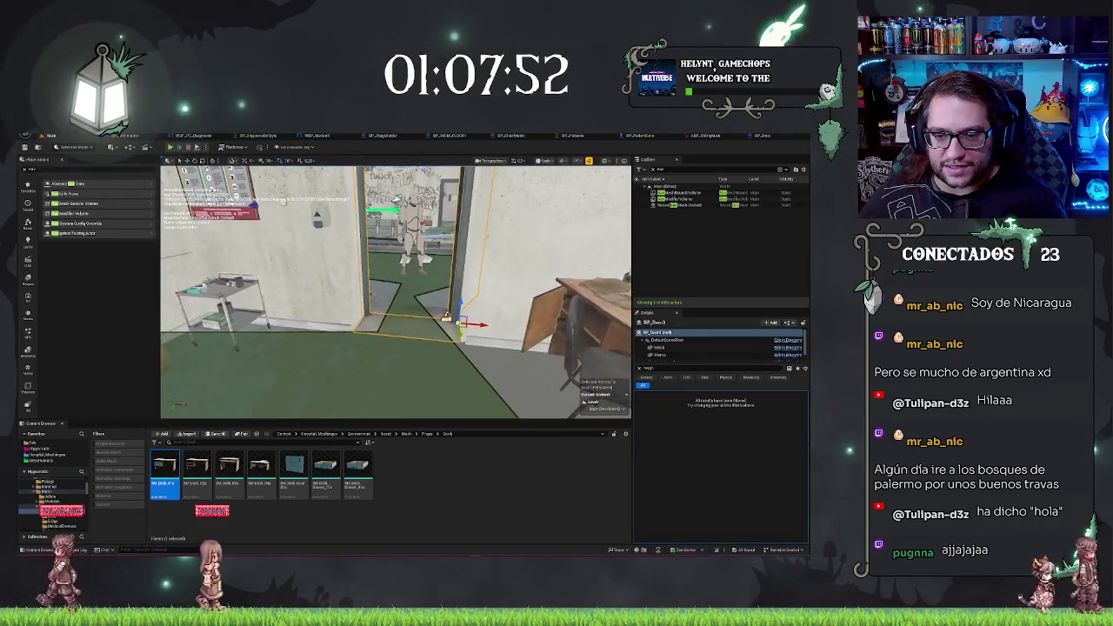
pyautogui.press('w')
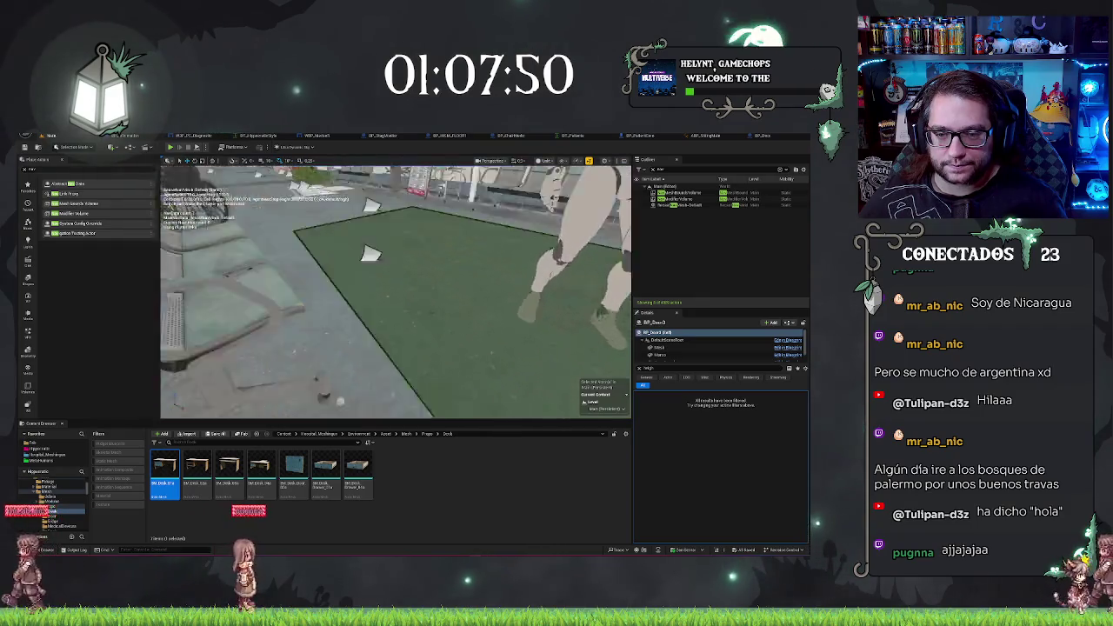
pyautogui.press('w')
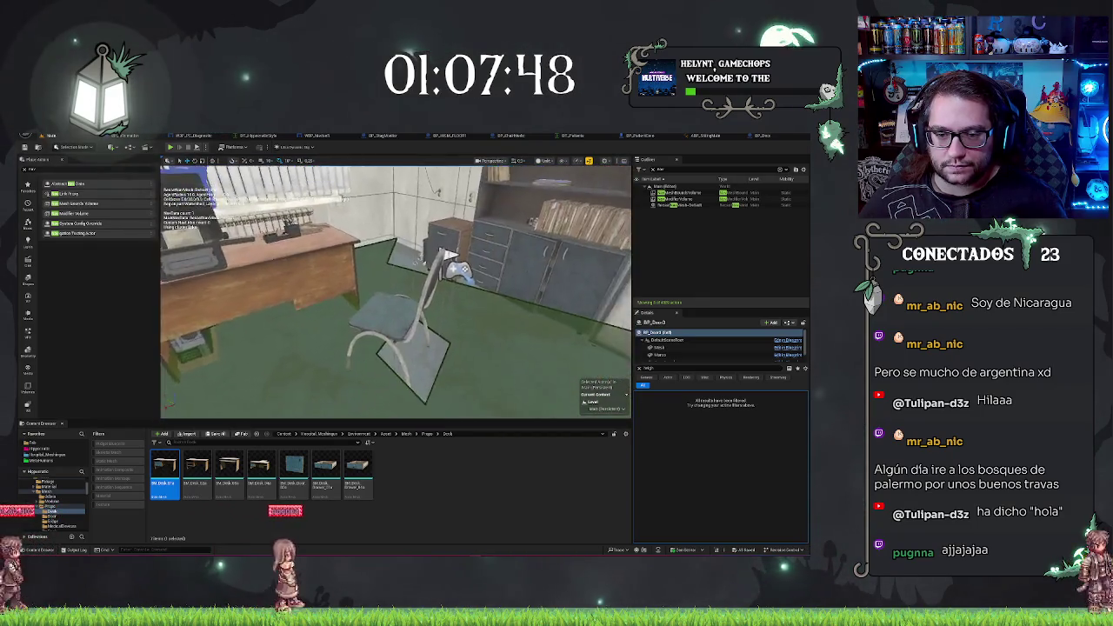
pyautogui.press('s')
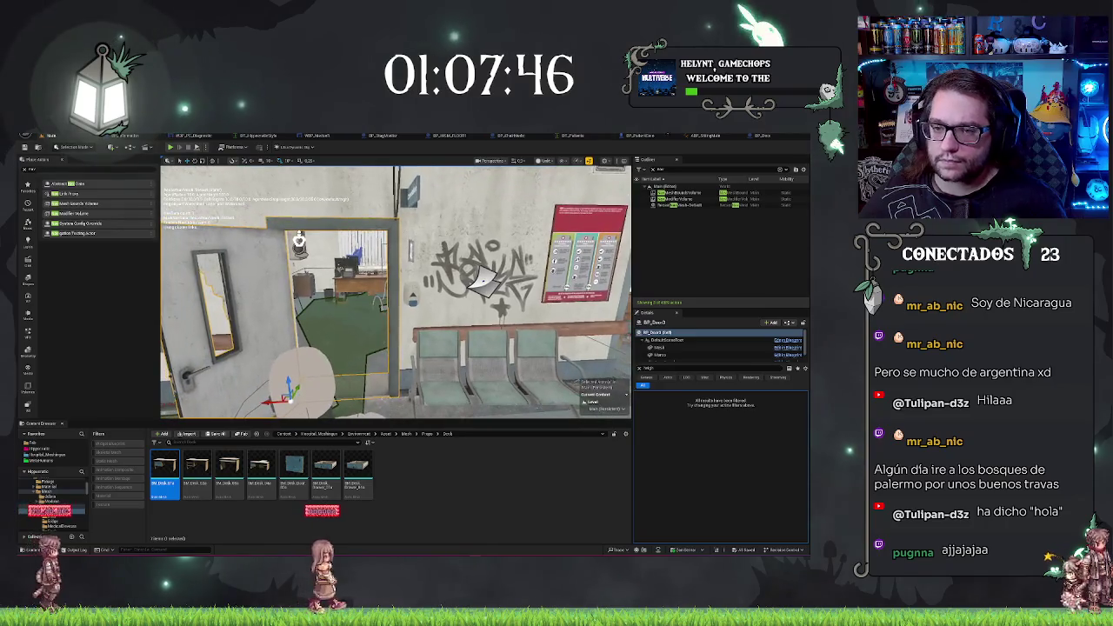
# Fly to the doorway, look down at the door frame, and open the BP_Door Blueprint editor
pyautogui.press('w')
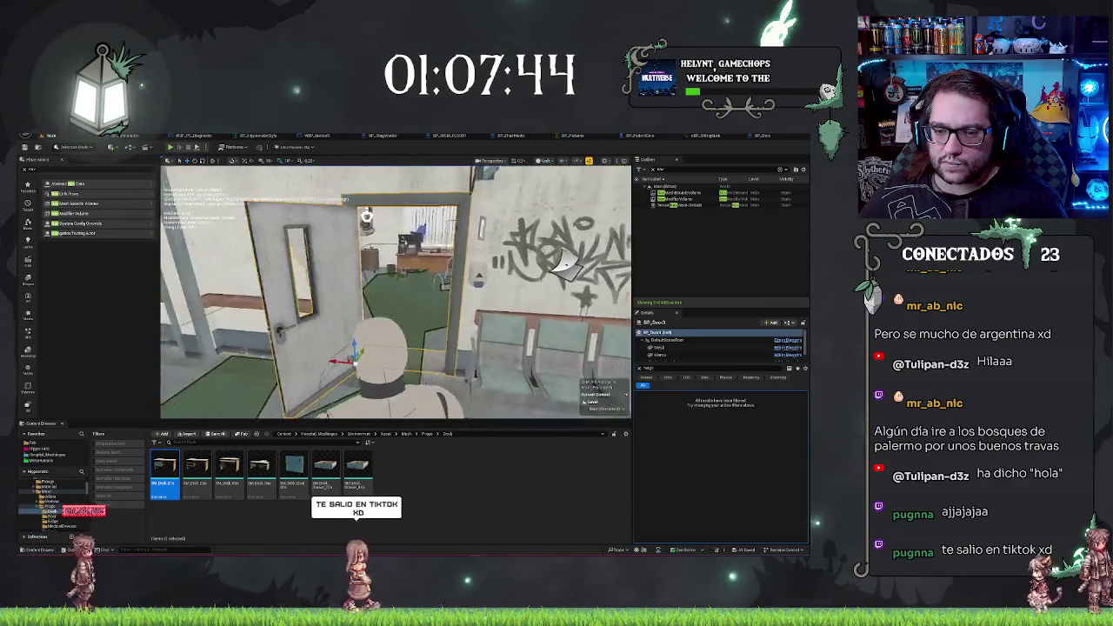
pyautogui.moveTo(565, 265)
pyautogui.mouseDown()
pyautogui.moveTo(353, 285)
pyautogui.moveTo(411, 259)
pyautogui.mouseUp()
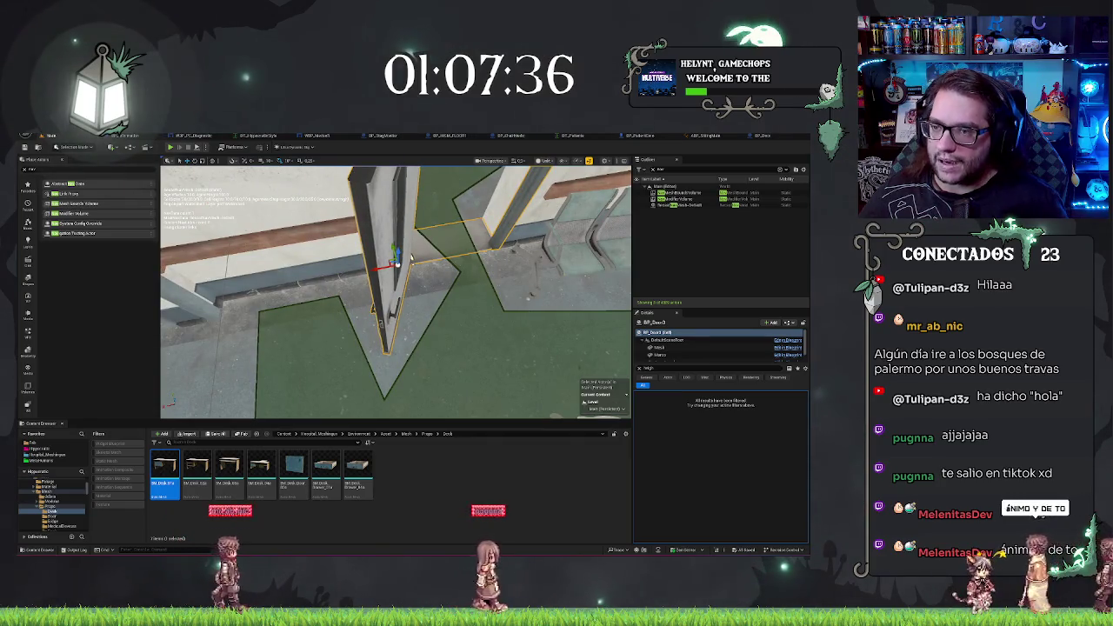
pyautogui.click(762, 136)
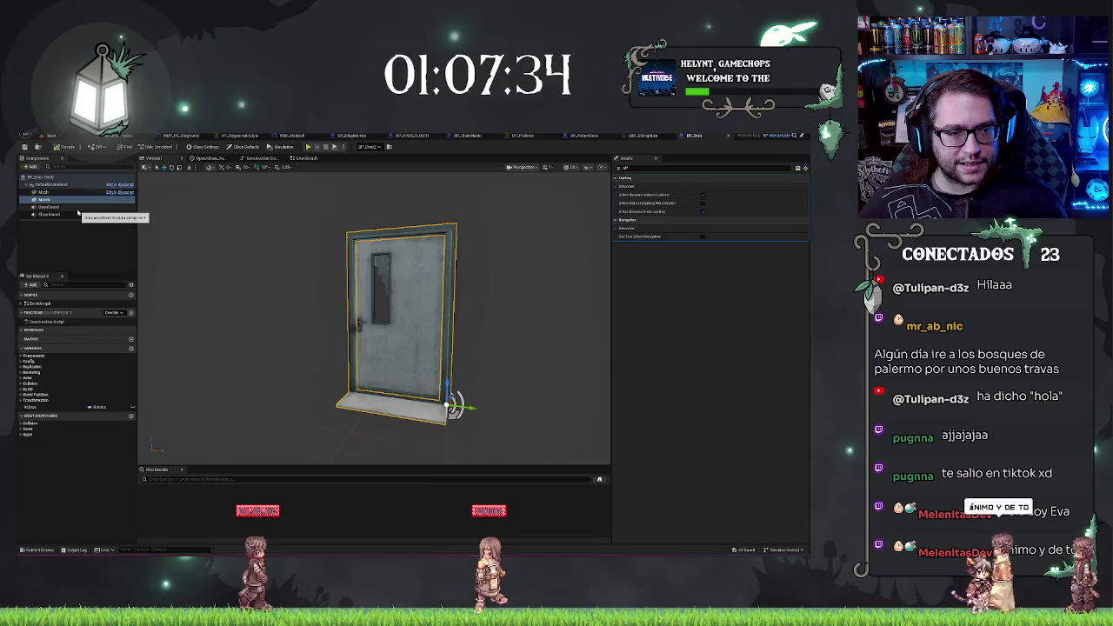
# Select the door Mesh component, save BP_Door, and return to the hospital level
pyautogui.click(42, 191)
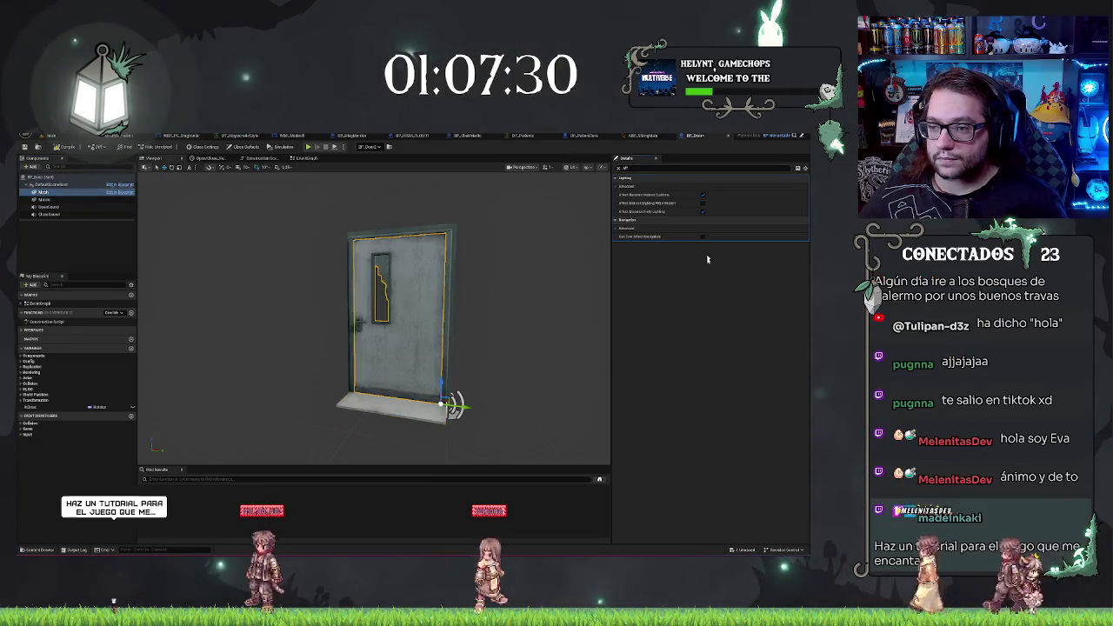
pyautogui.hotkey('ctrl', 's')
pyautogui.click(57, 136)
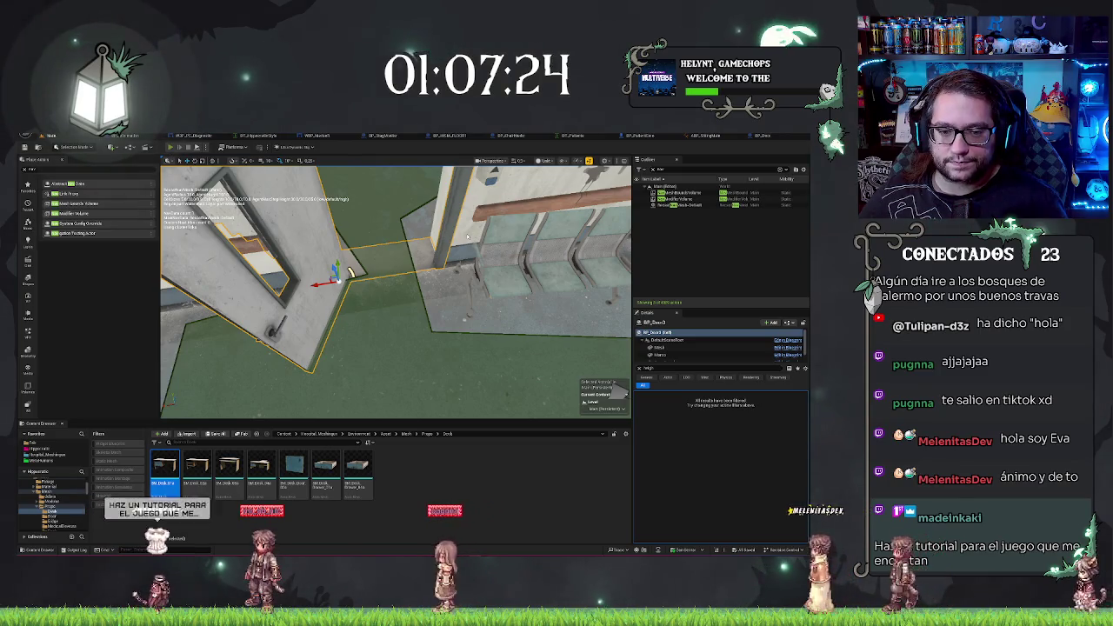
pyautogui.hotkey('alt', 'p')
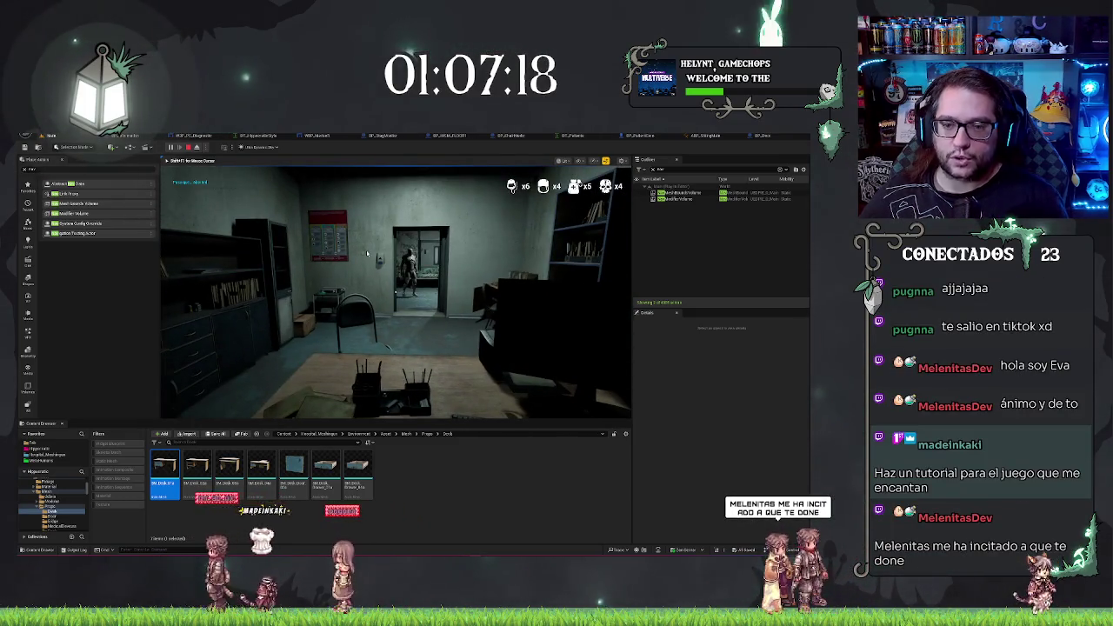
pyautogui.press('Escape')
pyautogui.press('w')
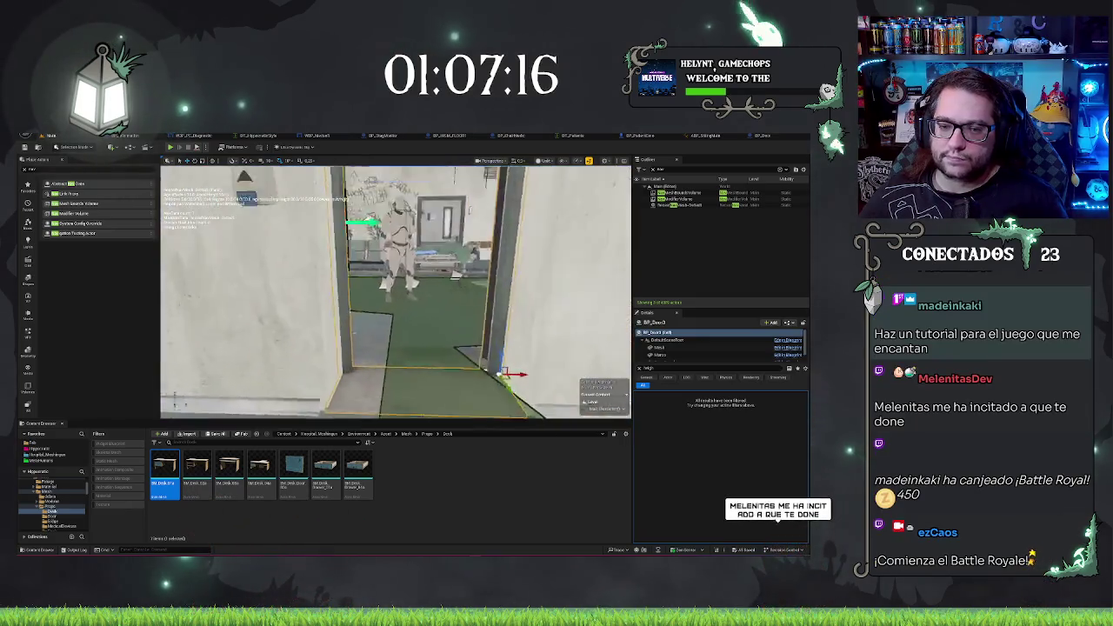
pyautogui.press('w')
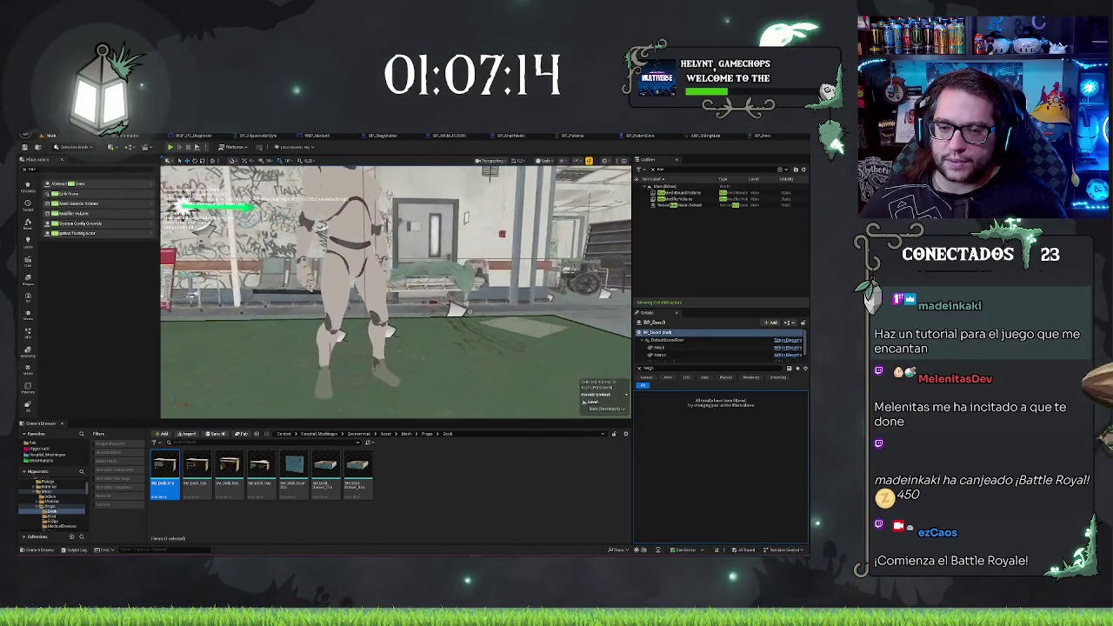
pyautogui.press('w')
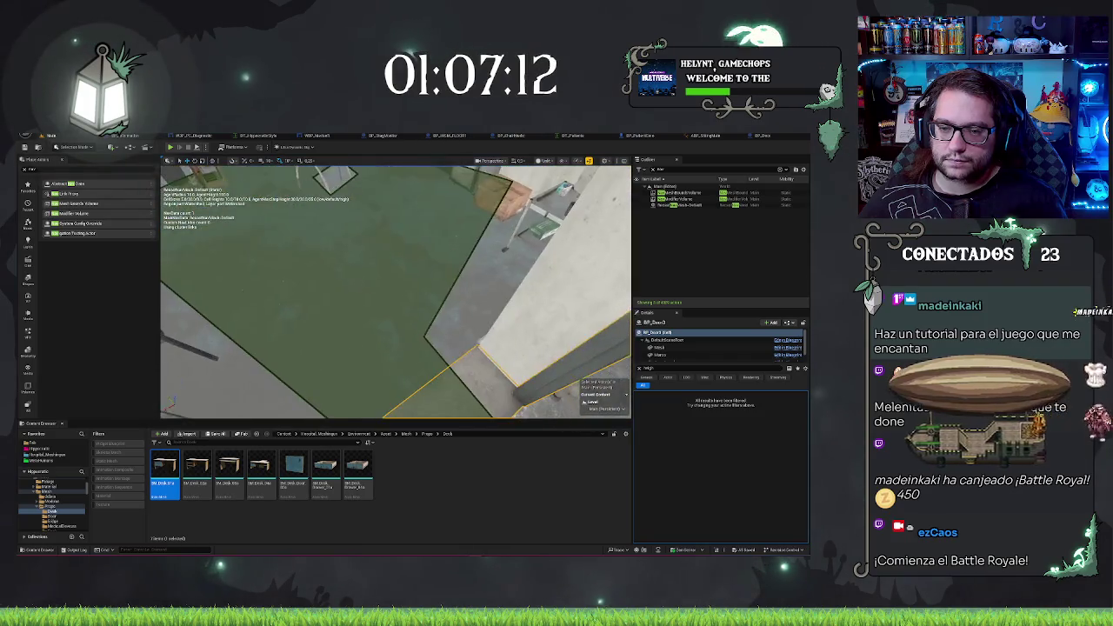
pyautogui.press('w')
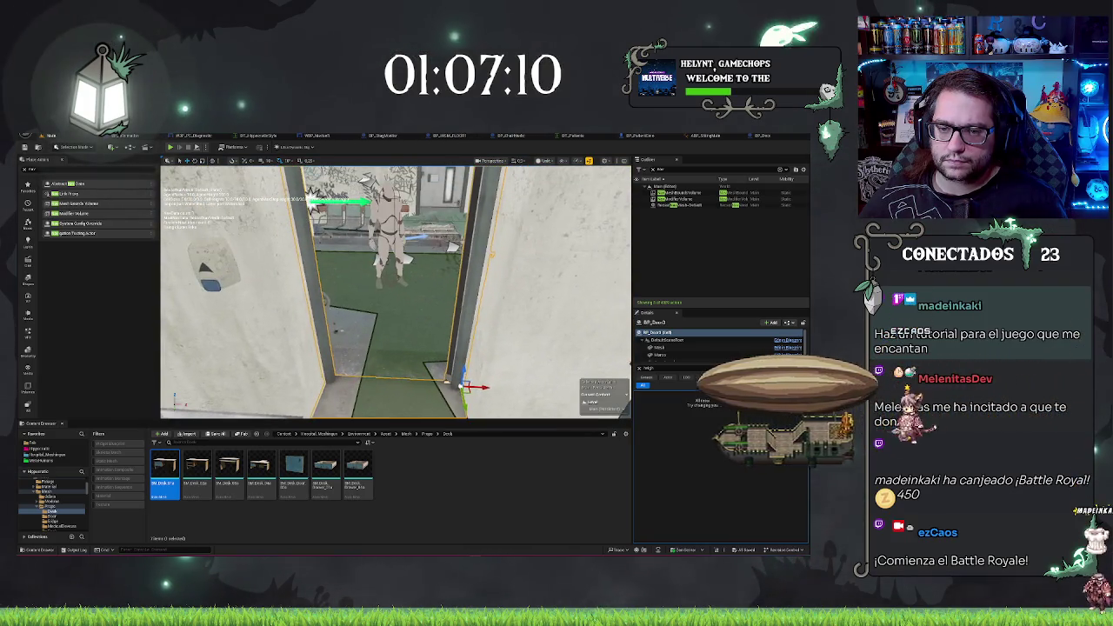
pyautogui.press('w')
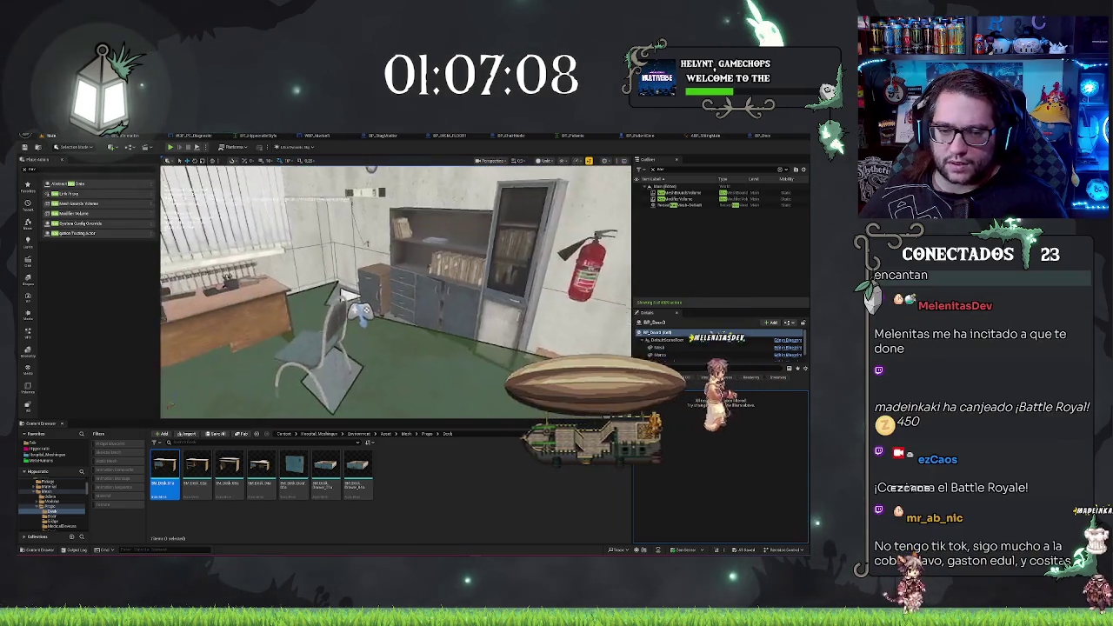
pyautogui.press('w')
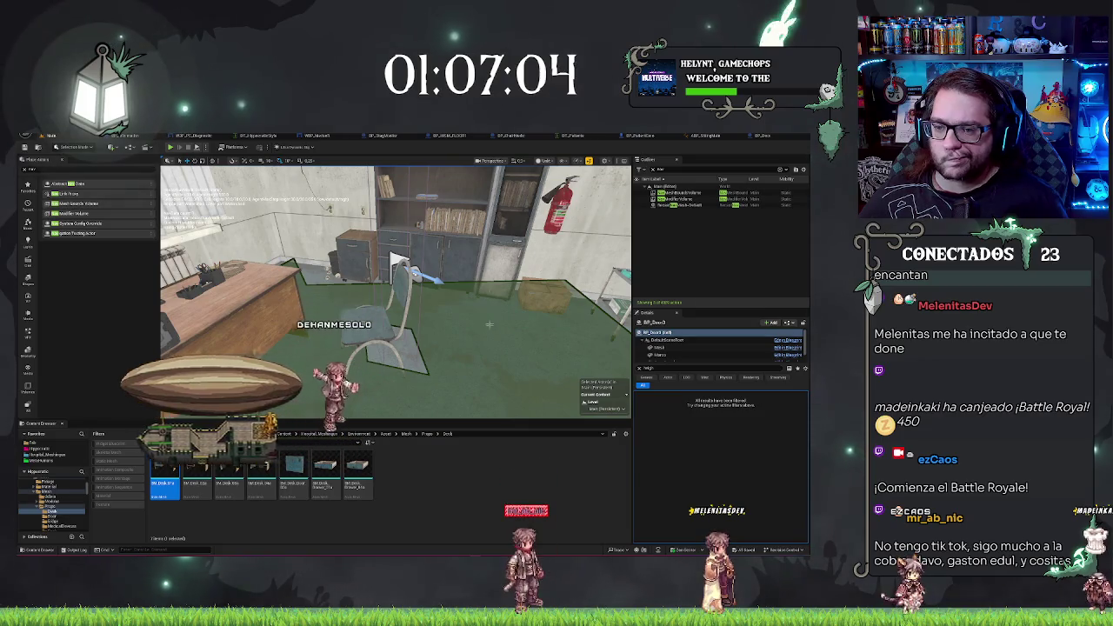
pyautogui.press('w')
pyautogui.press('w')
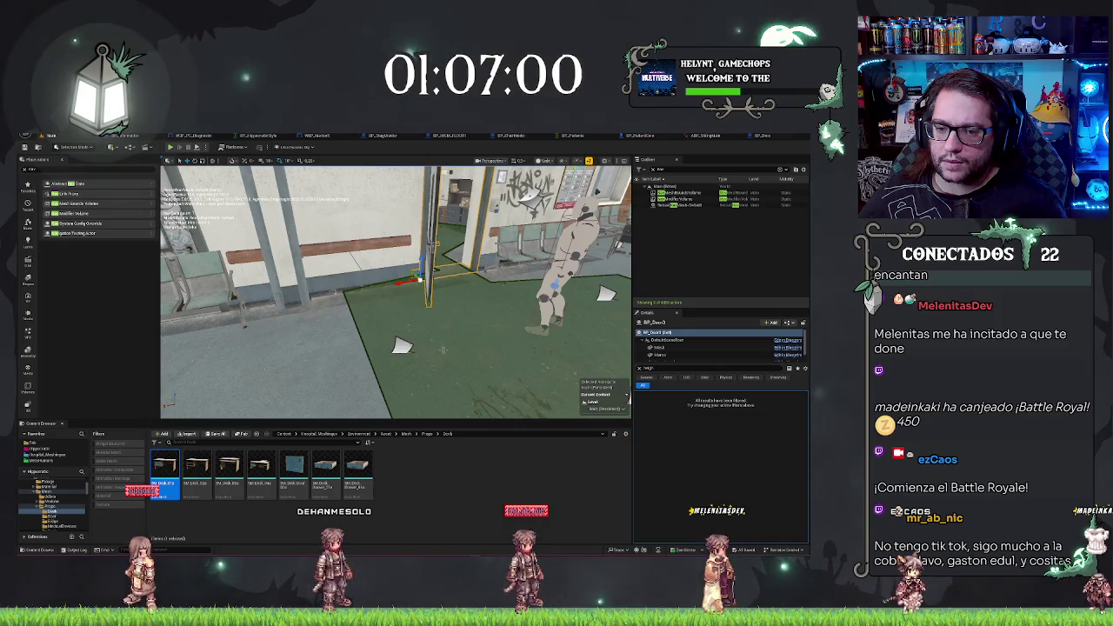
pyautogui.click(748, 137)
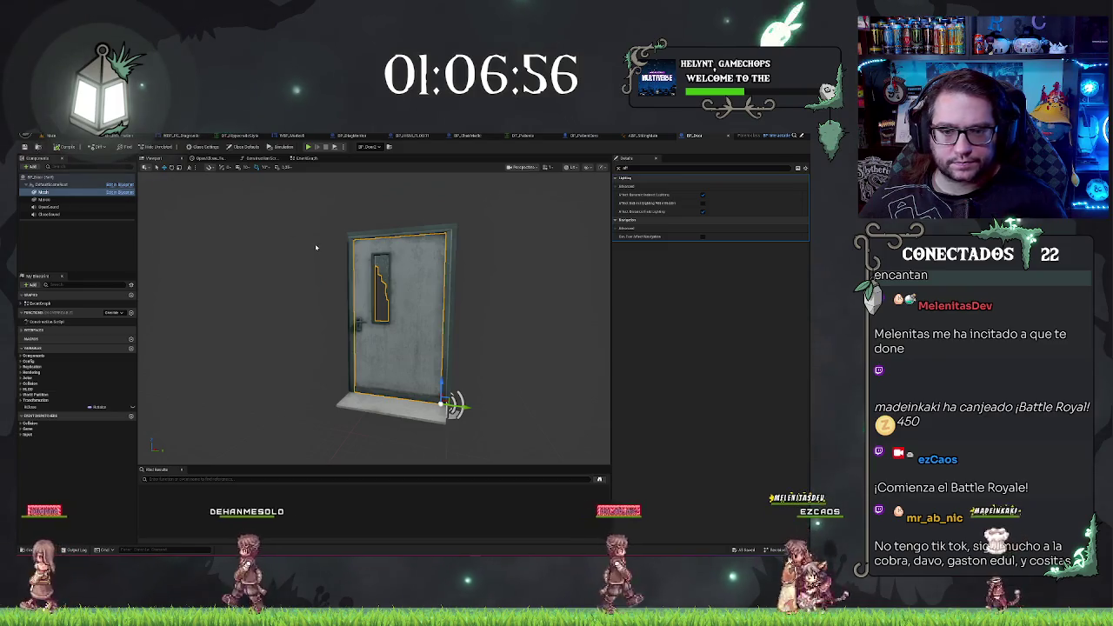
pyautogui.click(51, 137)
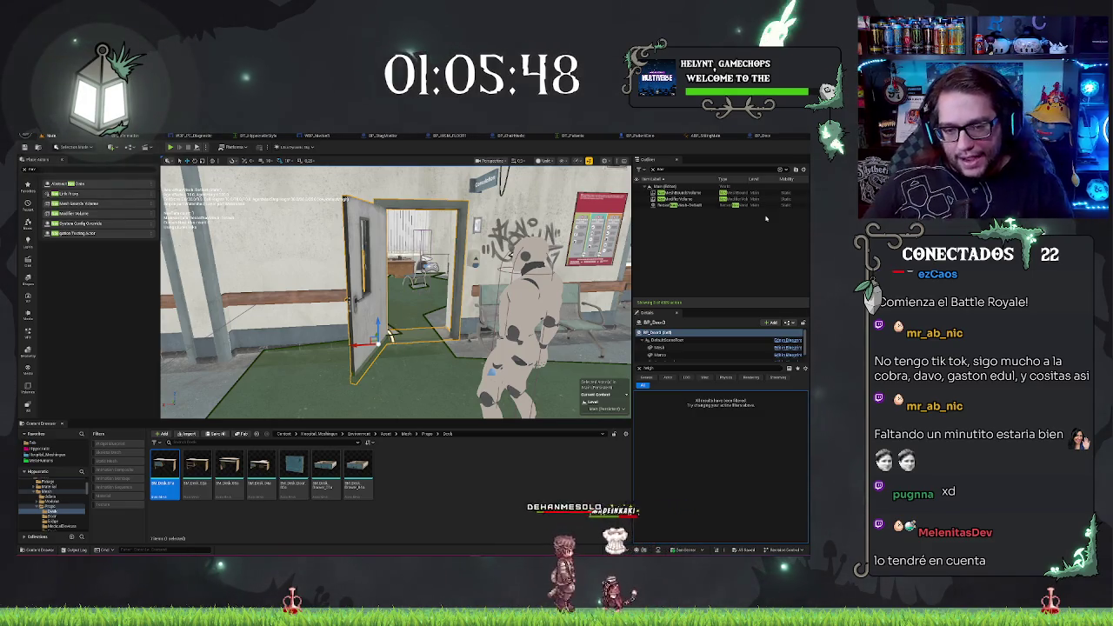
# Select the patient character in the level, clear the Details filter, and show BP_PatientCero's Event Graph
pyautogui.moveTo(392, 287); pyautogui.dragTo(365, 305)
pyautogui.click(431, 315)
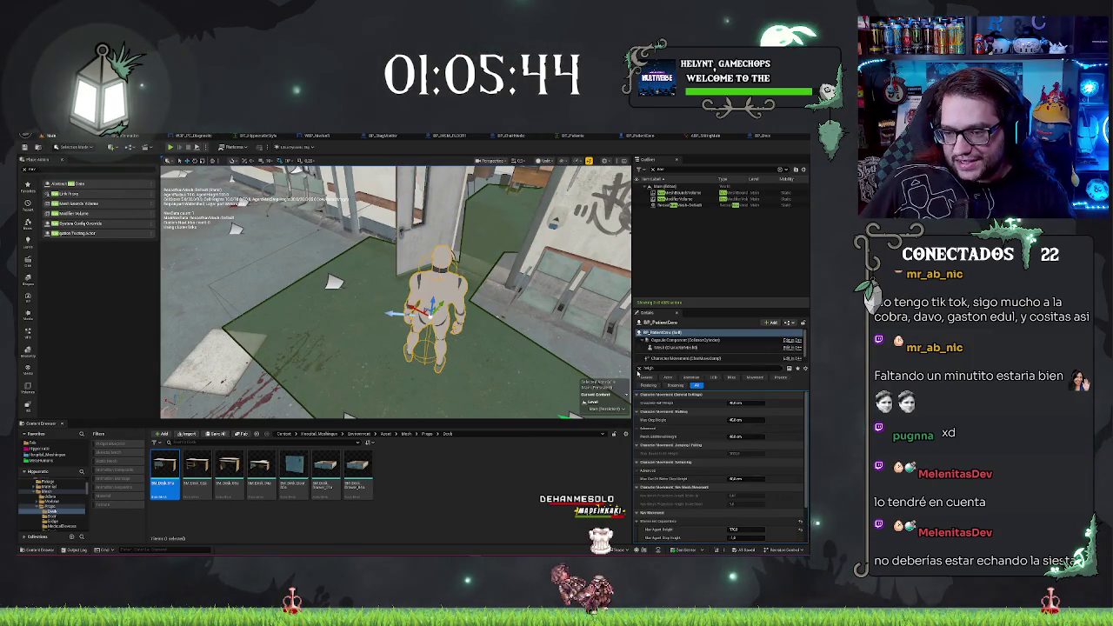
pyautogui.click(639, 368)
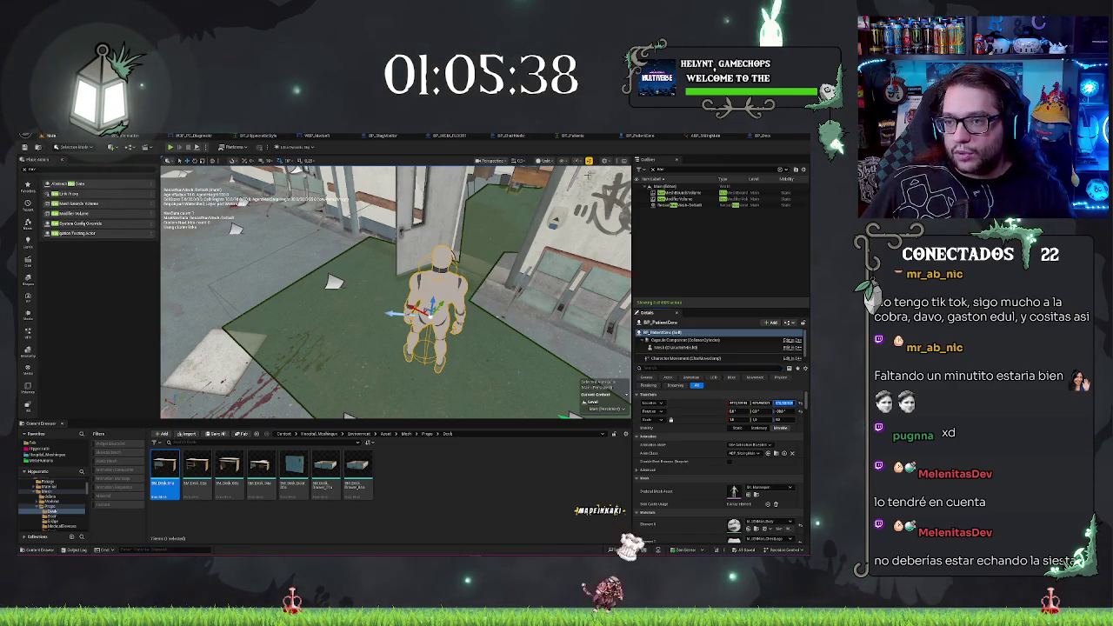
pyautogui.click(763, 137)
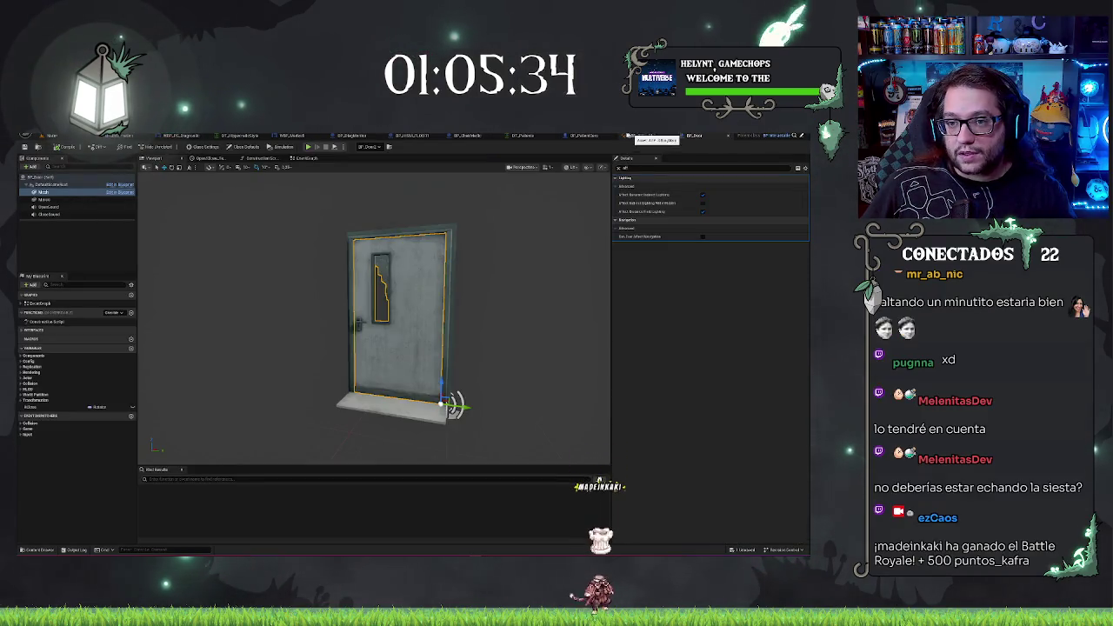
pyautogui.click(585, 137)
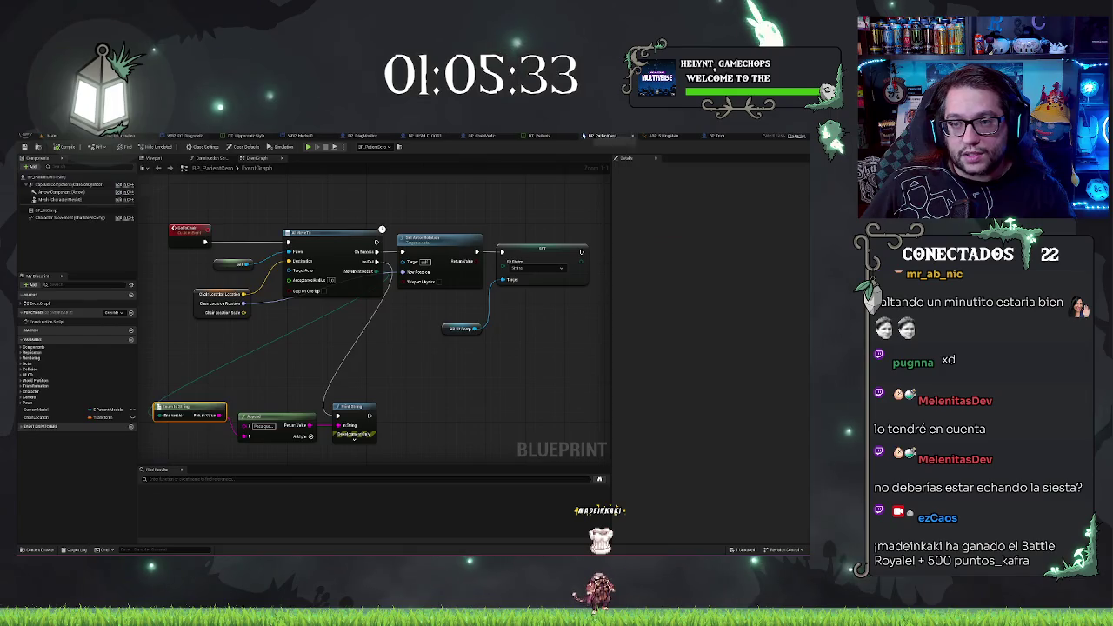
# Break the Chair Location wire feeding AI MoveTo's Destination pin
pyautogui.click(58, 419)
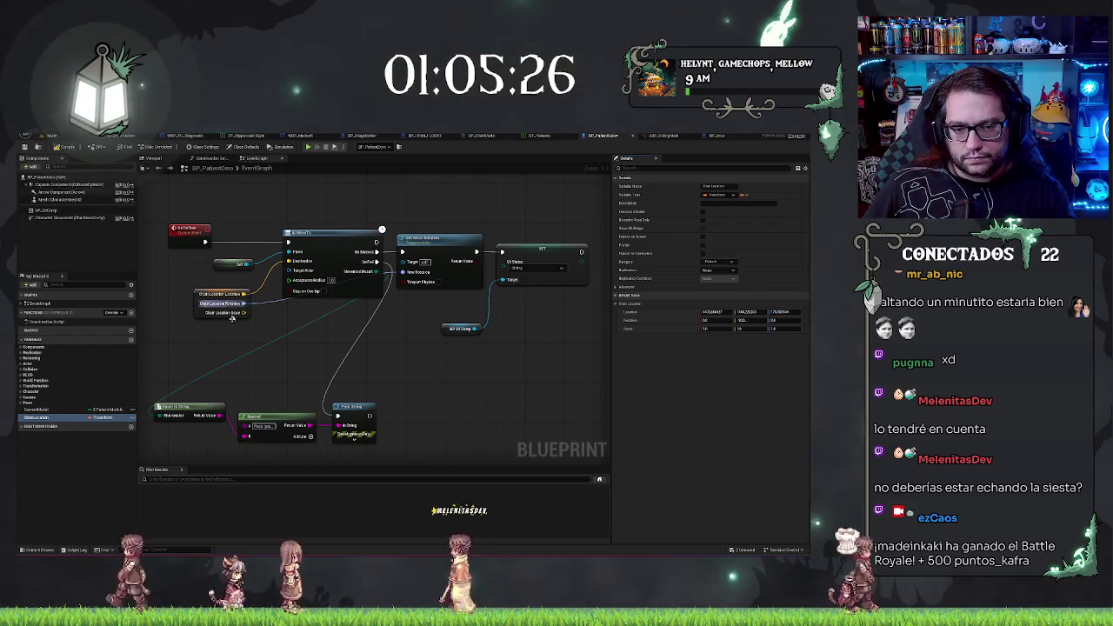
pyautogui.moveTo(231, 318); pyautogui.dragTo(300, 326)
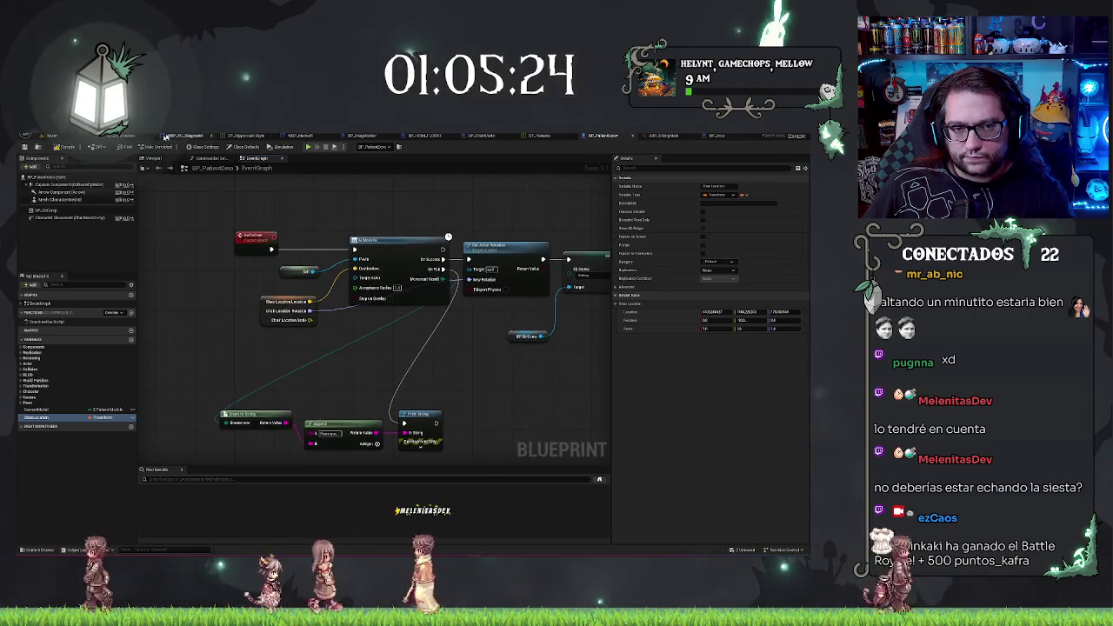
pyautogui.click(265, 294)
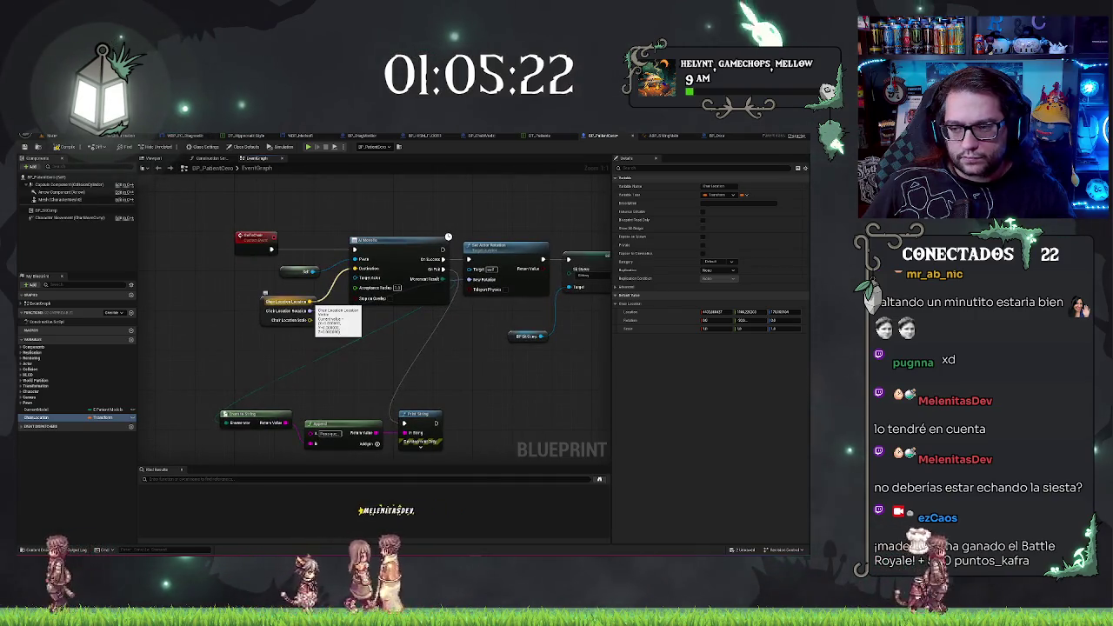
pyautogui.keyDown('alt'); pyautogui.click(310, 301); pyautogui.keyUp('alt')
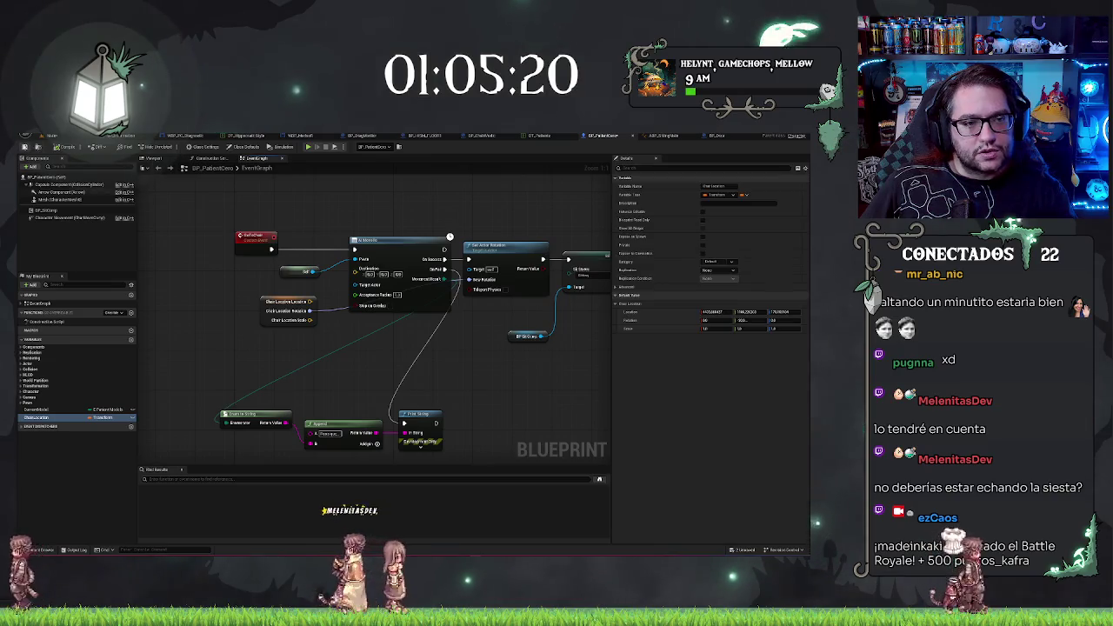
# Drag the patient character across the floor to a new spot near the wall
pyautogui.hotkey('ctrl', 'Tab')
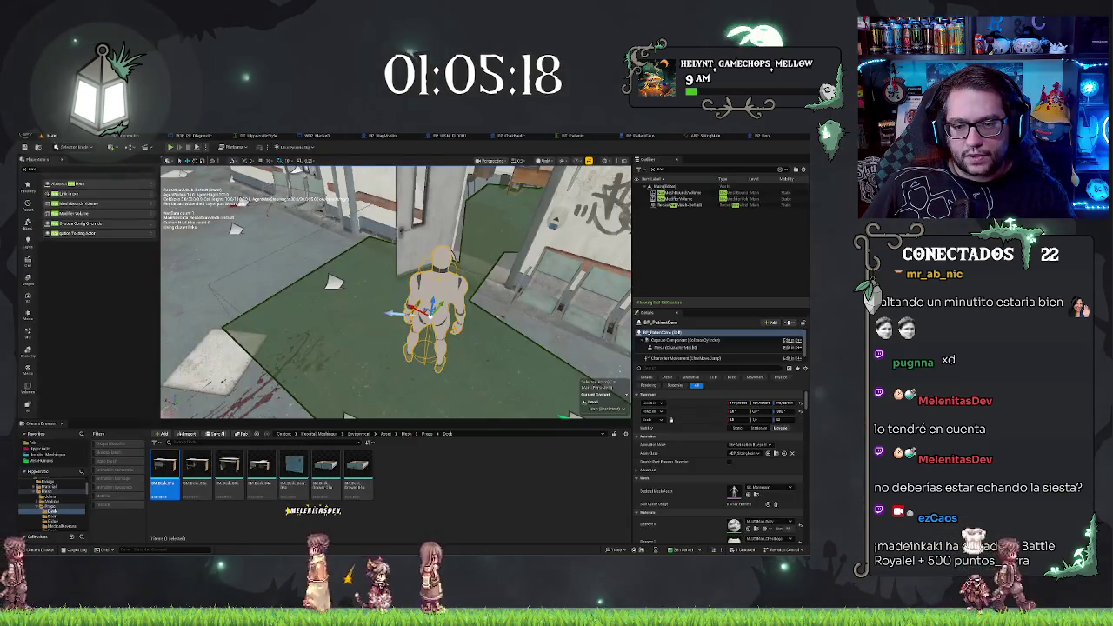
pyautogui.moveTo(395, 291)
pyautogui.mouseDown()
pyautogui.moveTo(426, 278)
pyautogui.moveTo(501, 196)
pyautogui.mouseUp()
pyautogui.press('f')
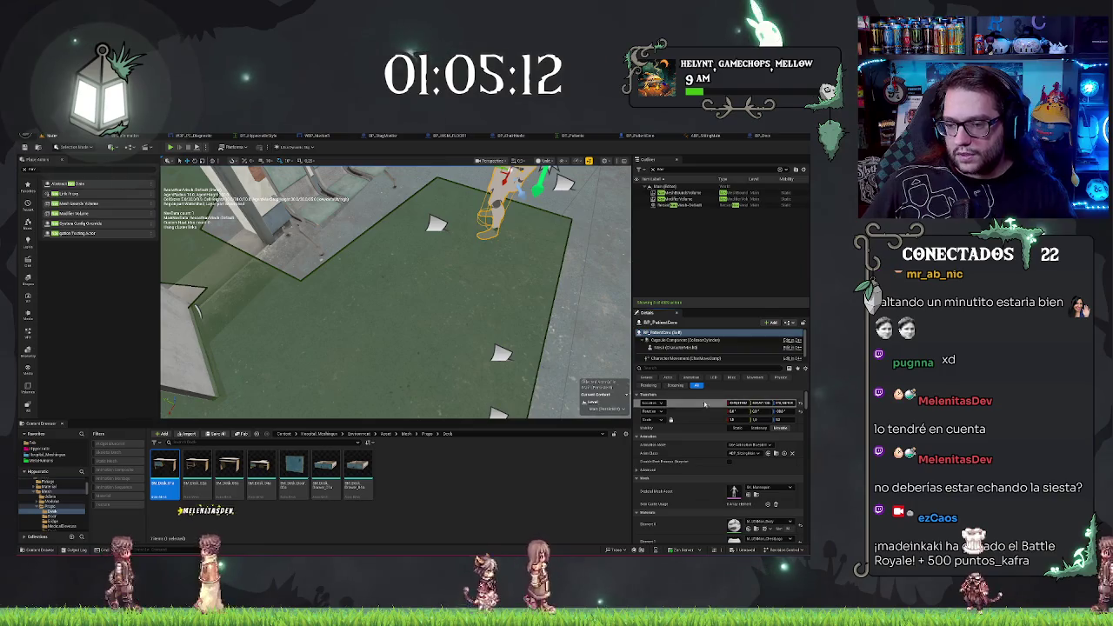
pyautogui.moveTo(500, 196); pyautogui.dragTo(323, 322)
pyautogui.press('f')
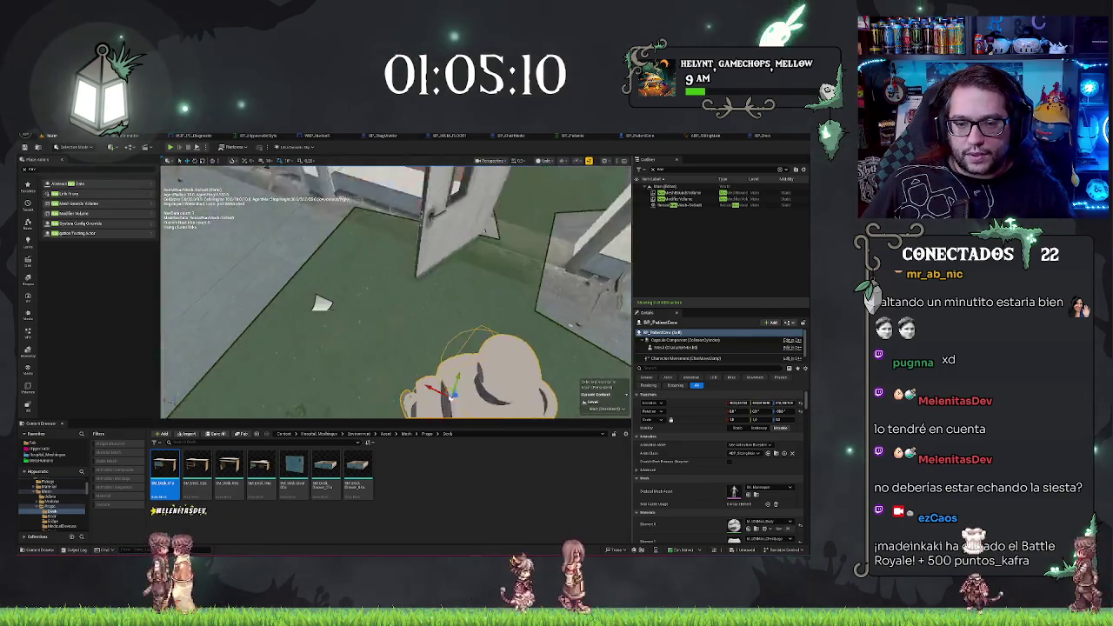
pyautogui.moveTo(446, 327); pyautogui.dragTo(337, 287)
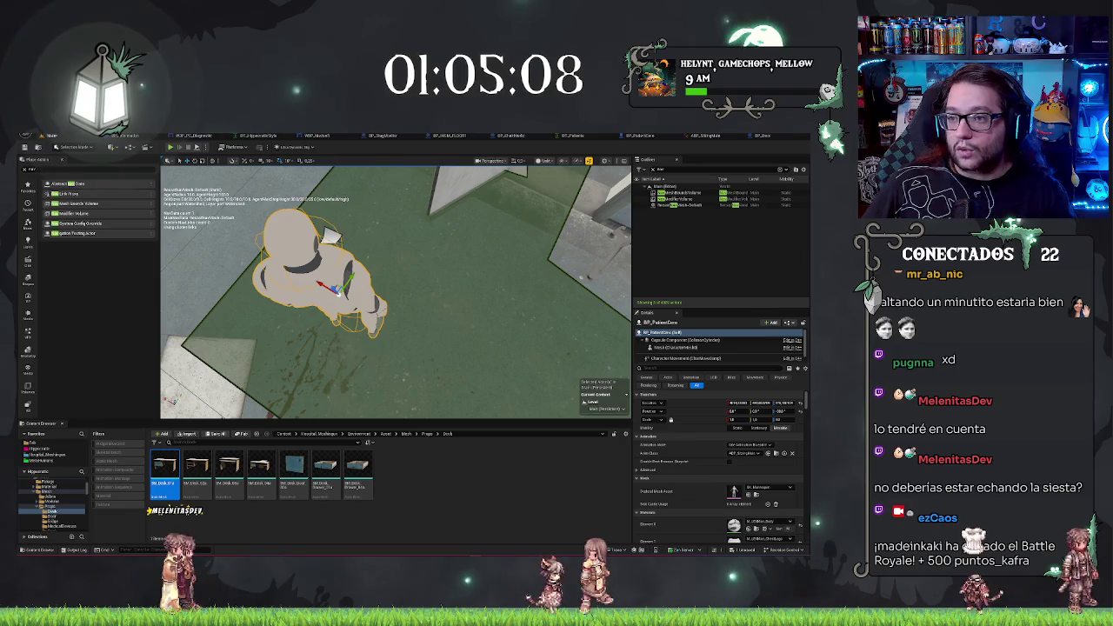
pyautogui.click(654, 136)
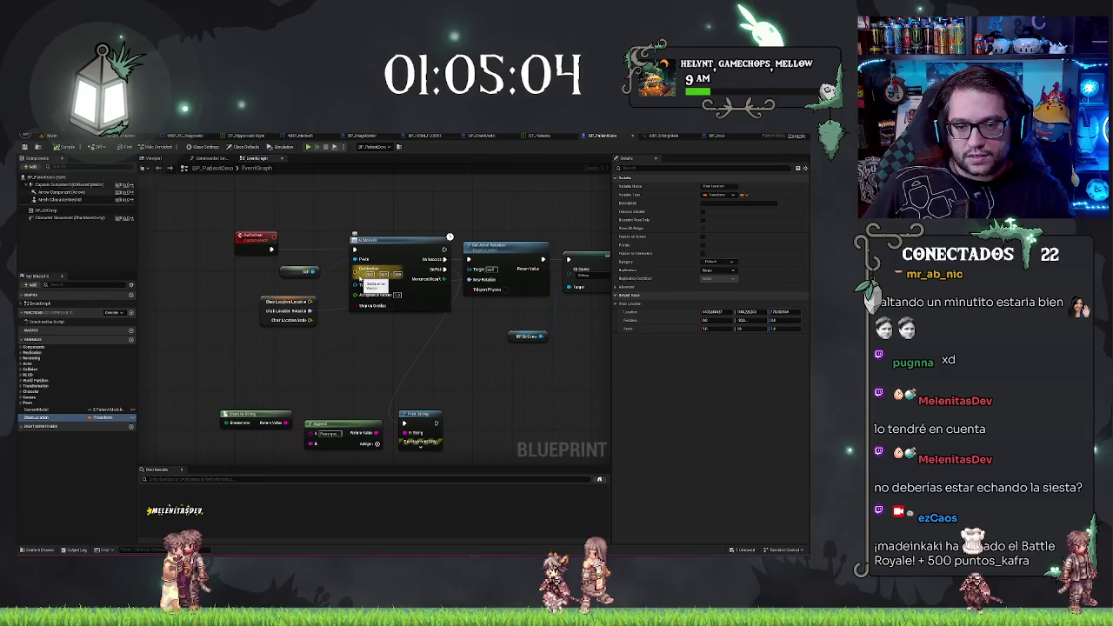
# Use the Windows Run box to enter D:\, then go back to the hospital level view
pyautogui.press('super+r')
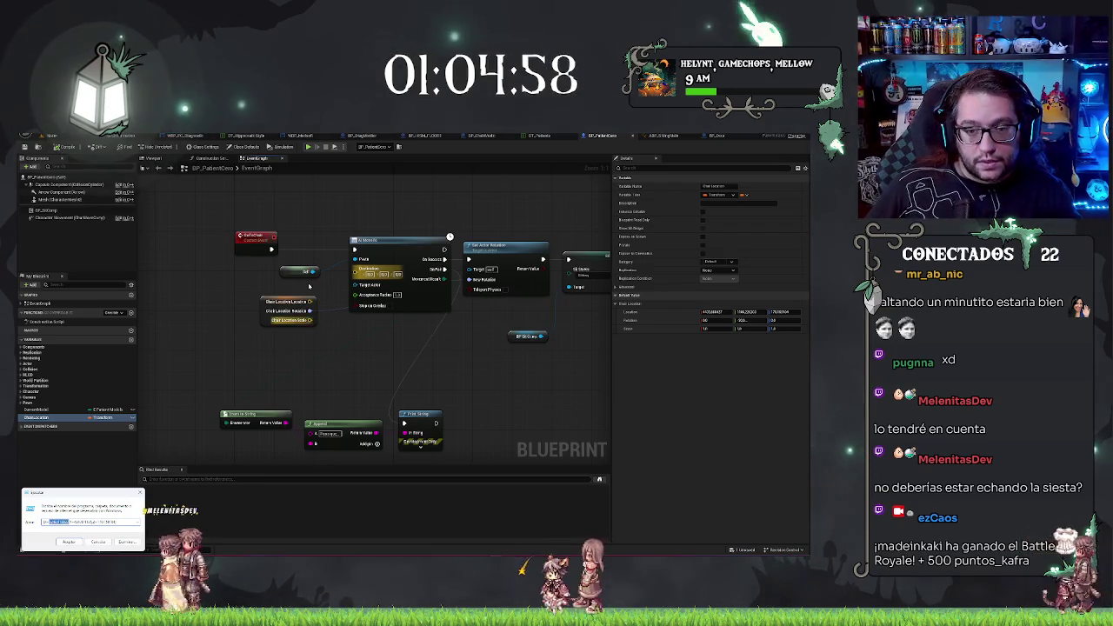
pyautogui.press('Return')
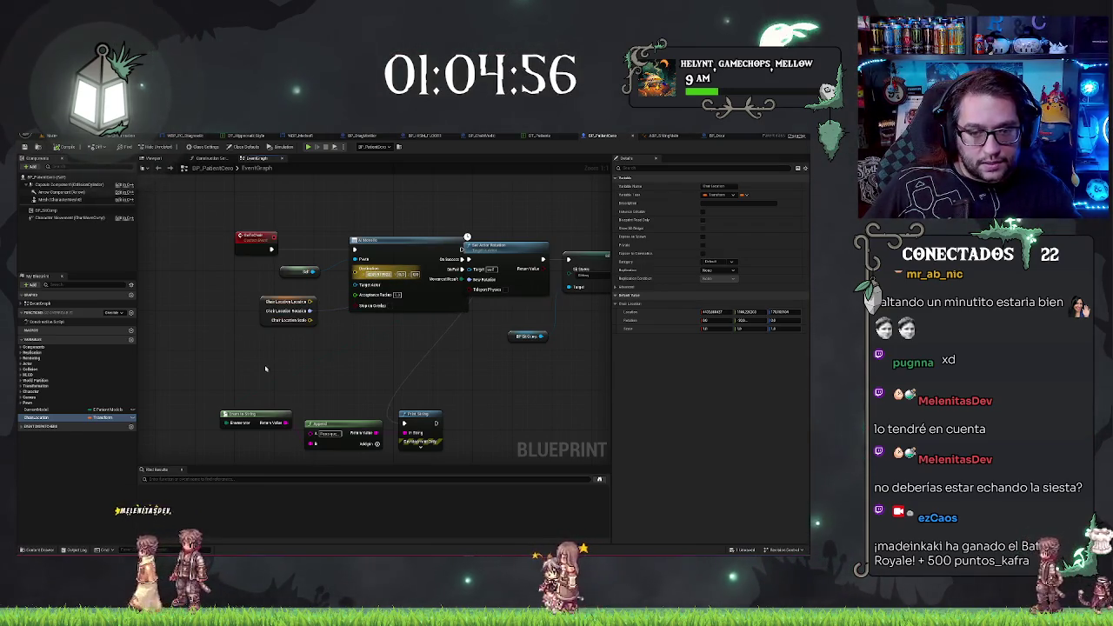
pyautogui.press('super+r')
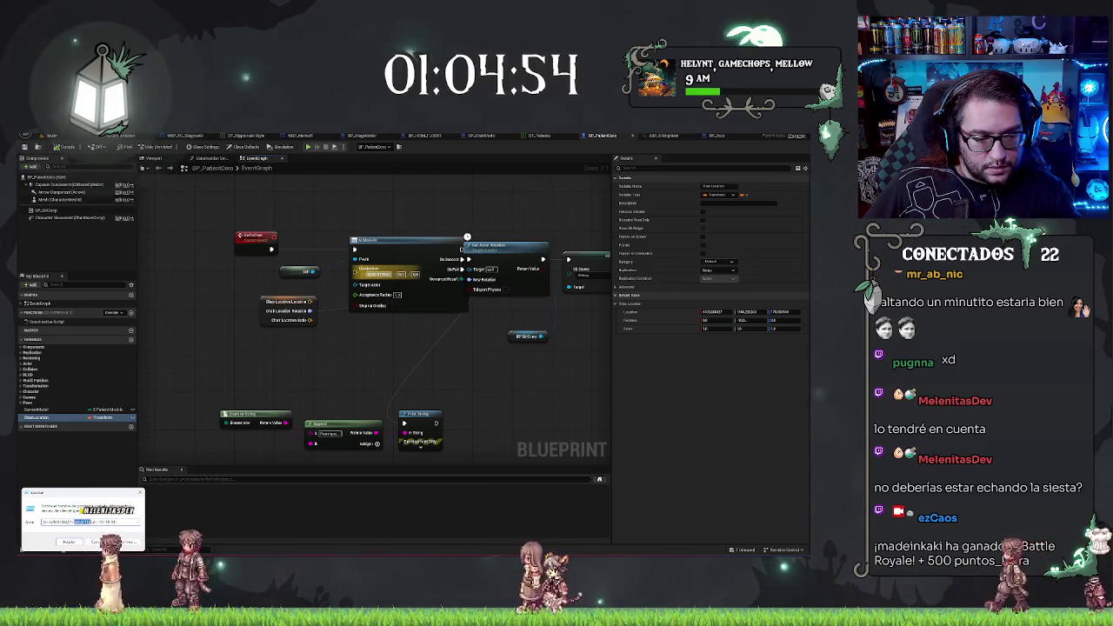
pyautogui.press('Return')
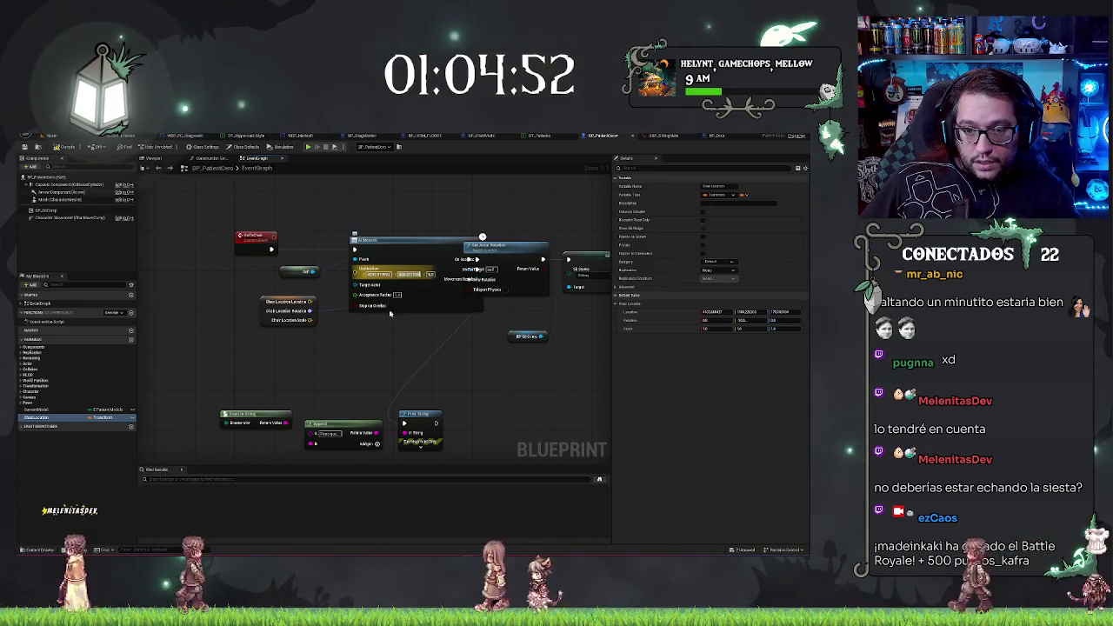
pyautogui.press('super+r')
pyautogui.write('D:\\')
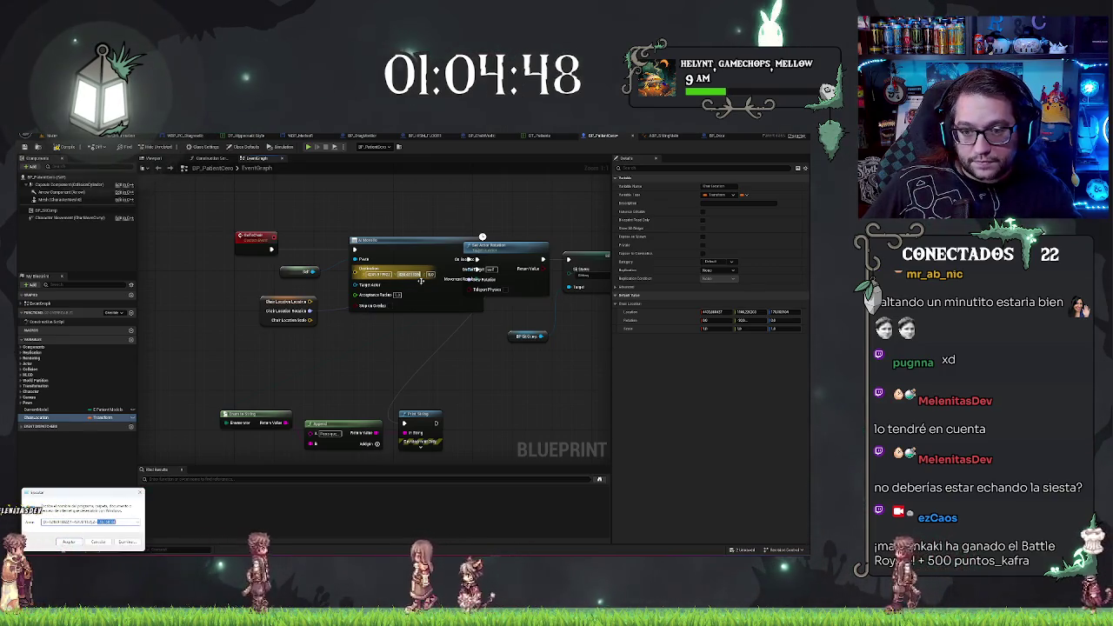
pyautogui.press('Return')
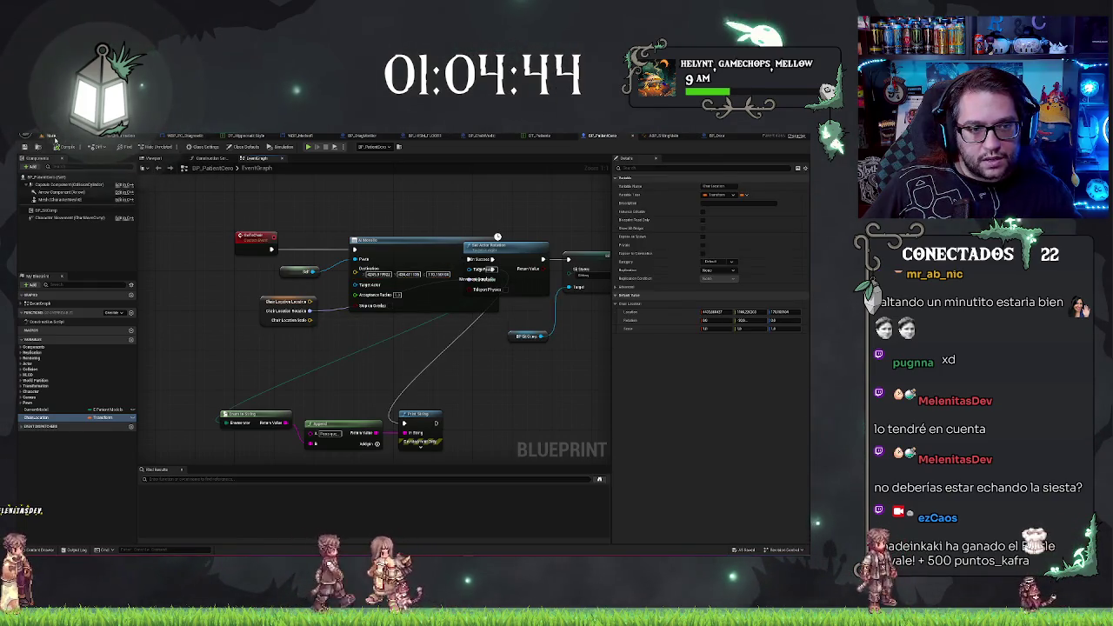
pyautogui.click(45, 136)
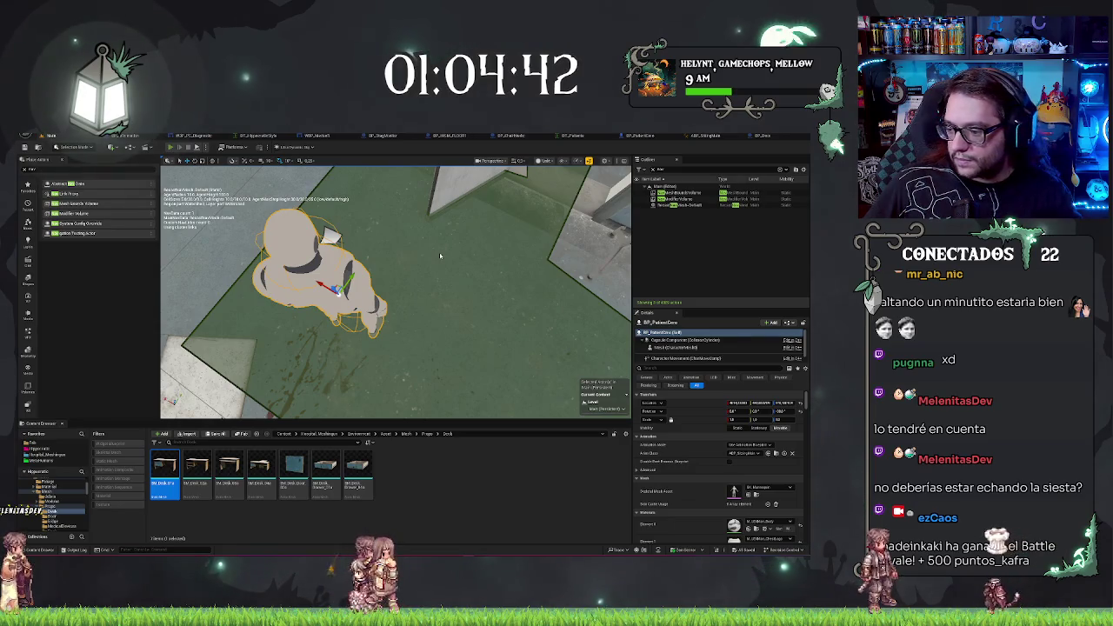
# Playtest the level, walking through the doorway toward the mannequin, then stop the session
pyautogui.hotkey('alt', 'p')
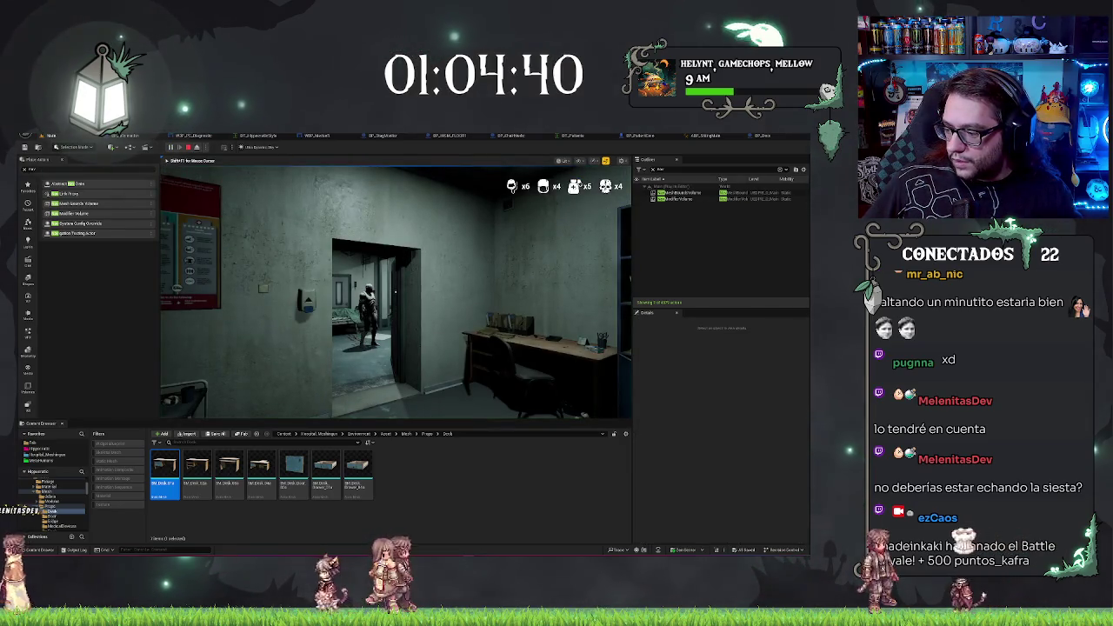
pyautogui.press('w')
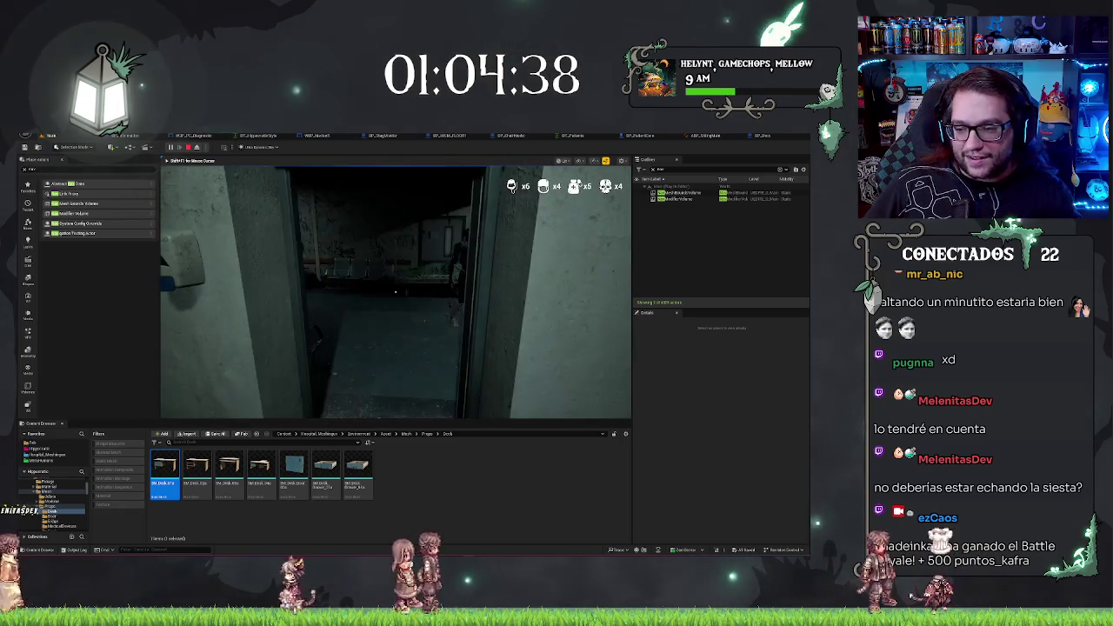
pyautogui.press('w')
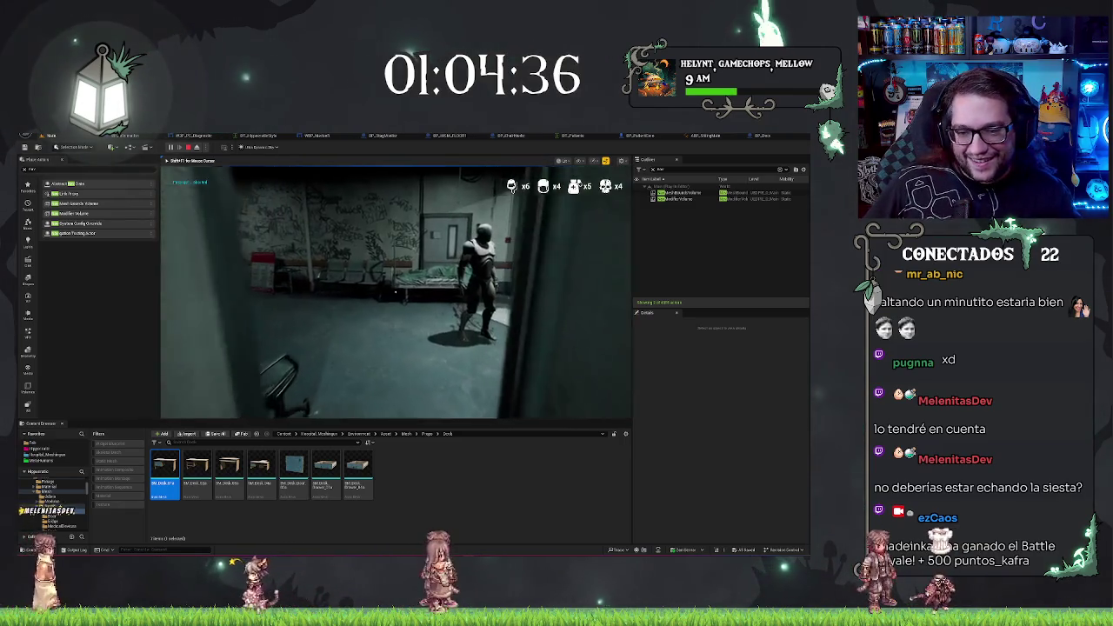
pyautogui.press('Escape')
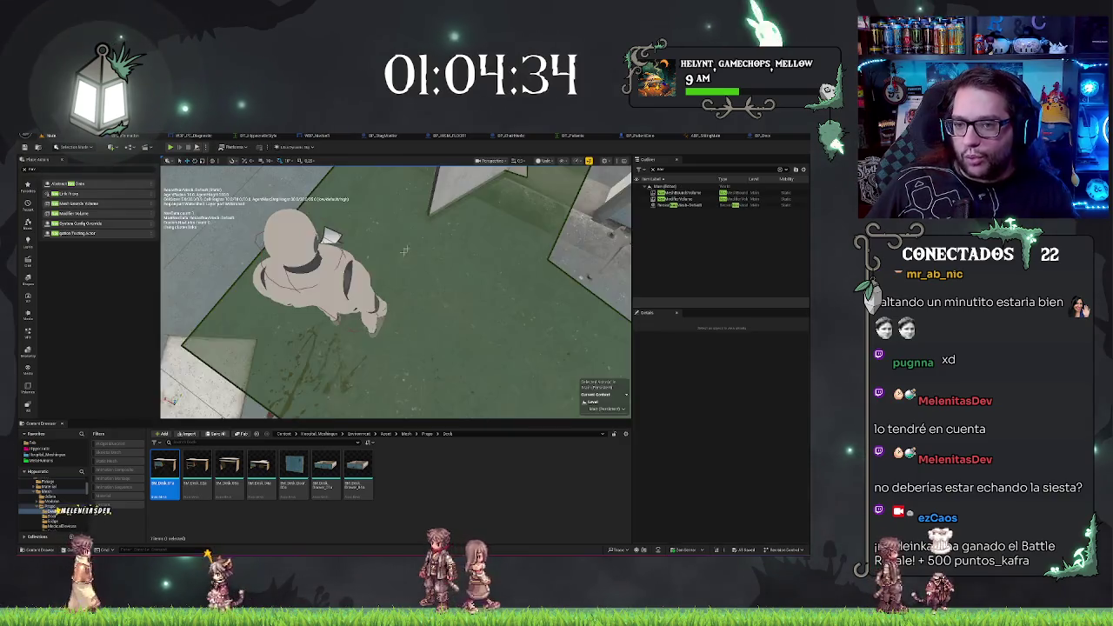
# Review Character Movement's unfiltered Details and shift the rotation node and its followers further right
pyautogui.click(760, 137)
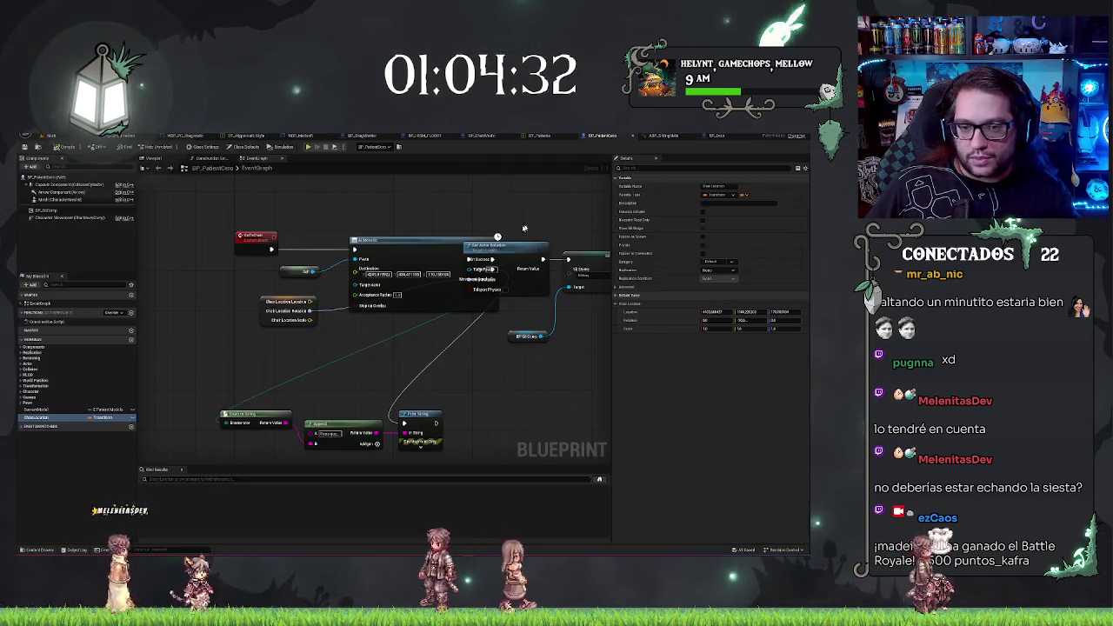
pyautogui.moveTo(497, 343); pyautogui.dragTo(450, 333)
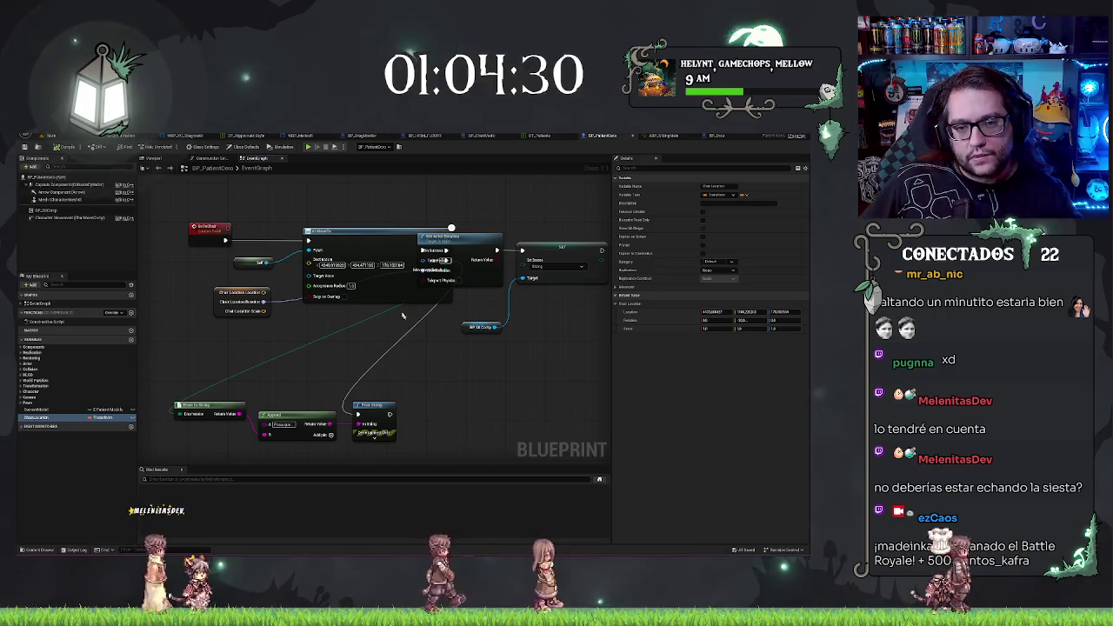
pyautogui.moveTo(359, 202); pyautogui.dragTo(357, 270)
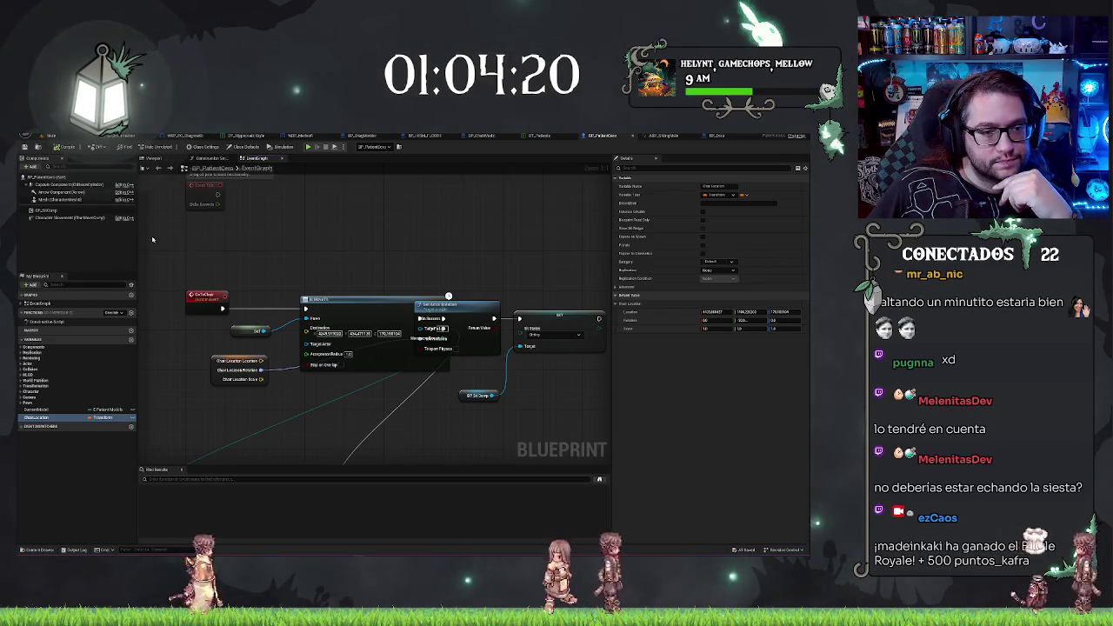
pyautogui.click(84, 217)
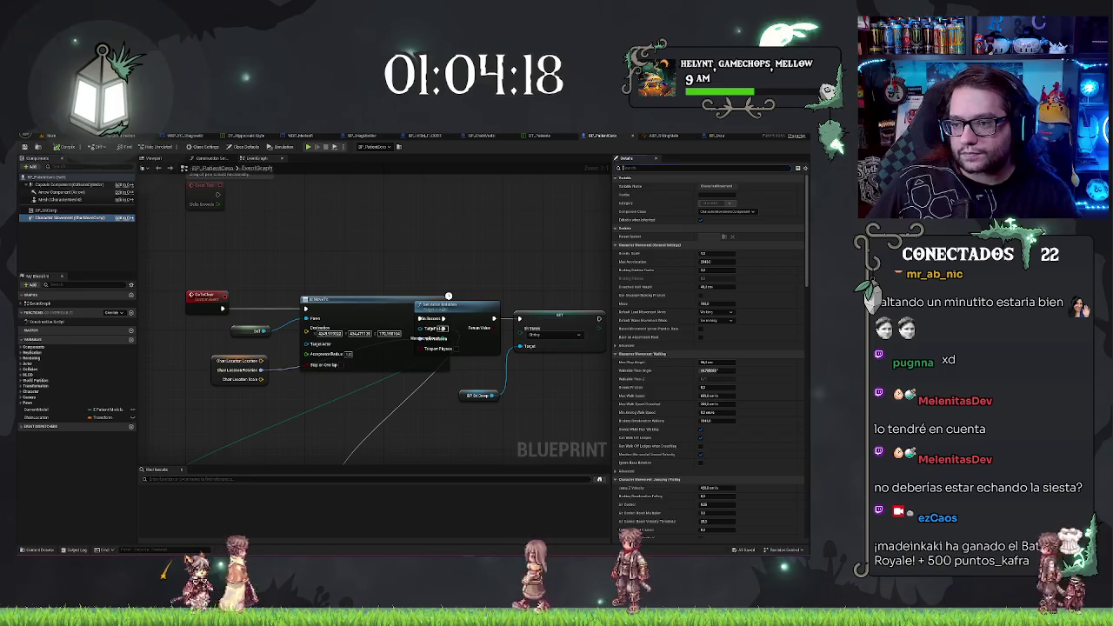
pyautogui.scroll(-2, 709, 347)
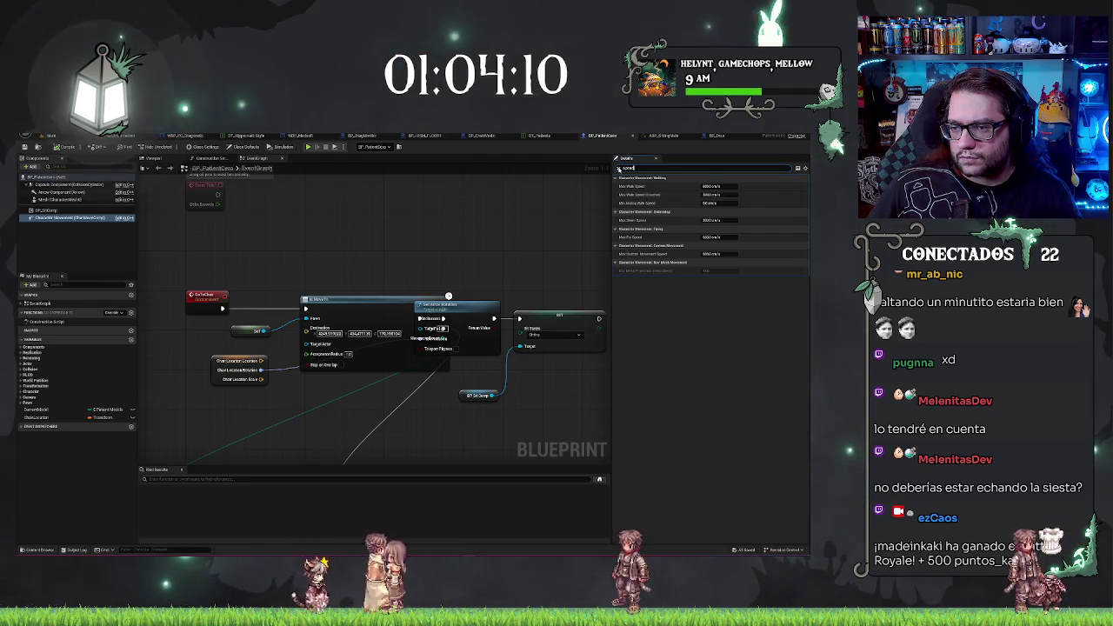
pyautogui.click(618, 168)
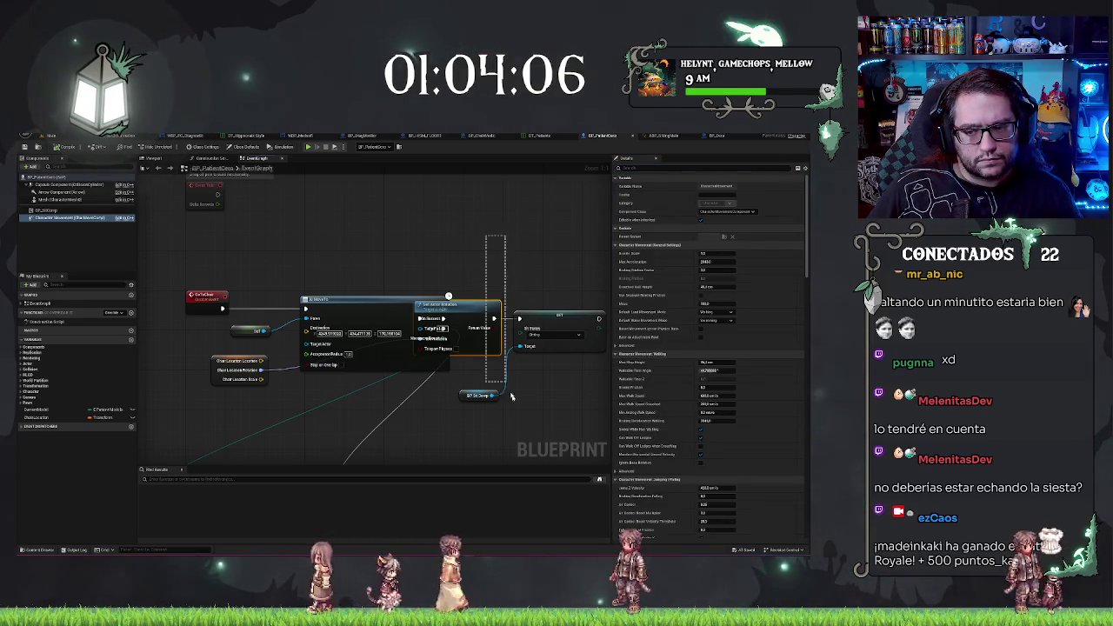
pyautogui.moveTo(511, 396)
pyautogui.mouseDown()
pyautogui.moveTo(497, 396)
pyautogui.moveTo(538, 399)
pyautogui.mouseUp()
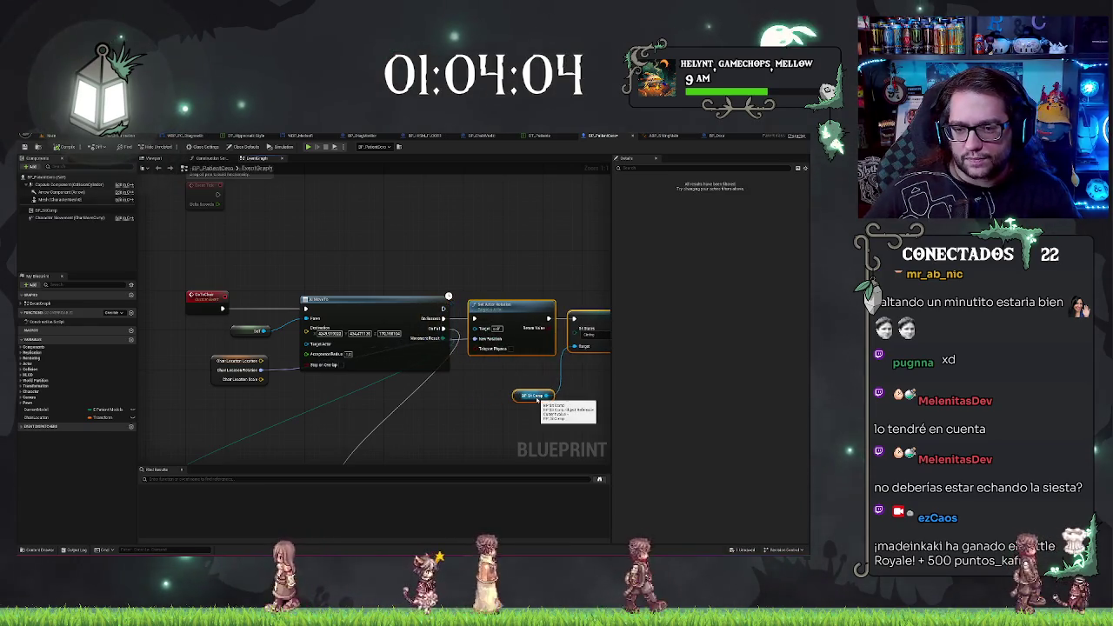
pyautogui.moveTo(434, 232); pyautogui.dragTo(483, 243)
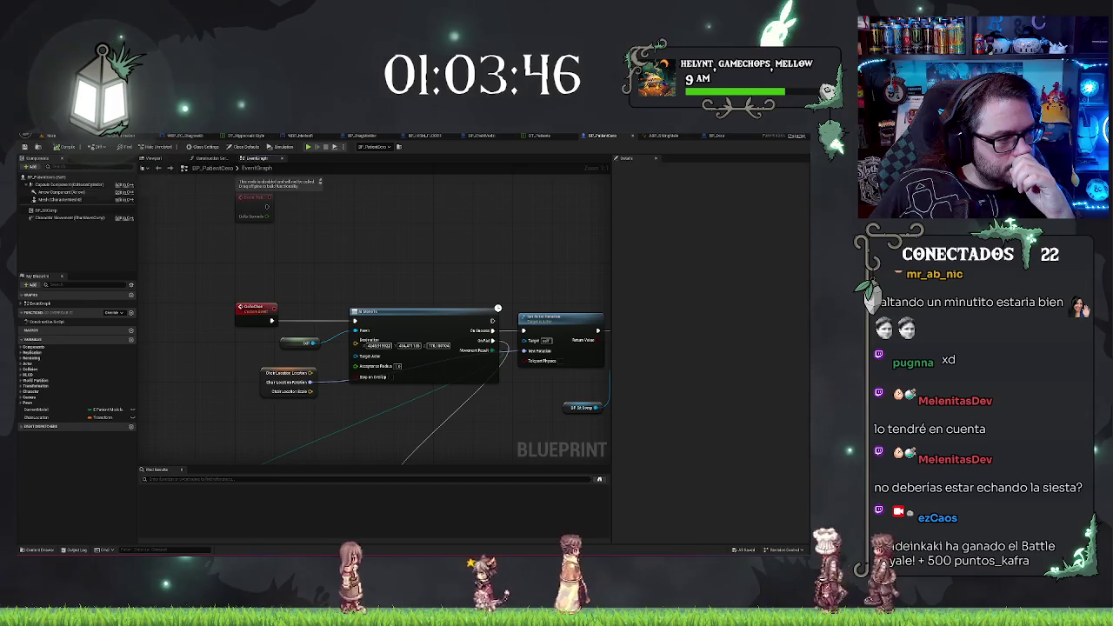
# Browse the Add component list and search components for 'control' without adding anything
pyautogui.click(32, 166)
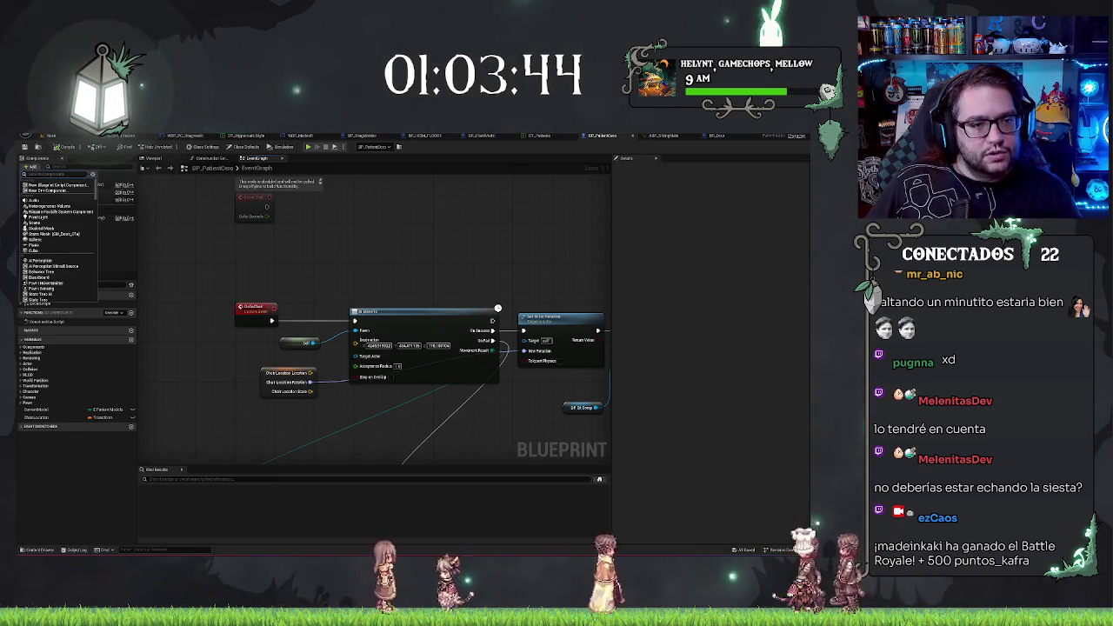
pyautogui.write('ai com')
pyautogui.press('Escape')
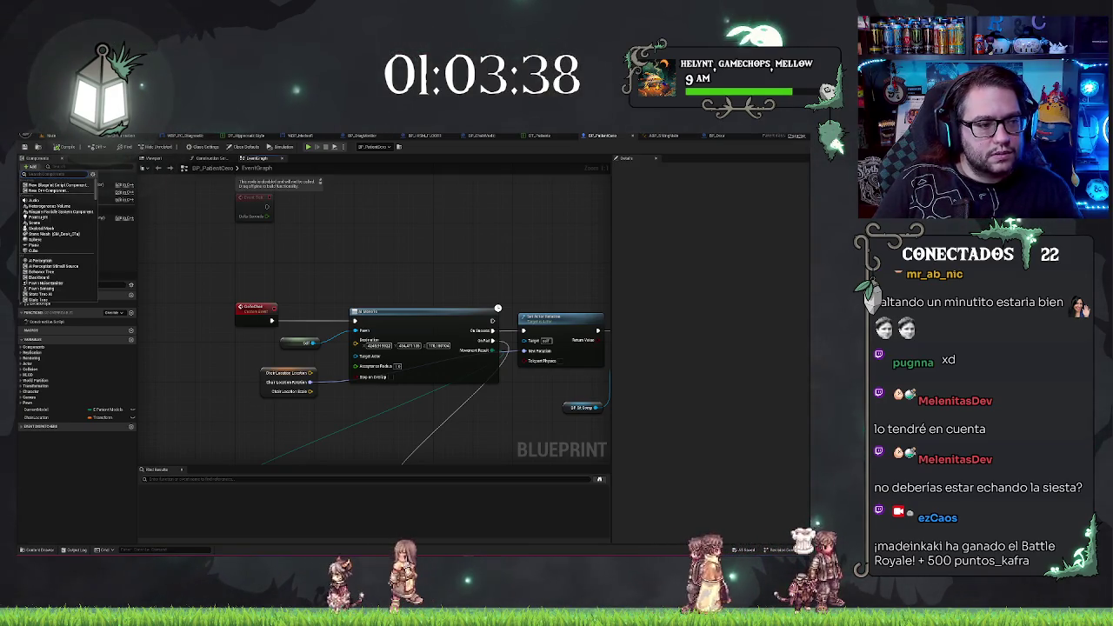
pyautogui.press('Escape')
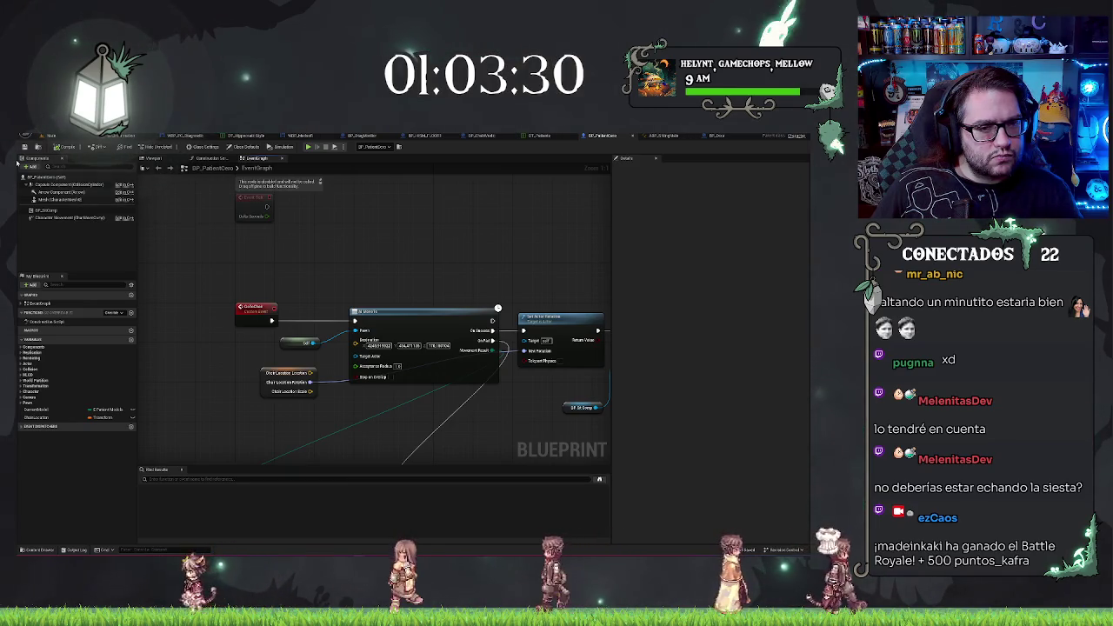
pyautogui.click(32, 168)
pyautogui.write('c')
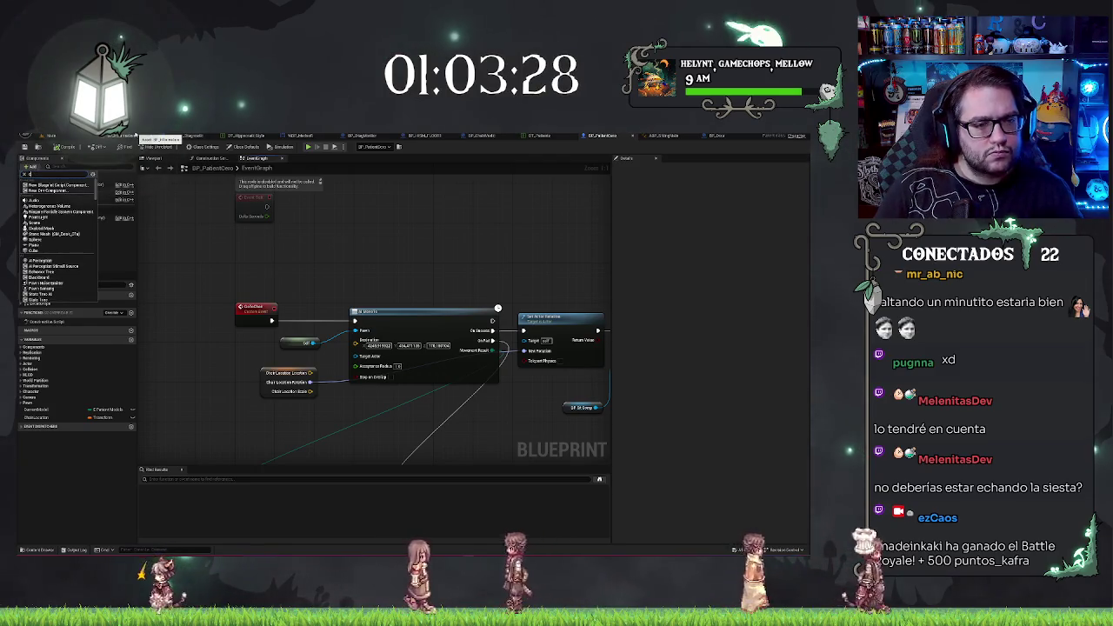
pyautogui.write('ontro')
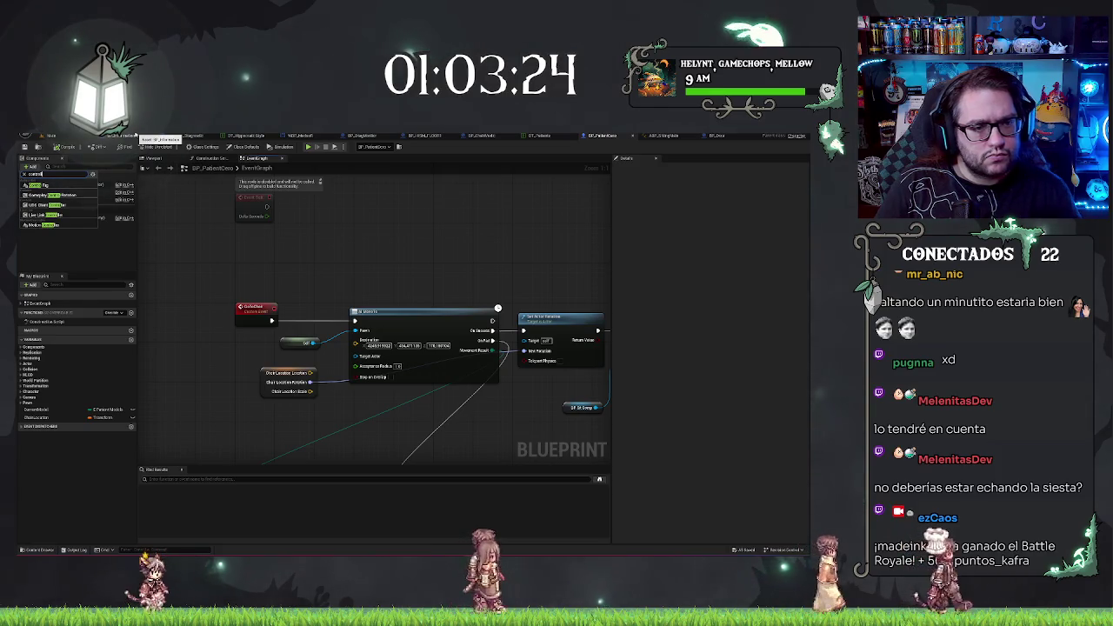
pyautogui.write('l')
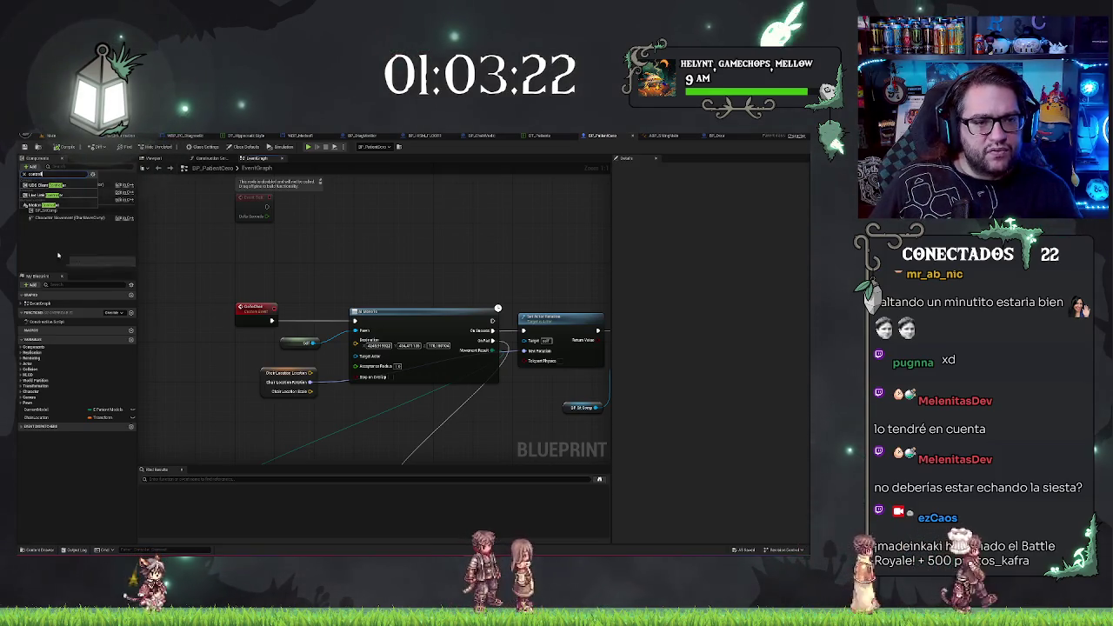
pyautogui.press('Escape')
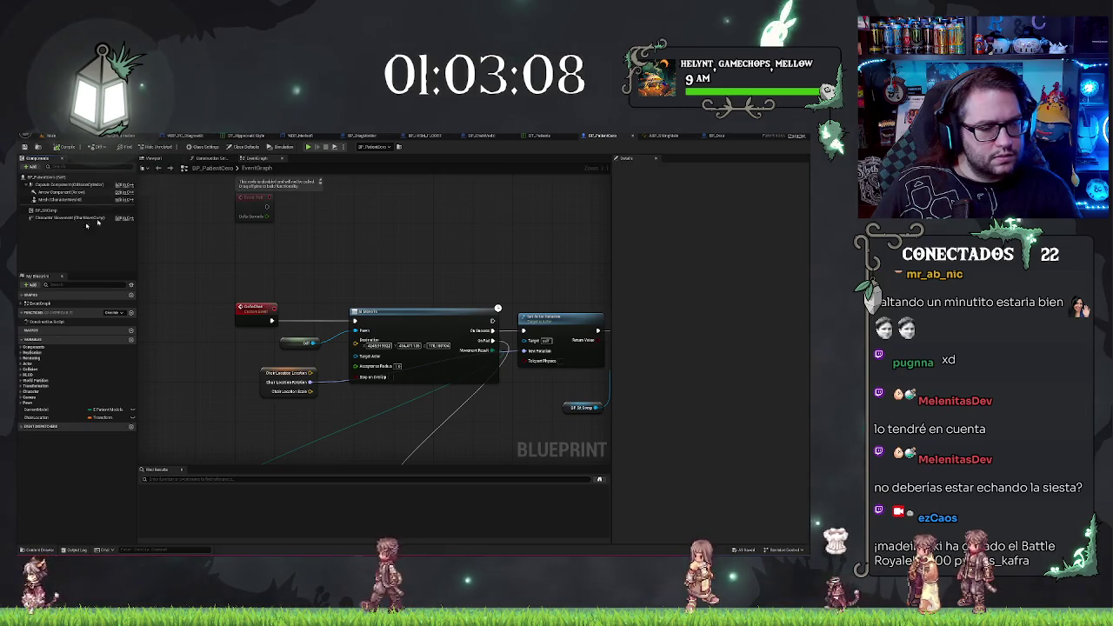
# Add a SET AI Controller Class node after the Delay, then delete it without choosing a class
pyautogui.moveTo(282, 299); pyautogui.dragTo(226, 464)
pyautogui.moveTo(348, 258); pyautogui.dragTo(441, 273)
pyautogui.write('ai control')
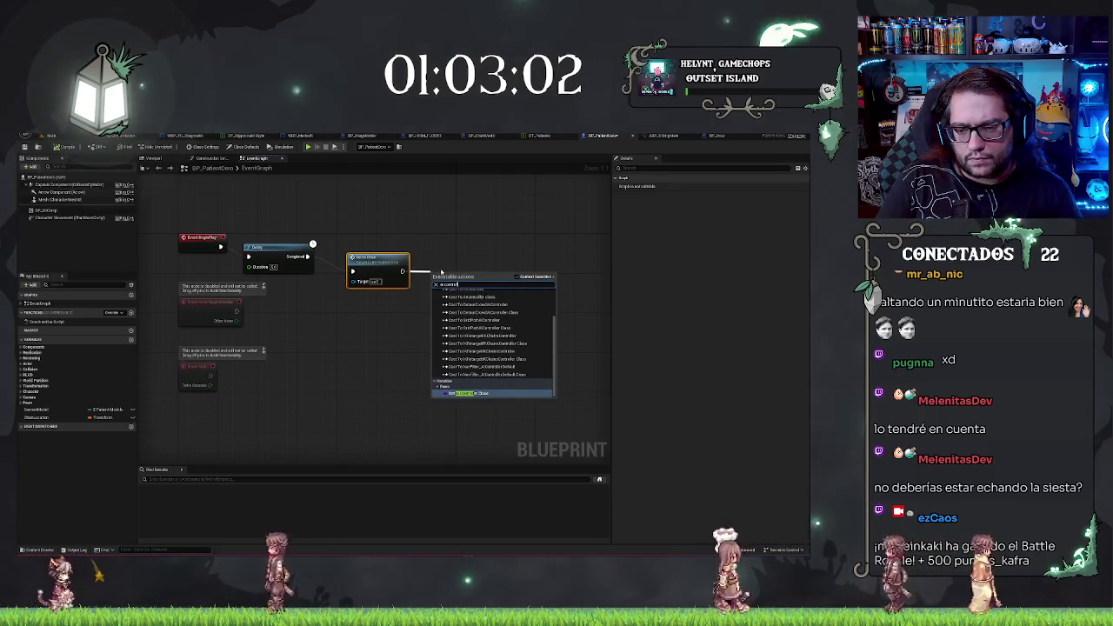
pyautogui.press('Return')
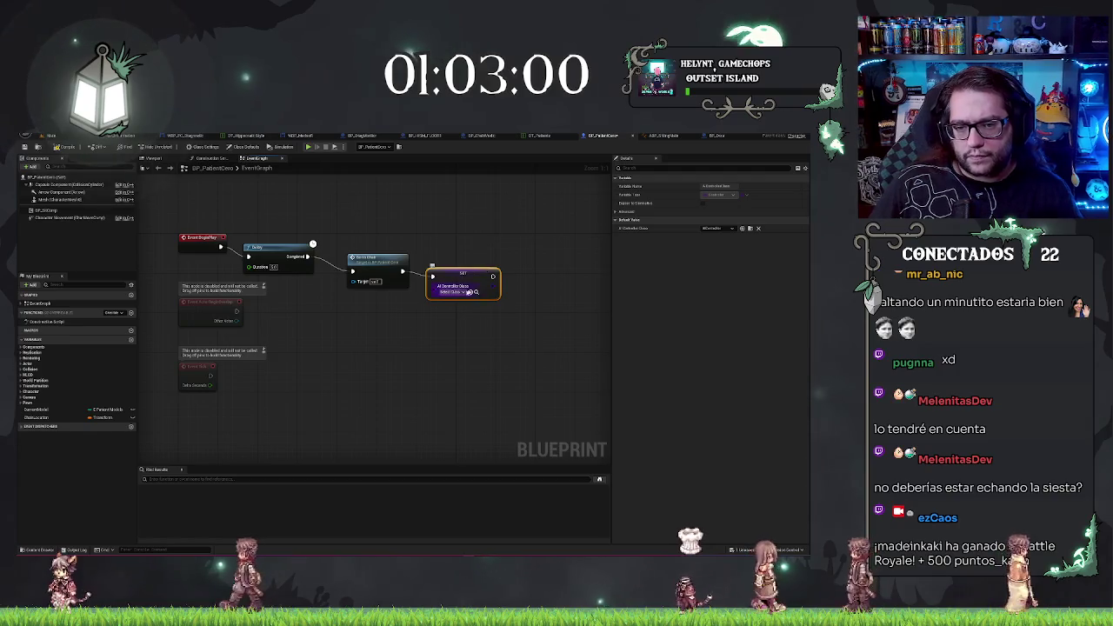
pyautogui.click(468, 293)
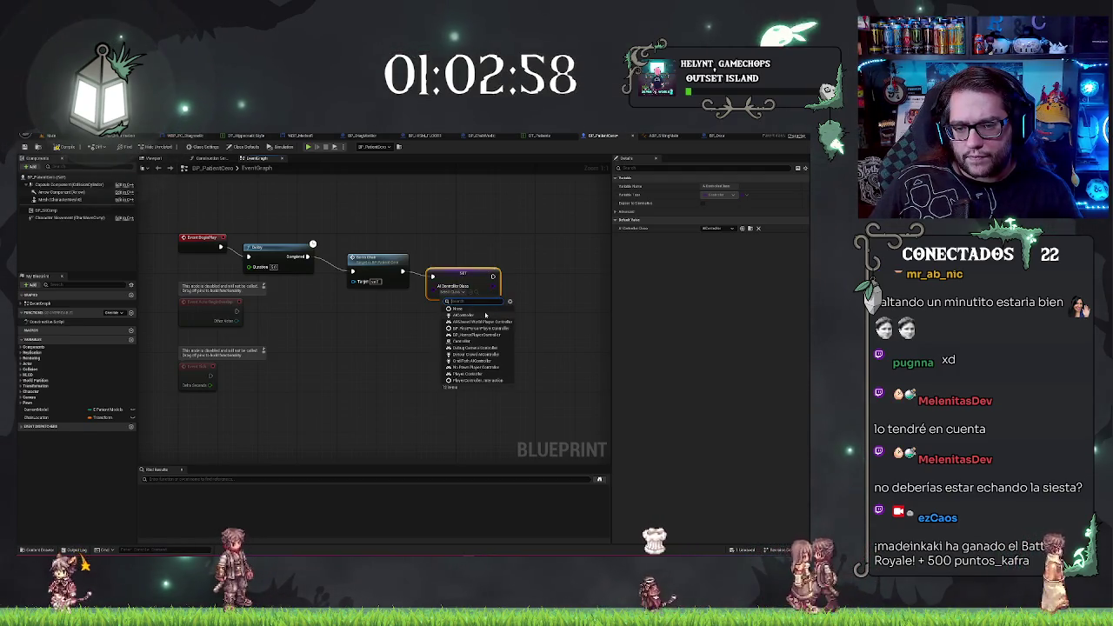
pyautogui.click(495, 396)
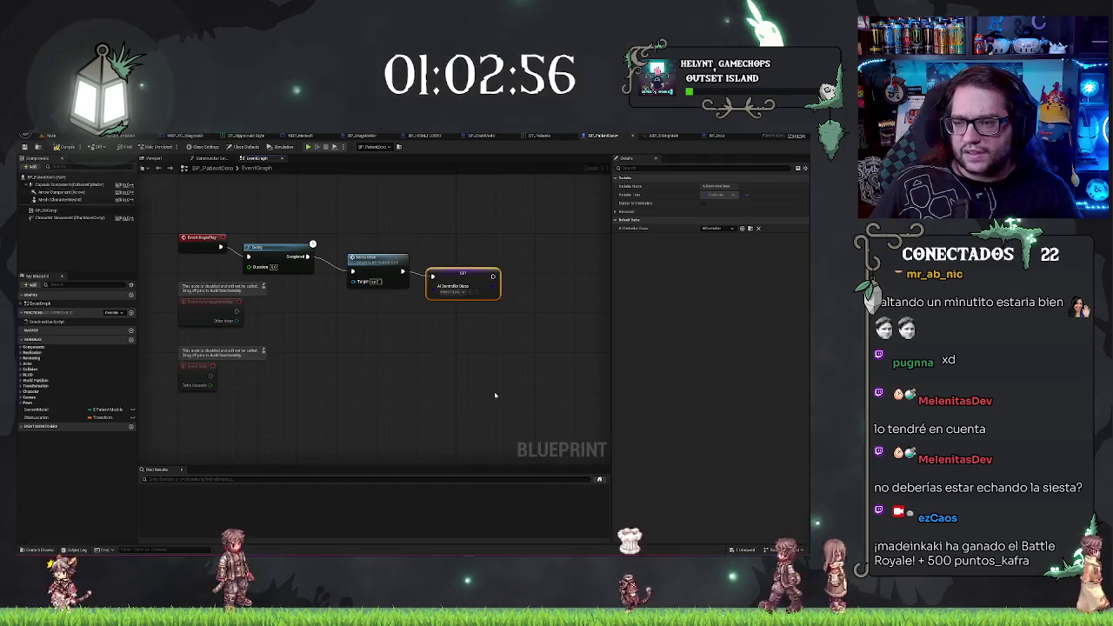
pyautogui.press('Delete')
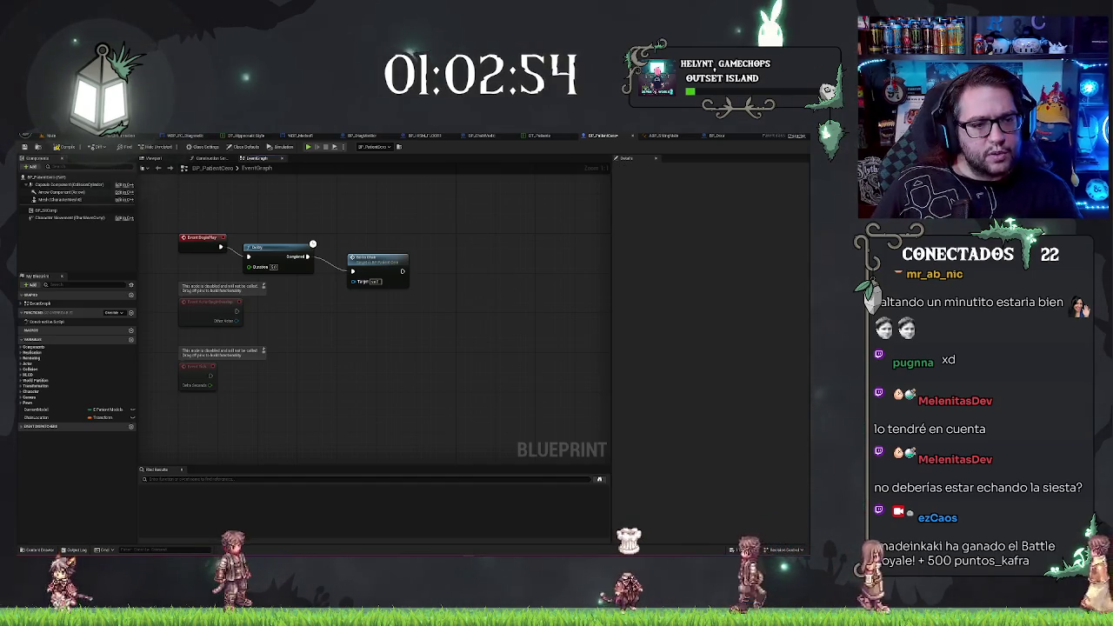
pyautogui.click(29, 167)
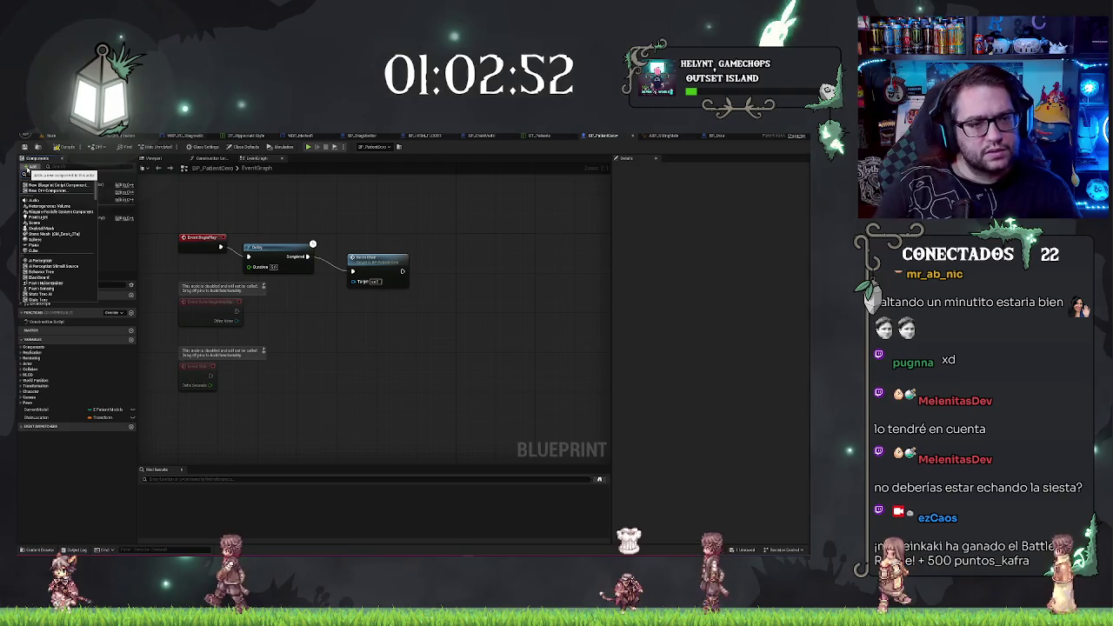
# Search 'ai' in the component list, clear the Details filter, and dismiss the Component Class list unchanged
pyautogui.write('ai')
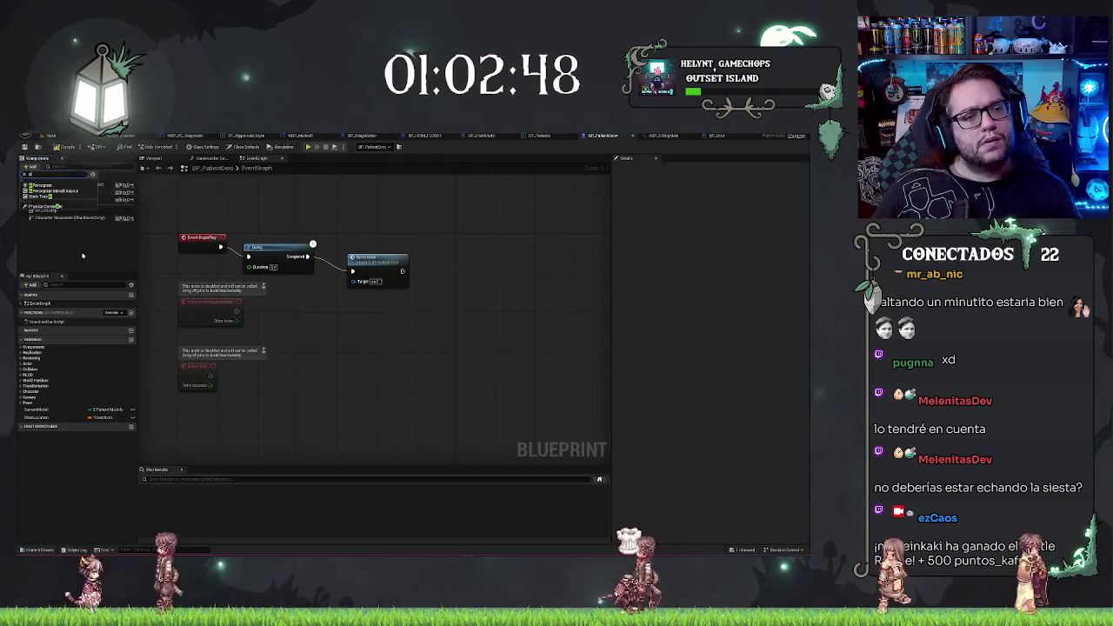
pyautogui.press('Escape')
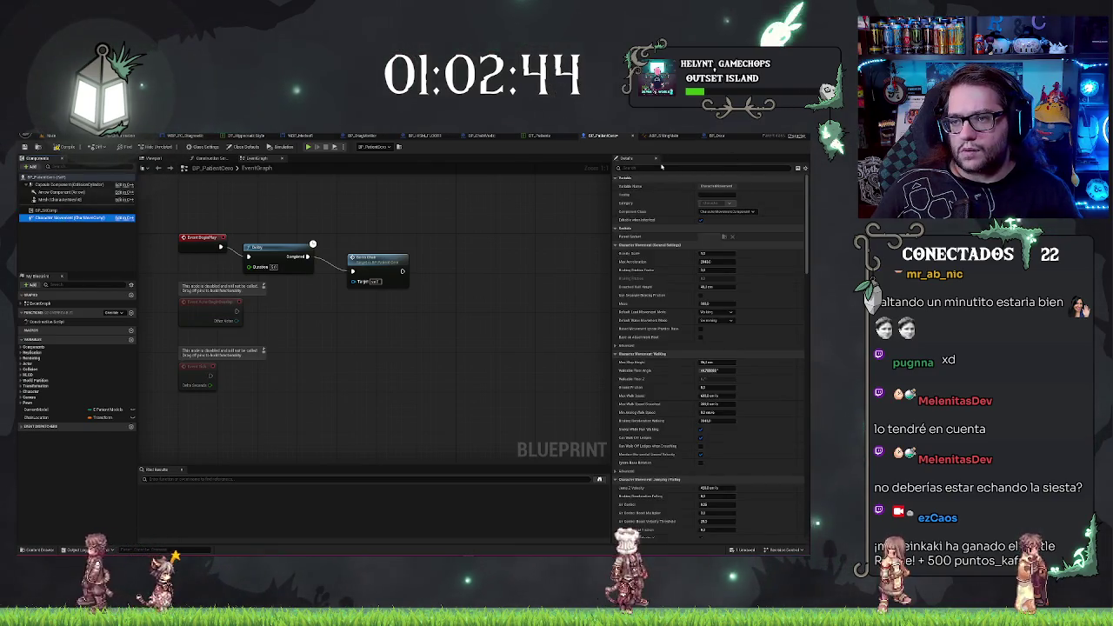
pyautogui.write('ai')
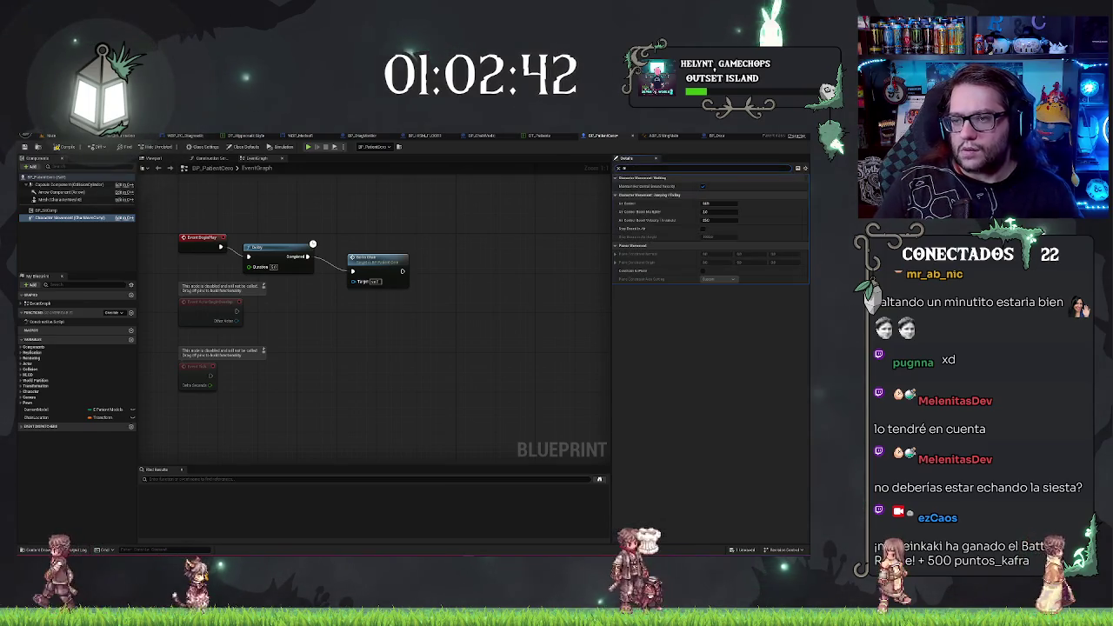
pyautogui.press('BackSpace')
pyautogui.press('BackSpace')
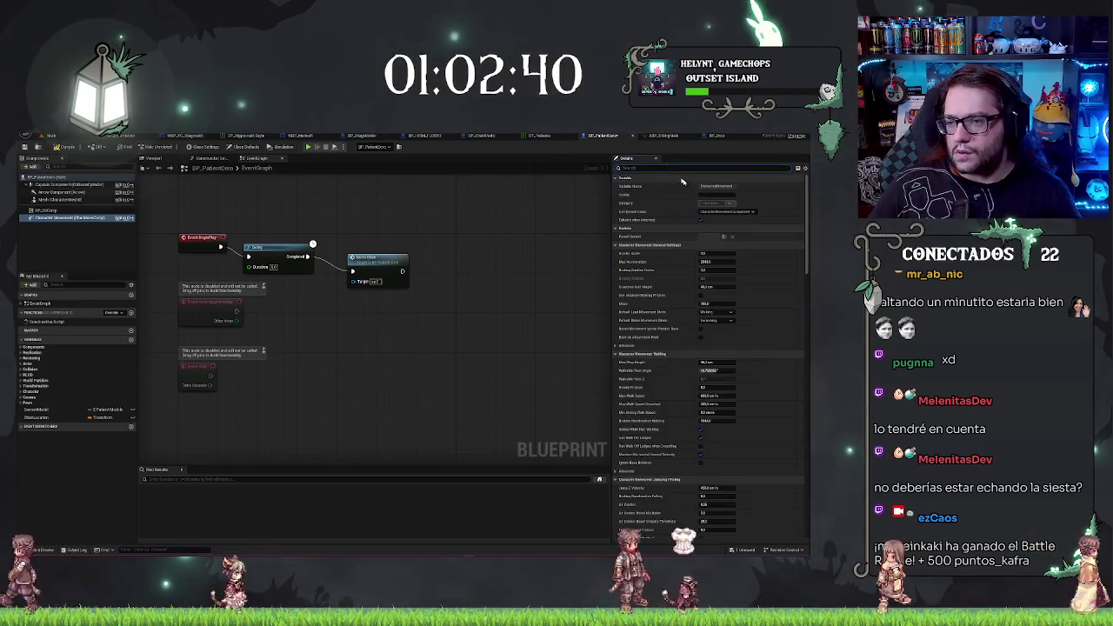
pyautogui.click(727, 211)
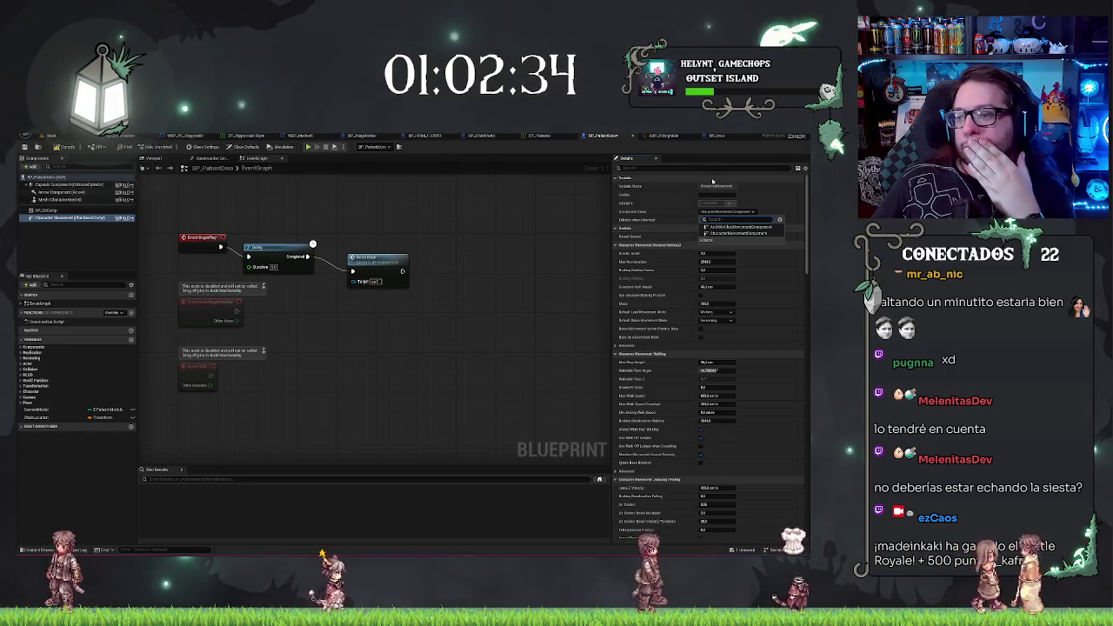
pyautogui.click(556, 240)
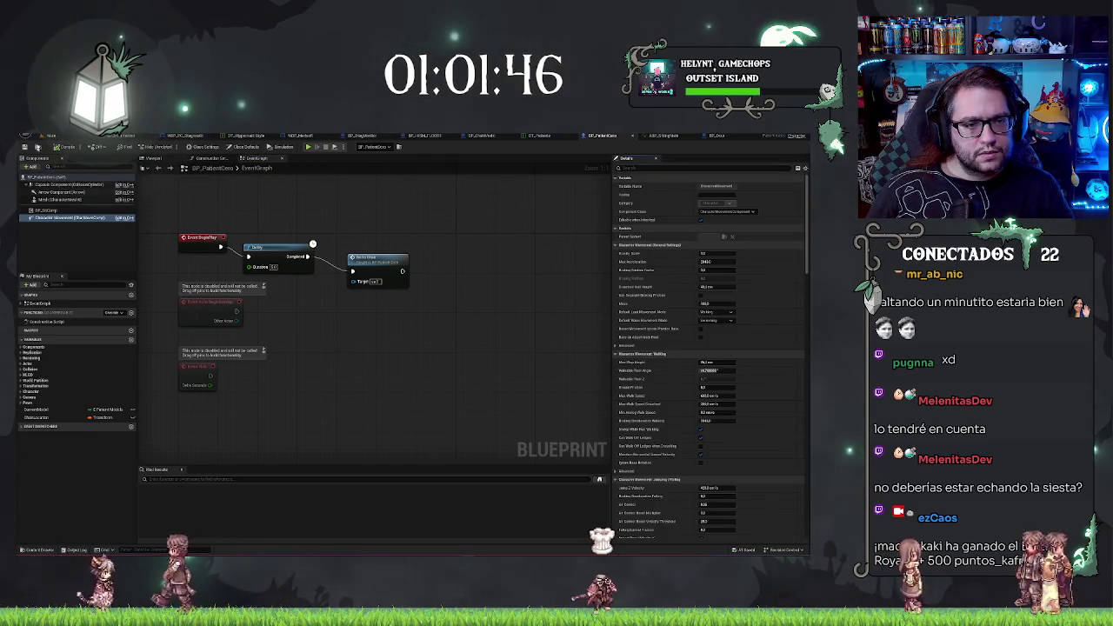
# Reparent BP_PatientCero to a new class found in the filtered class list, accepting the data-loss warning
pyautogui.click(40, 136)
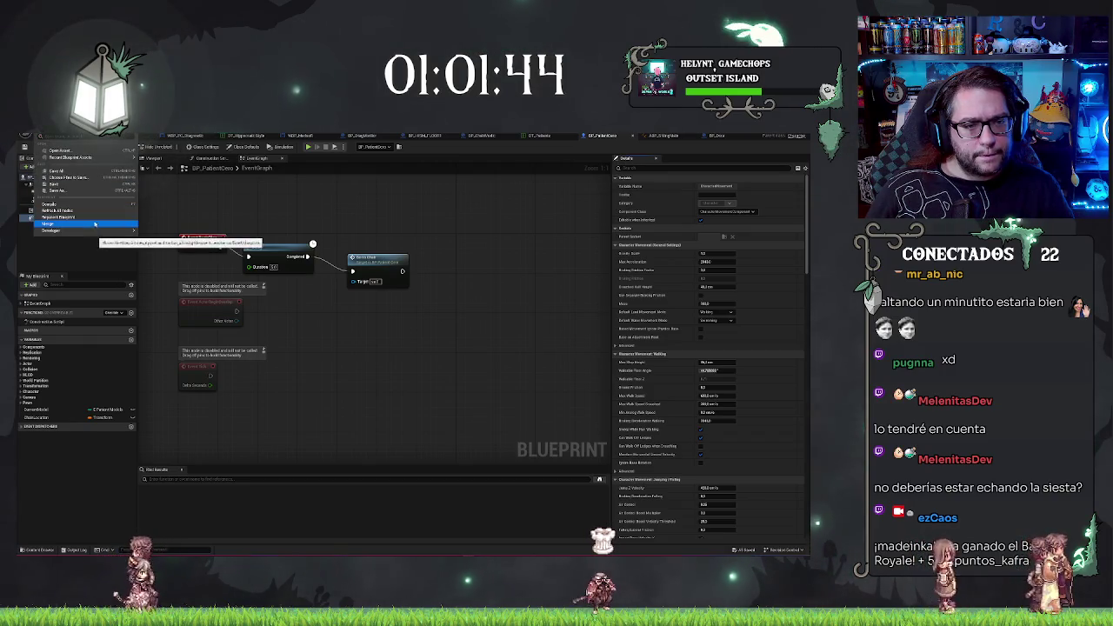
pyautogui.click(59, 217)
pyautogui.write('a')
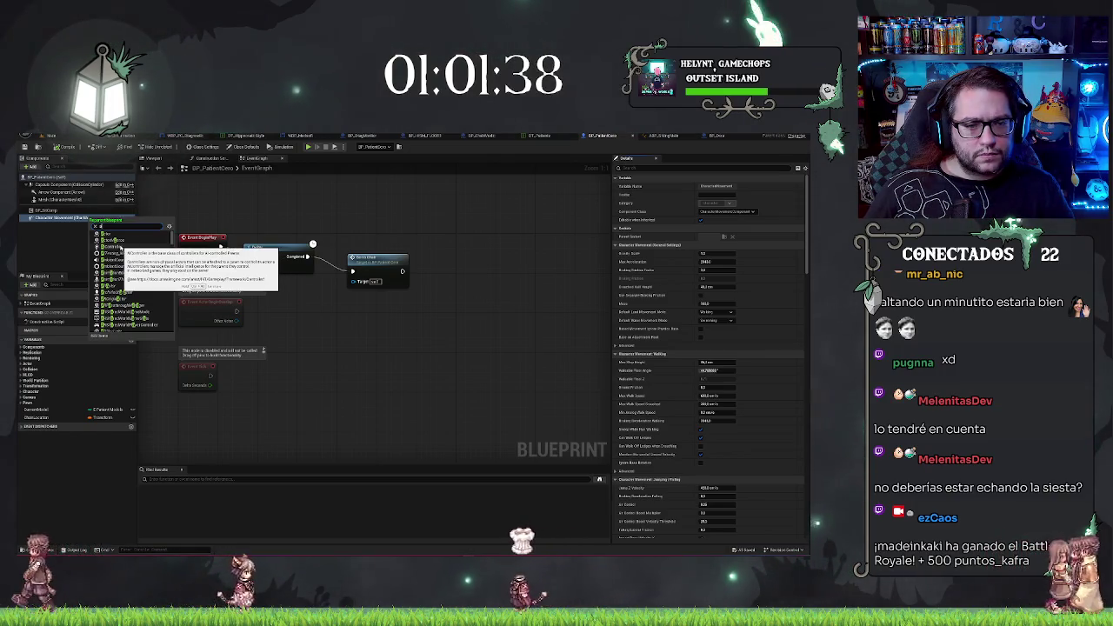
pyautogui.click(120, 248)
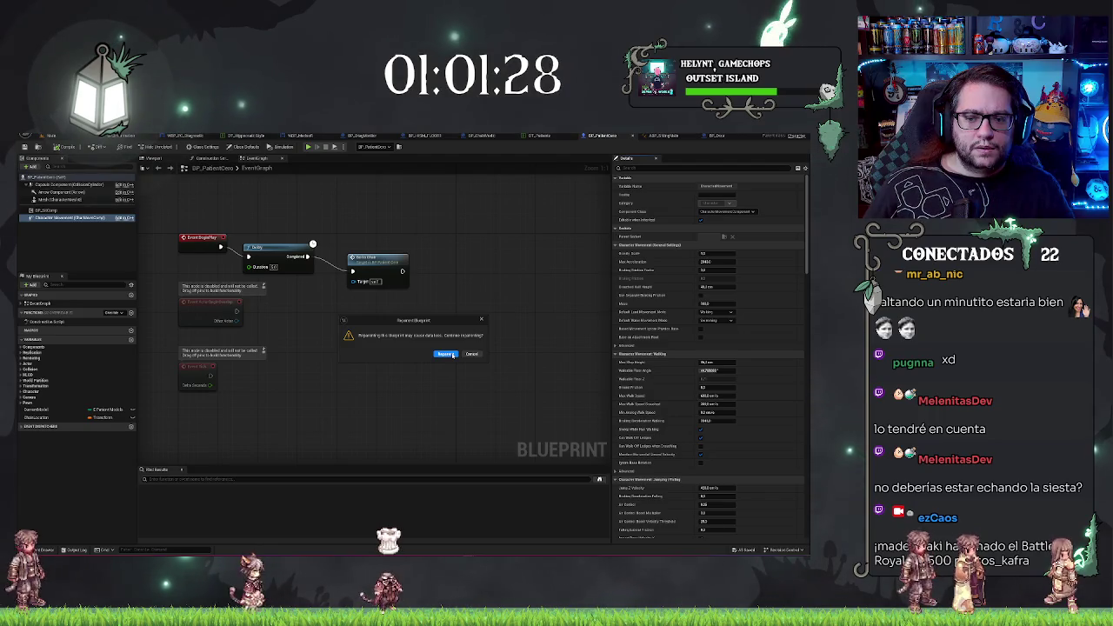
pyautogui.click(451, 354)
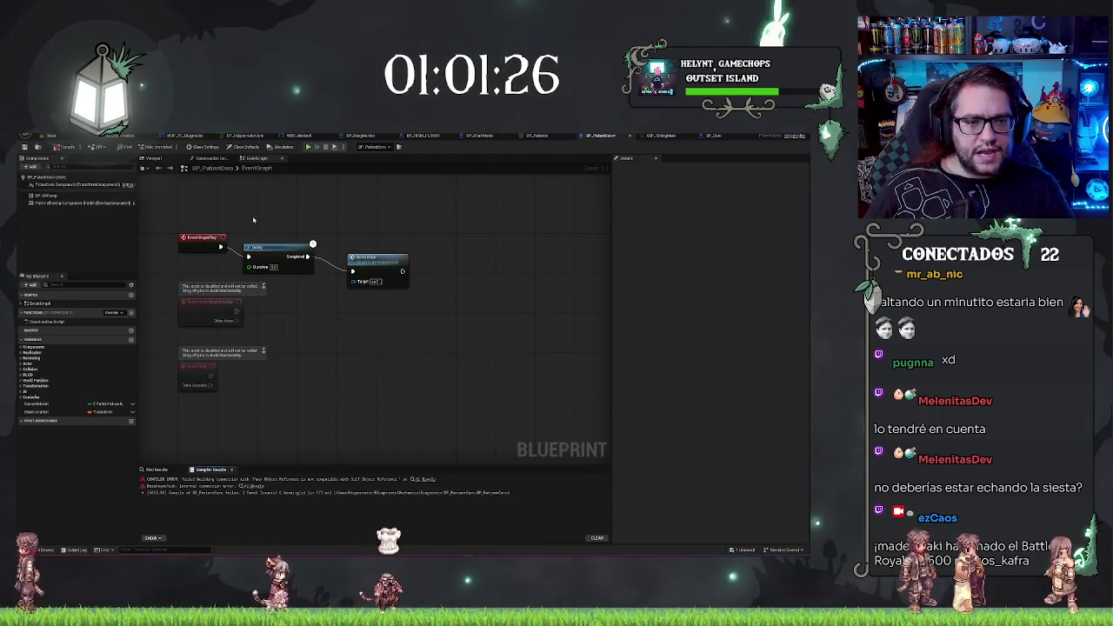
# Undo the reparent so BP_PatientCero's capsule, arrow, mesh and movement components return
pyautogui.scroll(1, 327, 216)
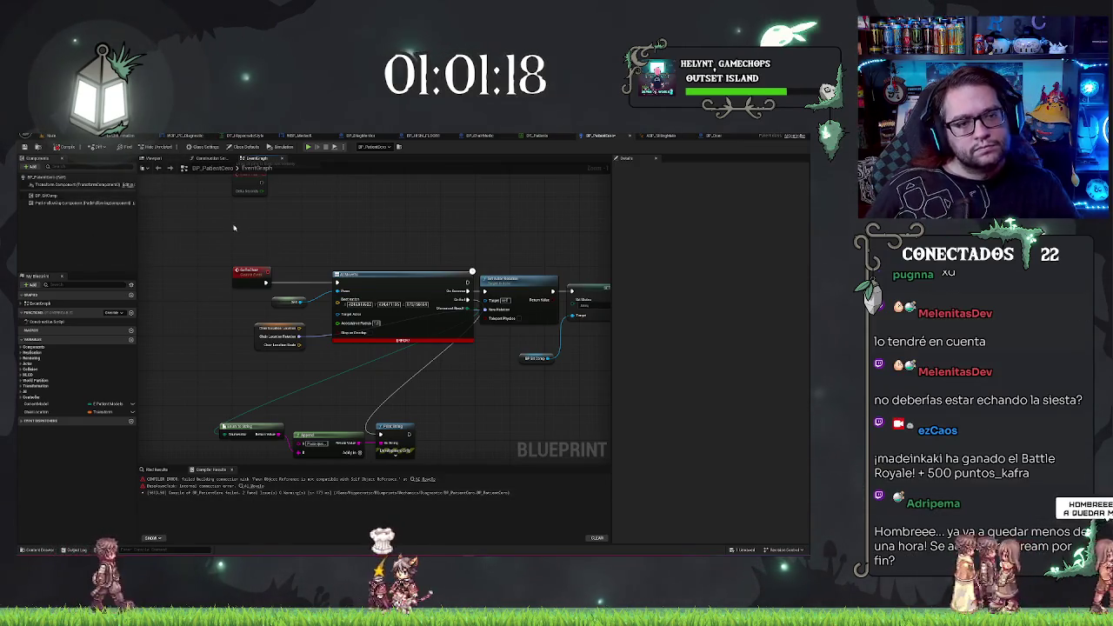
pyautogui.hotkey('ctrl', 'z')
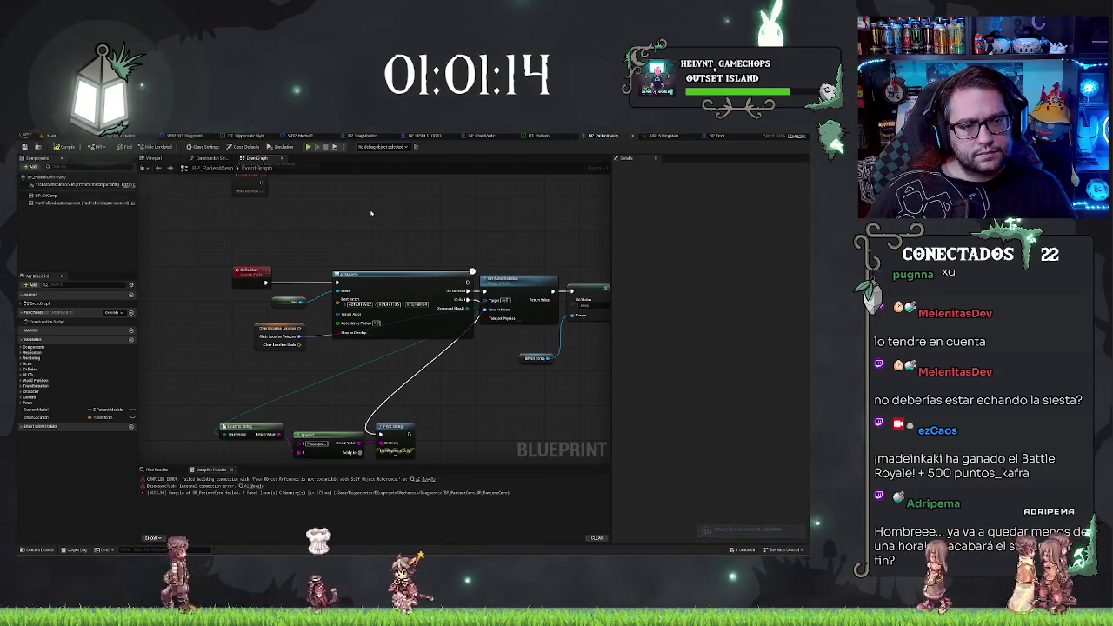
pyautogui.moveTo(370, 212); pyautogui.dragTo(344, 278)
# Filter the parent class list by 'chara', then close it without reparenting
pyautogui.click(39, 137)
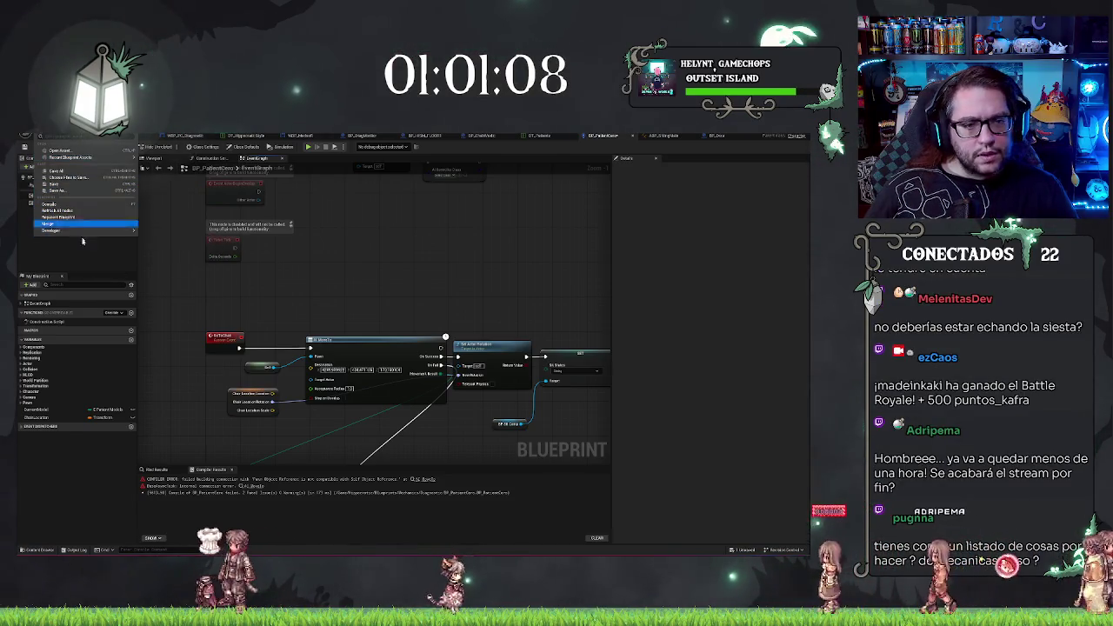
pyautogui.rightClick(62, 218)
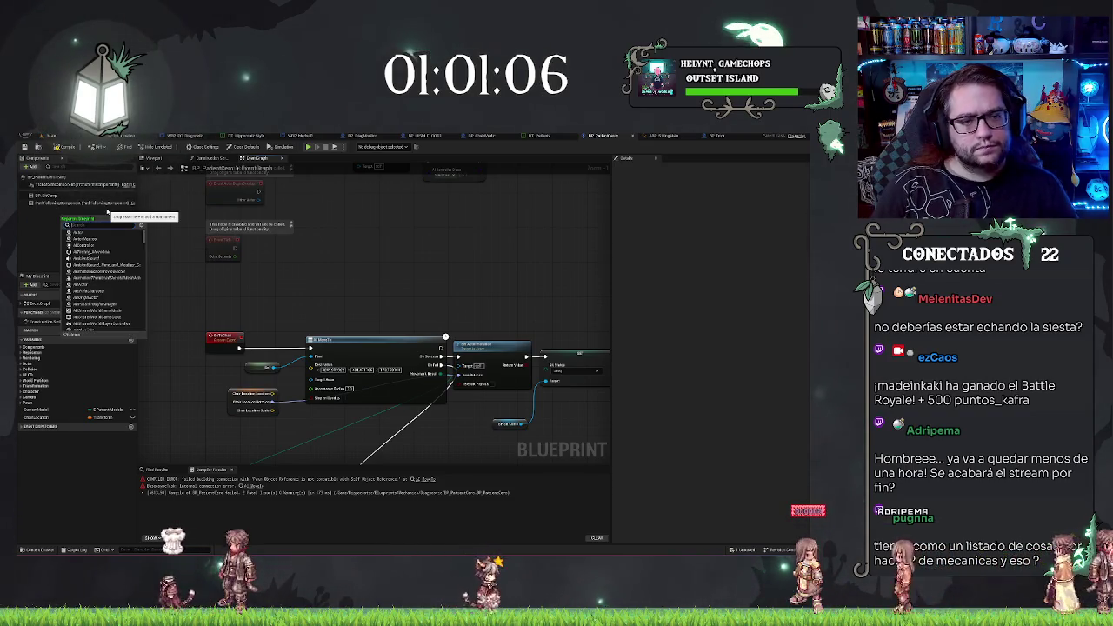
pyautogui.write('chara')
pyautogui.press('Escape')
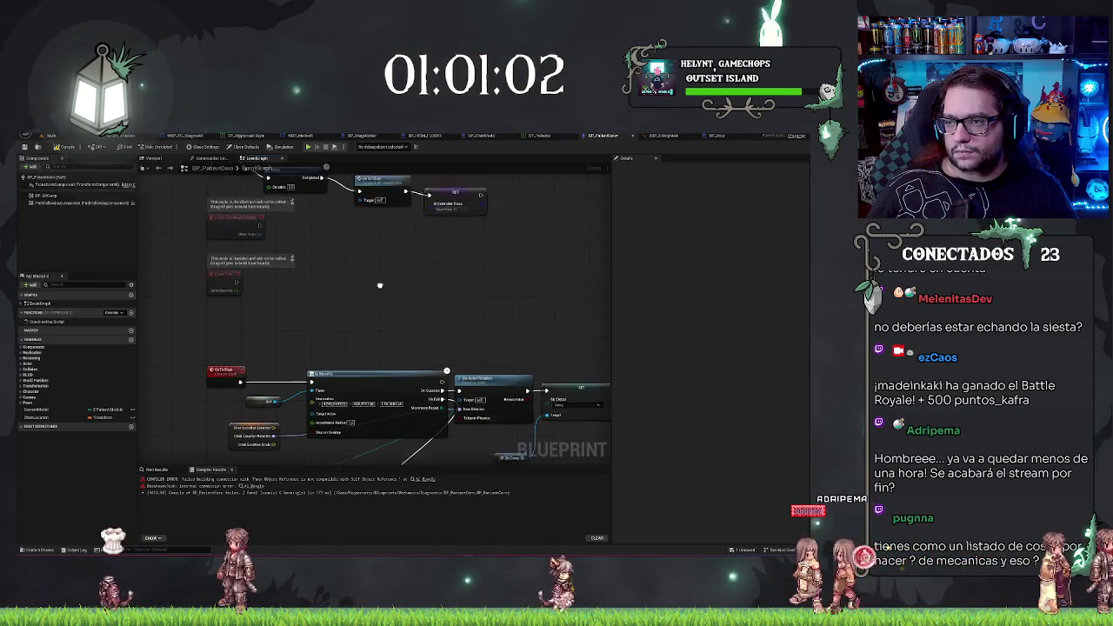
# Compile BP_PatientCero successfully and switch to the Epic Games Launcher
pyautogui.click(144, 171)
pyautogui.click(67, 148)
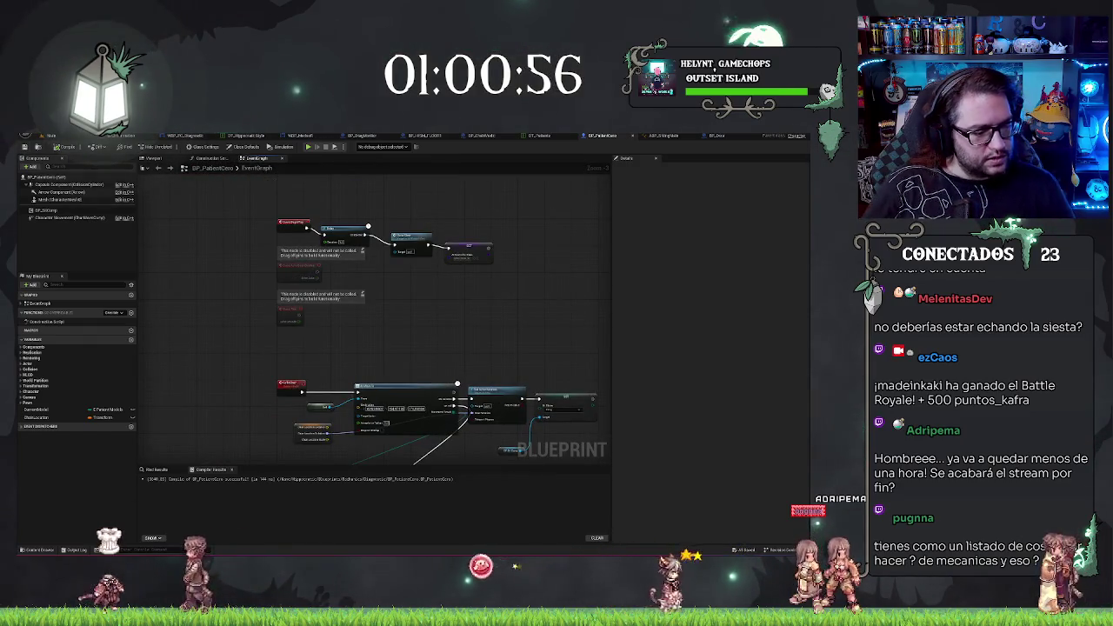
pyautogui.rightClick(285, 291)
pyautogui.press('Escape')
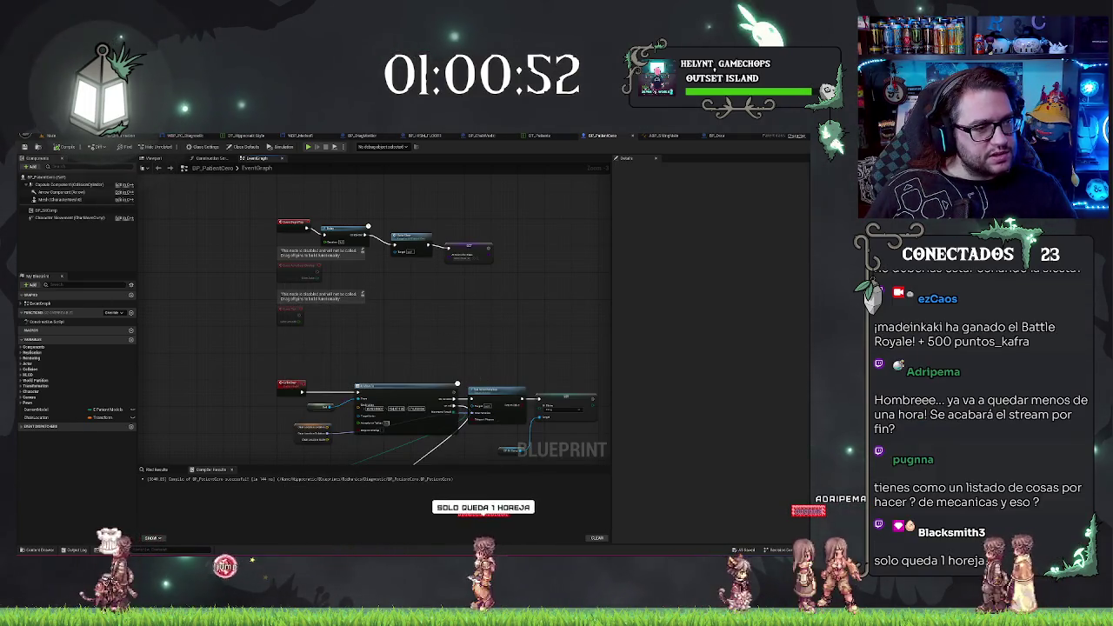
pyautogui.hotkey('alt', 'Tab')
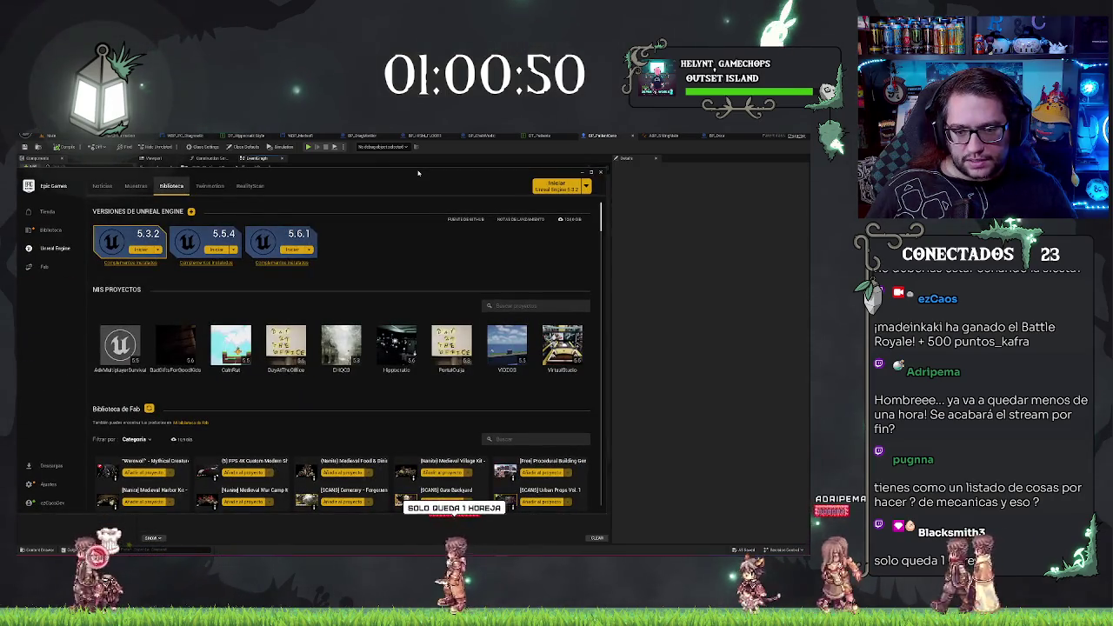
# Launch another project from My Projects in the launcher's Library
pyautogui.doubleClick(287, 346)
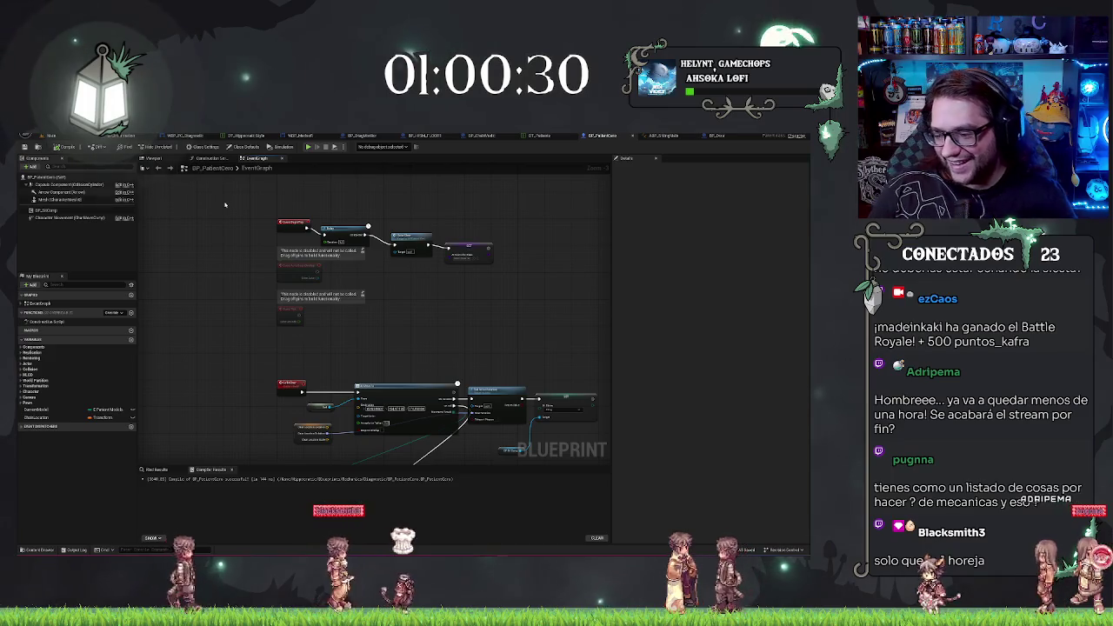
# Fly through the hospital level to the shelving rack and select it
pyautogui.click(49, 136)
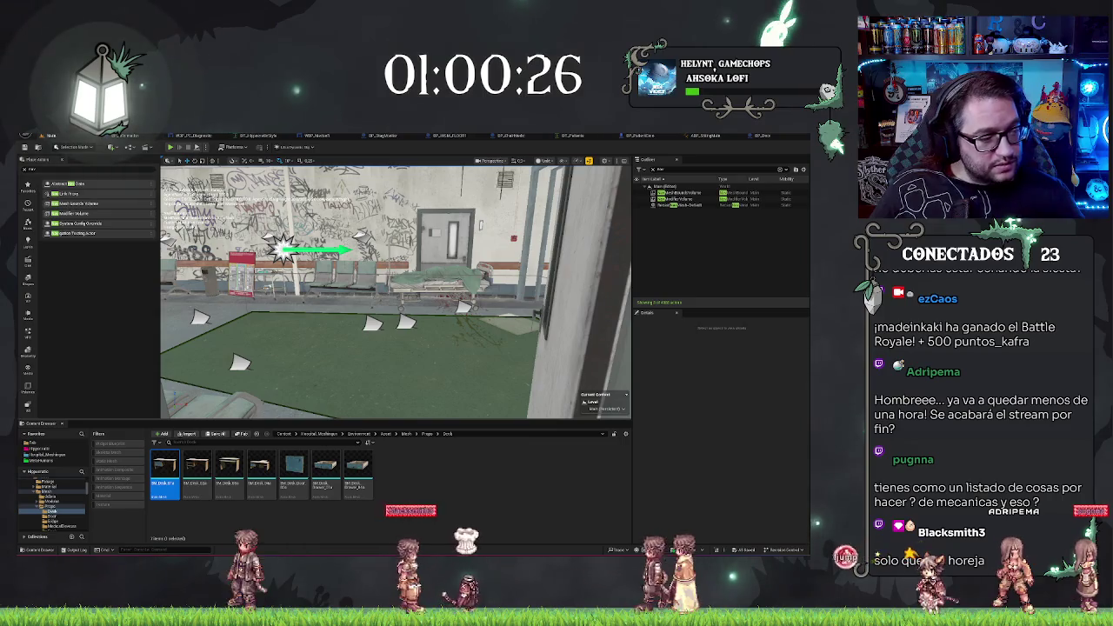
pyautogui.scroll(-2, 396, 291)
pyautogui.moveTo(395, 292)
pyautogui.mouseDown()
pyautogui.moveTo(374, 287)
pyautogui.moveTo(409, 283)
pyautogui.moveTo(374, 287)
pyautogui.moveTo(409, 287)
pyautogui.moveTo(383, 291)
pyautogui.moveTo(396, 292)
pyautogui.mouseUp()
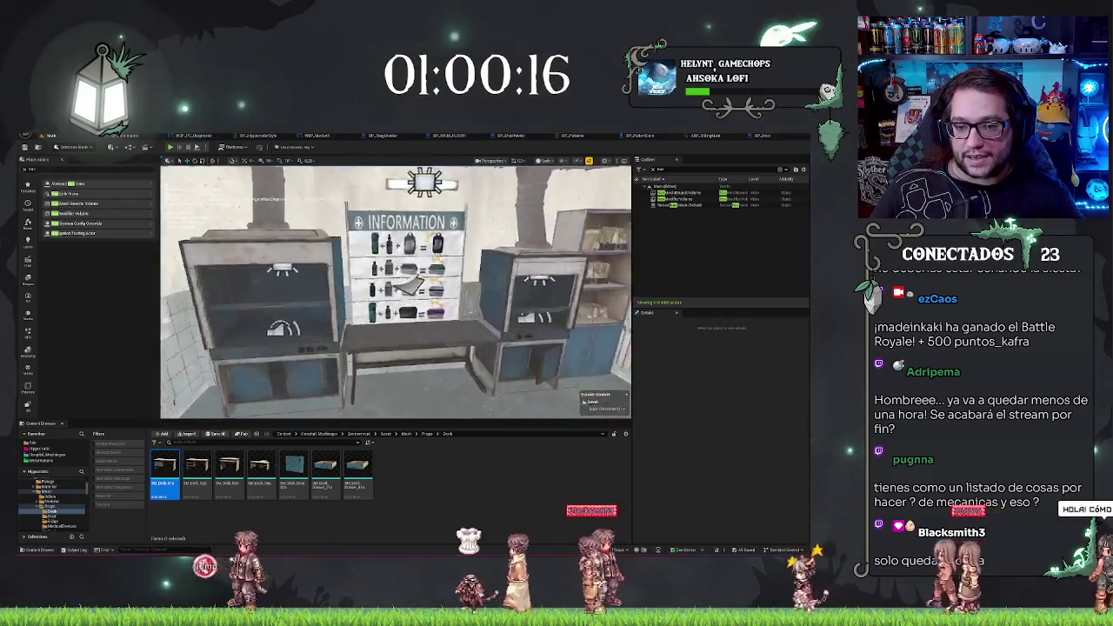
pyautogui.moveTo(396, 292); pyautogui.dragTo(396, 305)
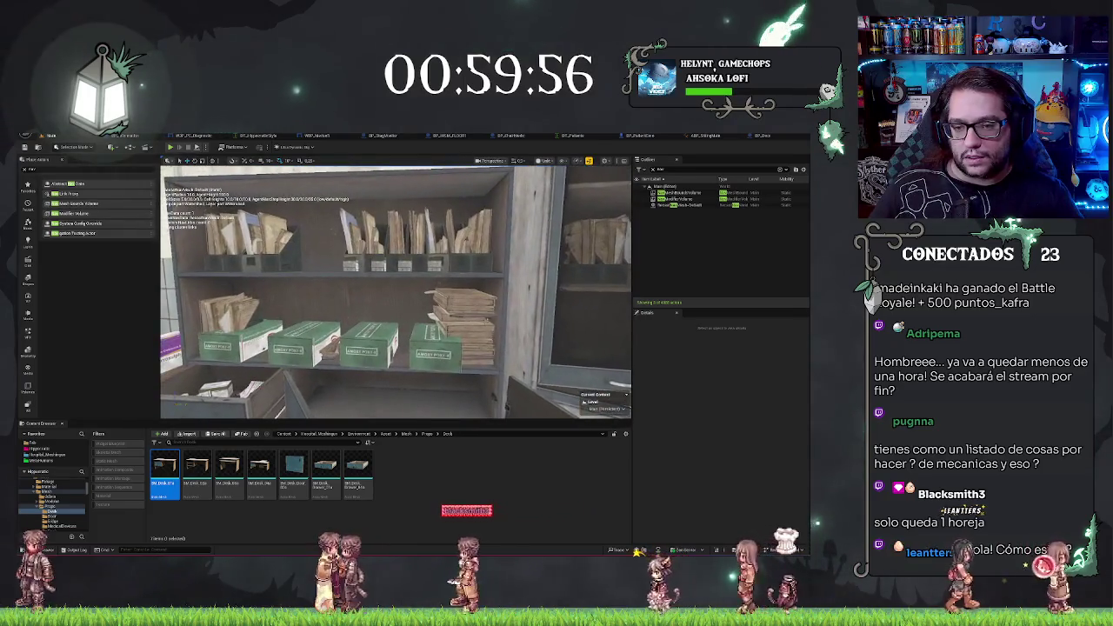
pyautogui.click(391, 287)
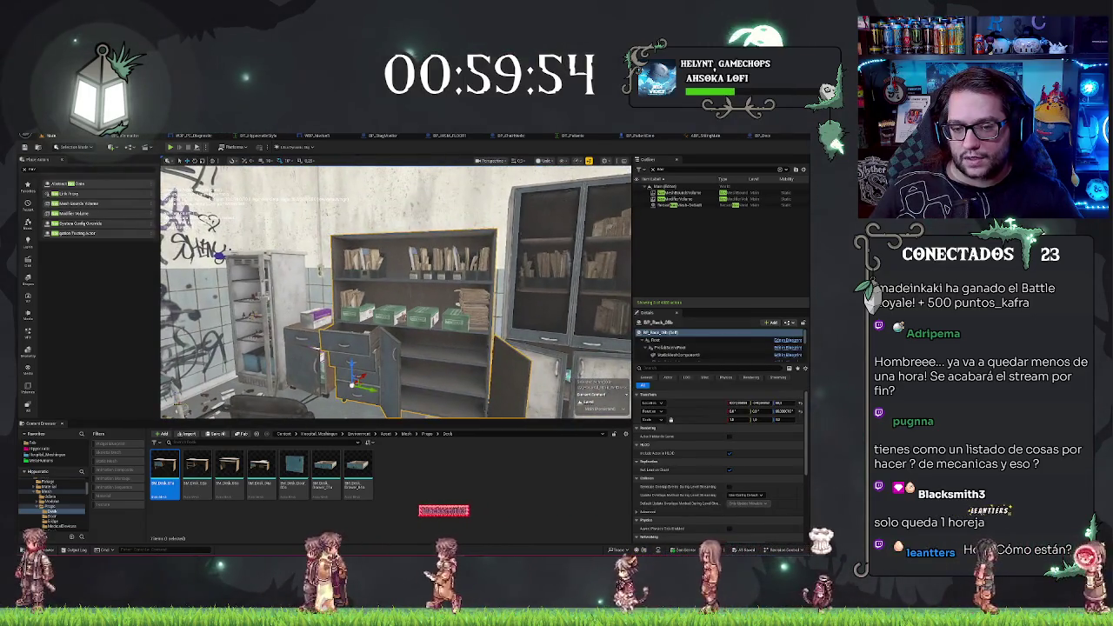
pyautogui.moveTo(396, 292); pyautogui.dragTo(452, 313)
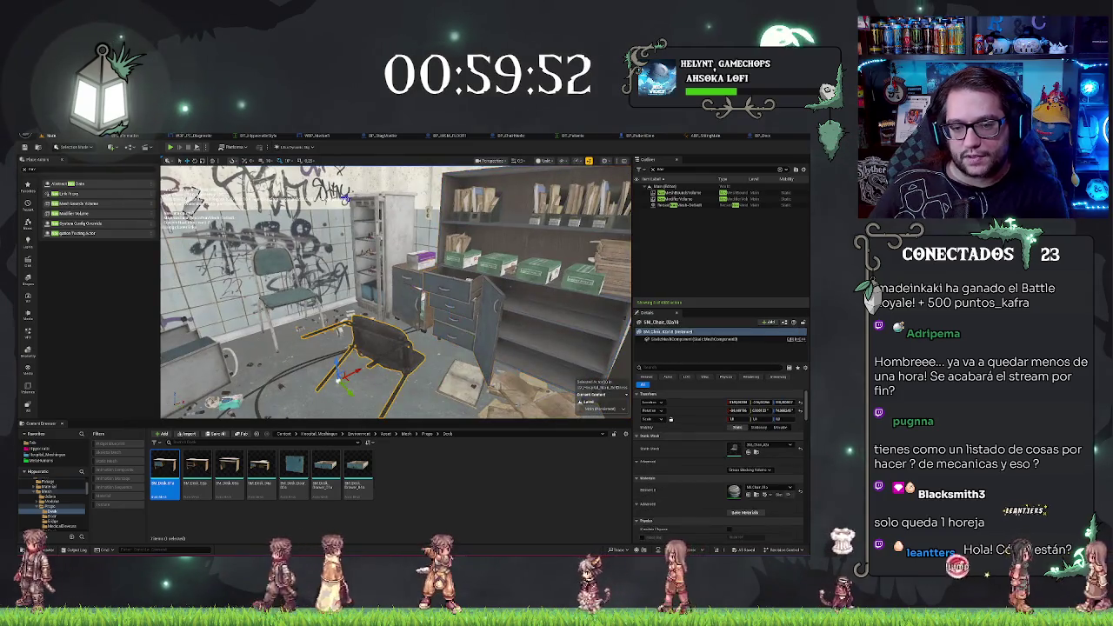
pyautogui.press('Escape')
pyautogui.moveTo(346, 199); pyautogui.dragTo(234, 252)
pyautogui.hotkey('ctrl', 'z')
# Select the rack's StaticMeshComponent4 in Details and open BP_Rack_05b for editing with Ctrl+E
pyautogui.click(678, 349)
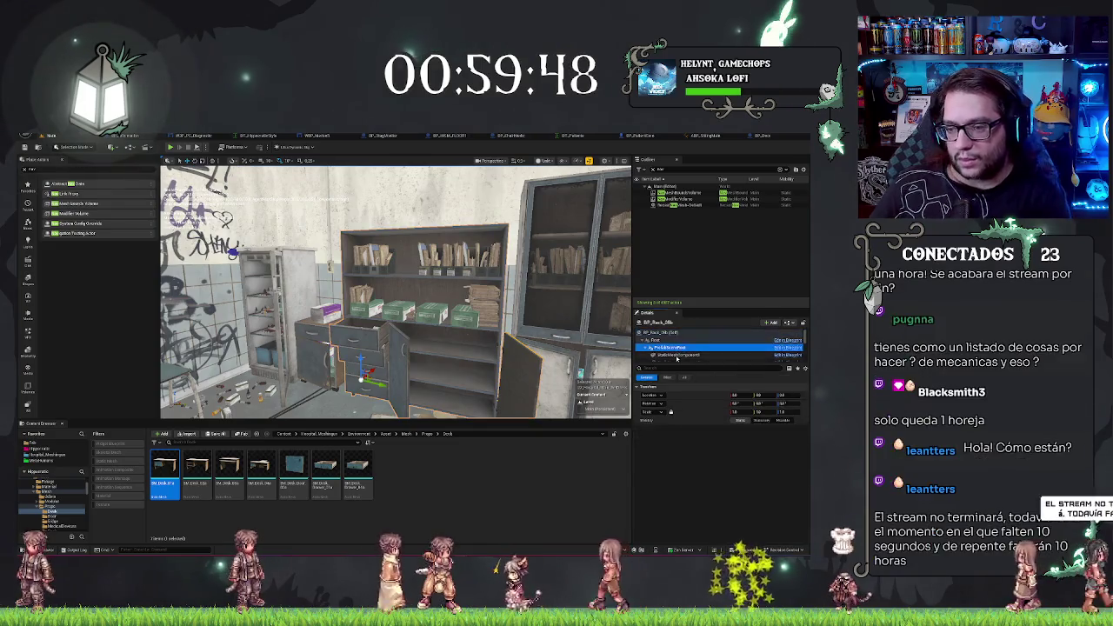
pyautogui.scroll(-2, 678, 352)
pyautogui.click(678, 354)
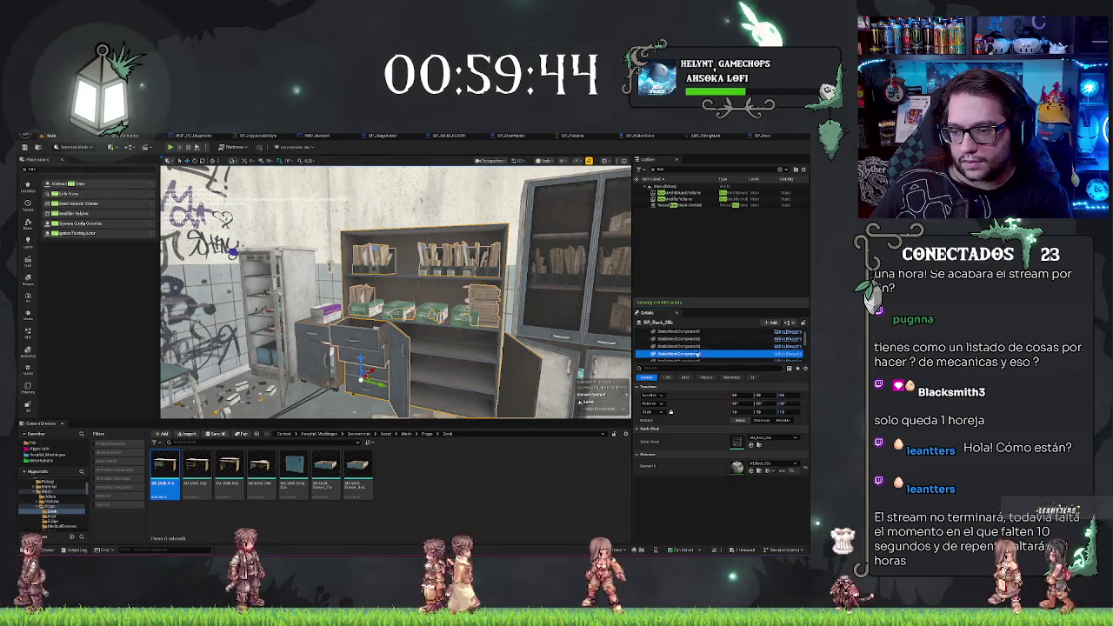
pyautogui.click(800, 443)
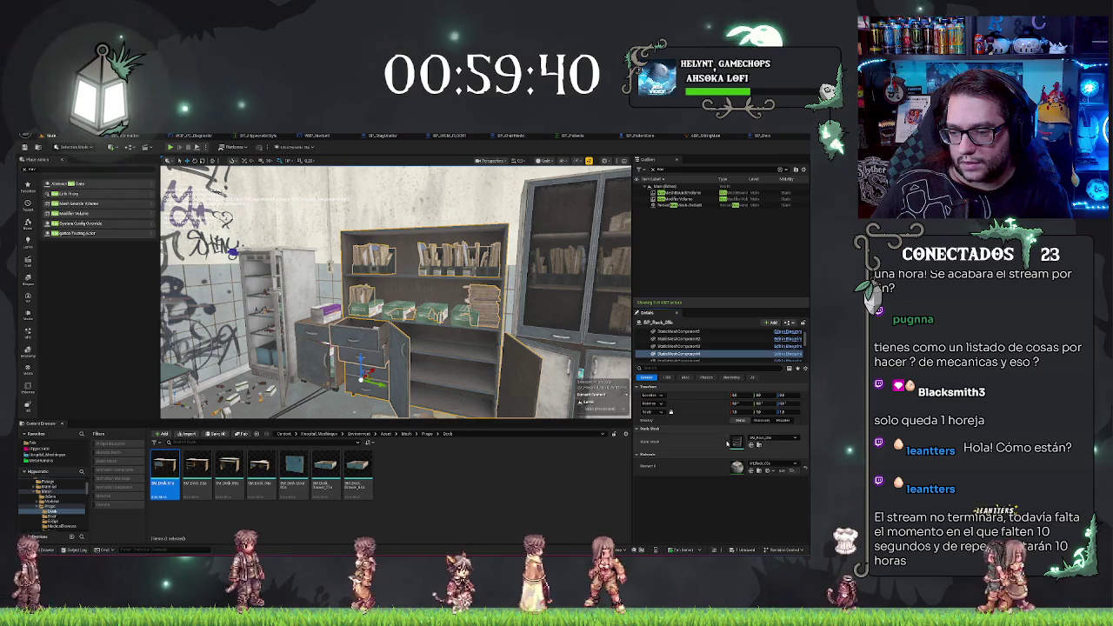
pyautogui.click(679, 354)
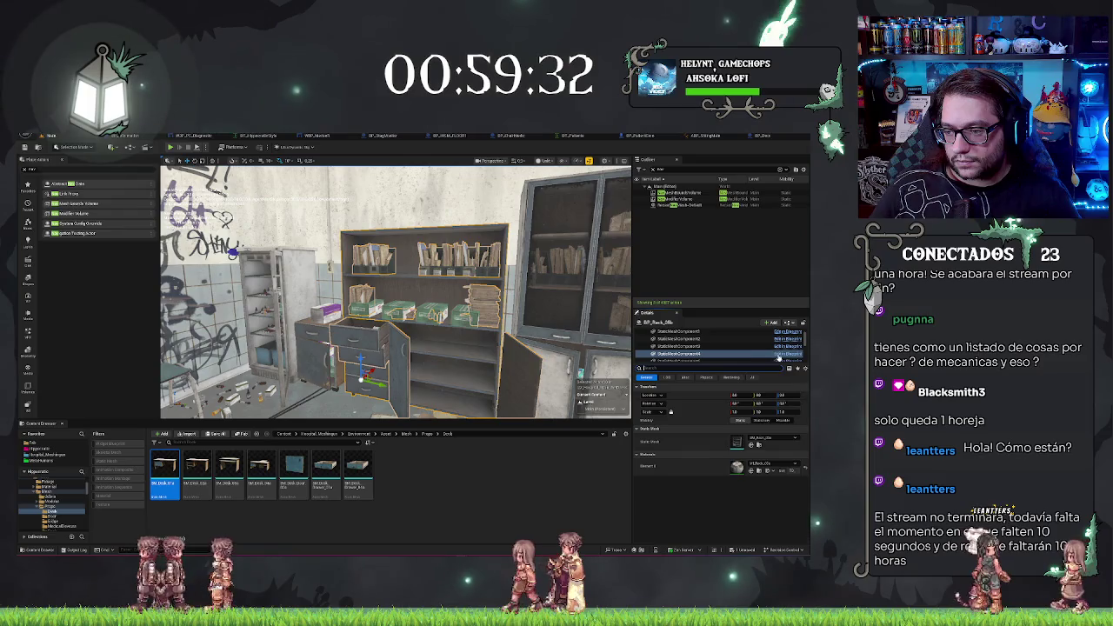
pyautogui.hotkey('ctrl', 'e')
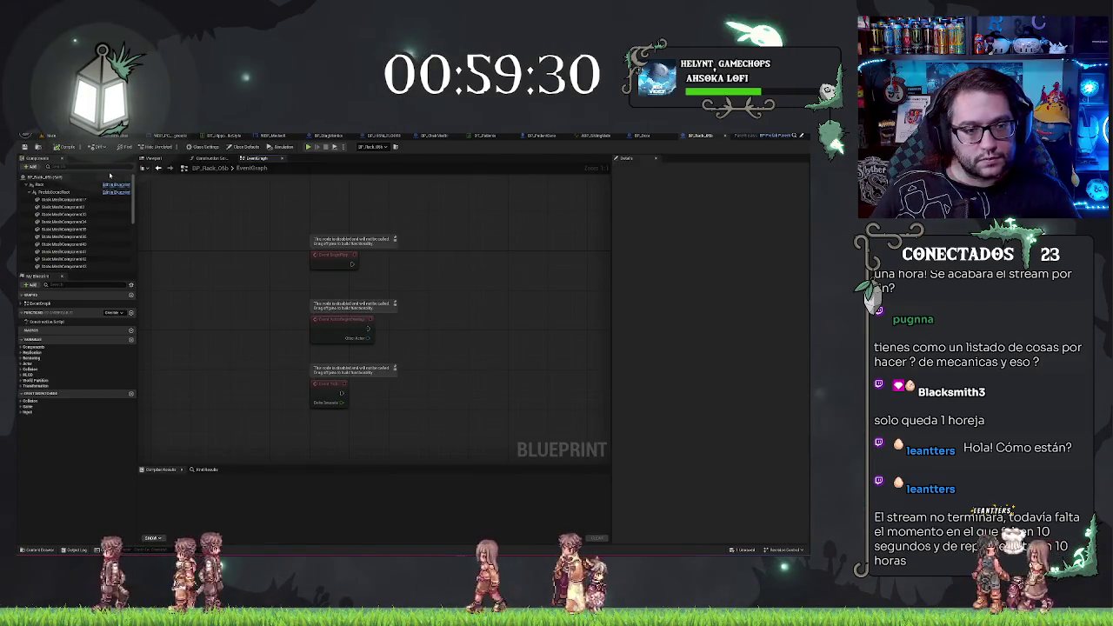
# Preview the rack's mesh, then in the level filter its Details by 'vis'
pyautogui.click(152, 158)
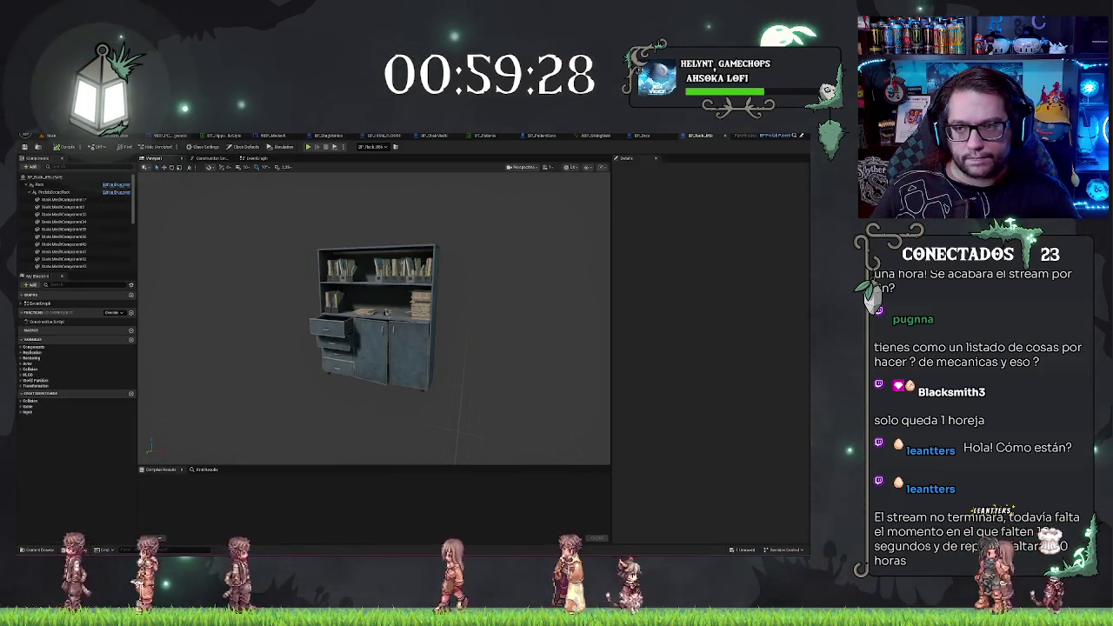
pyautogui.hotkey('ctrl', 'Tab')
pyautogui.hotkey('ctrl', 'Tab')
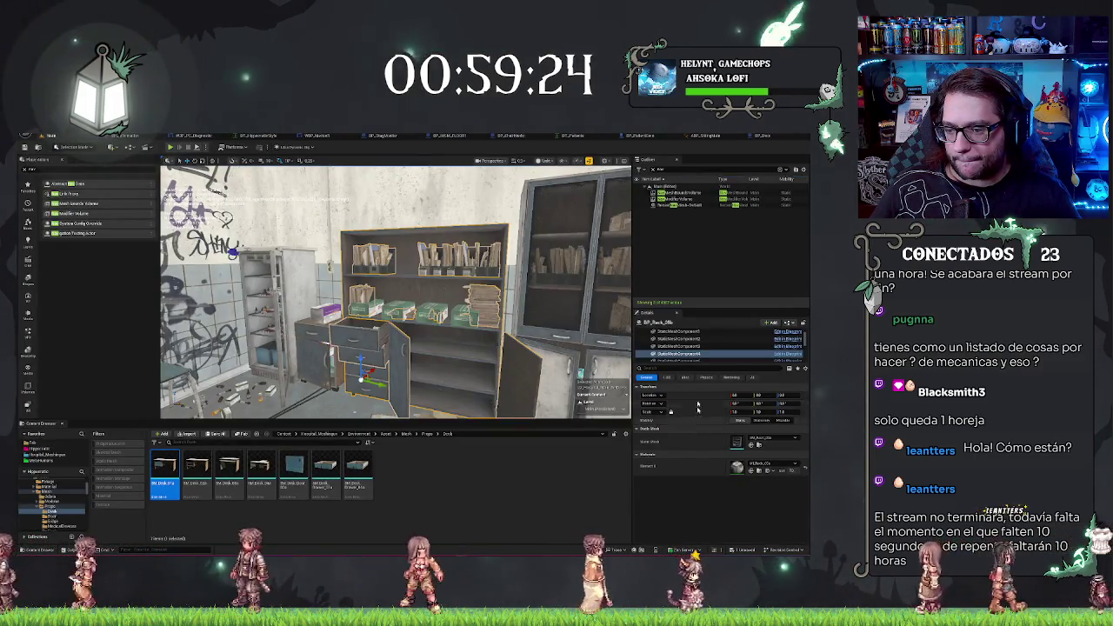
pyautogui.click(677, 368)
pyautogui.write('vis')
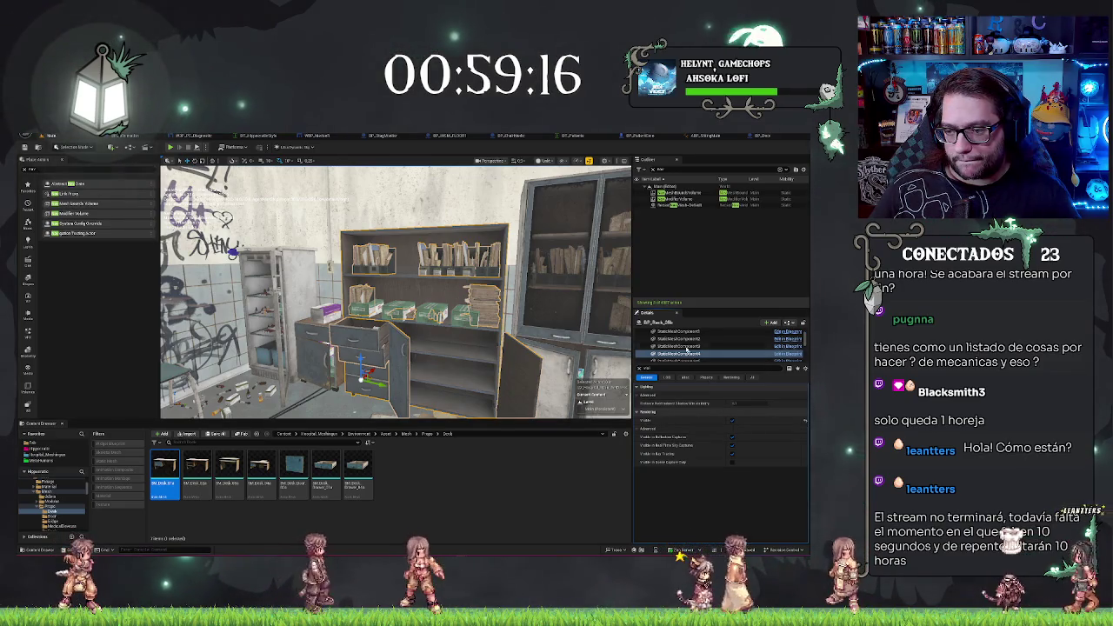
pyautogui.scroll(10, 395, 292)
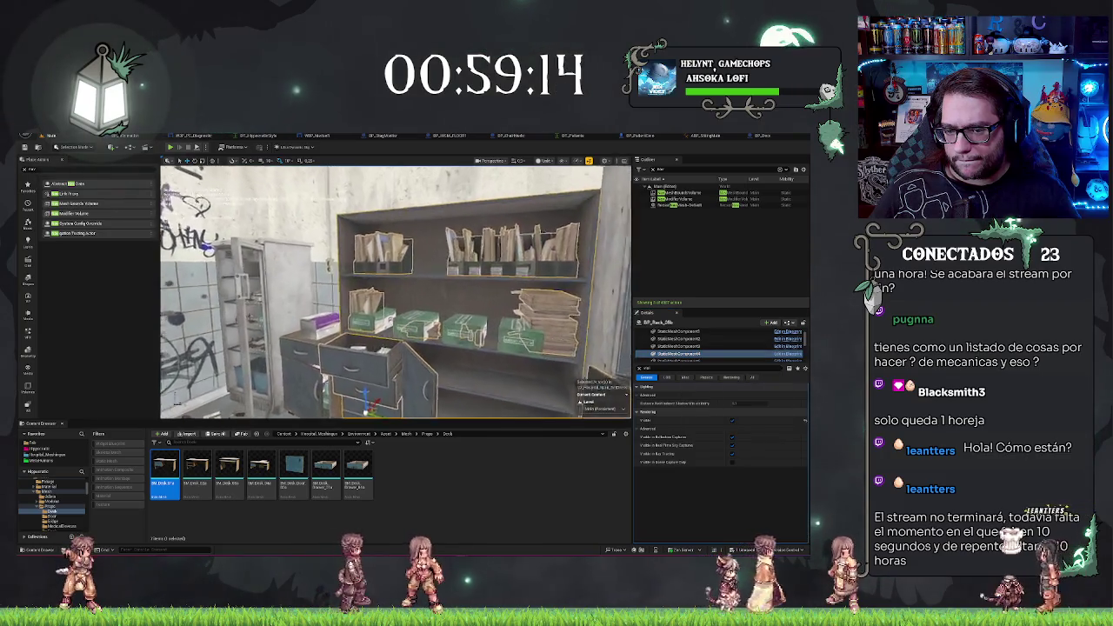
# Clear the Outliner search and select the whole rack actor instead of a mesh part
pyautogui.moveTo(396, 291)
pyautogui.mouseDown()
pyautogui.moveTo(374, 287)
pyautogui.moveTo(599, 180)
pyautogui.mouseUp()
pyautogui.click(653, 172)
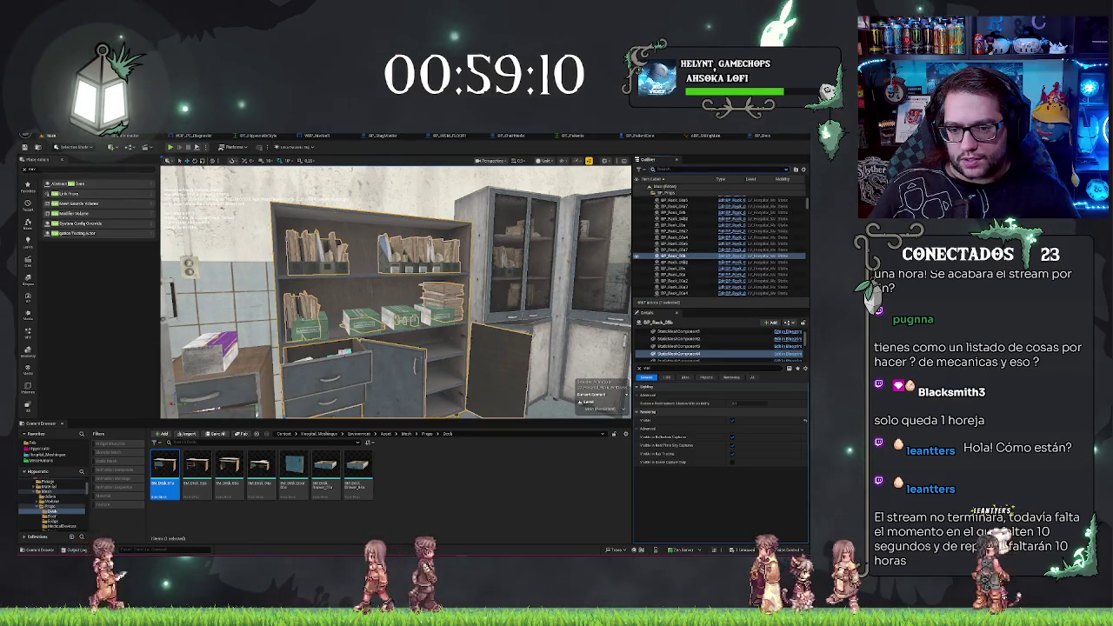
pyautogui.click(514, 376)
pyautogui.click(500, 374)
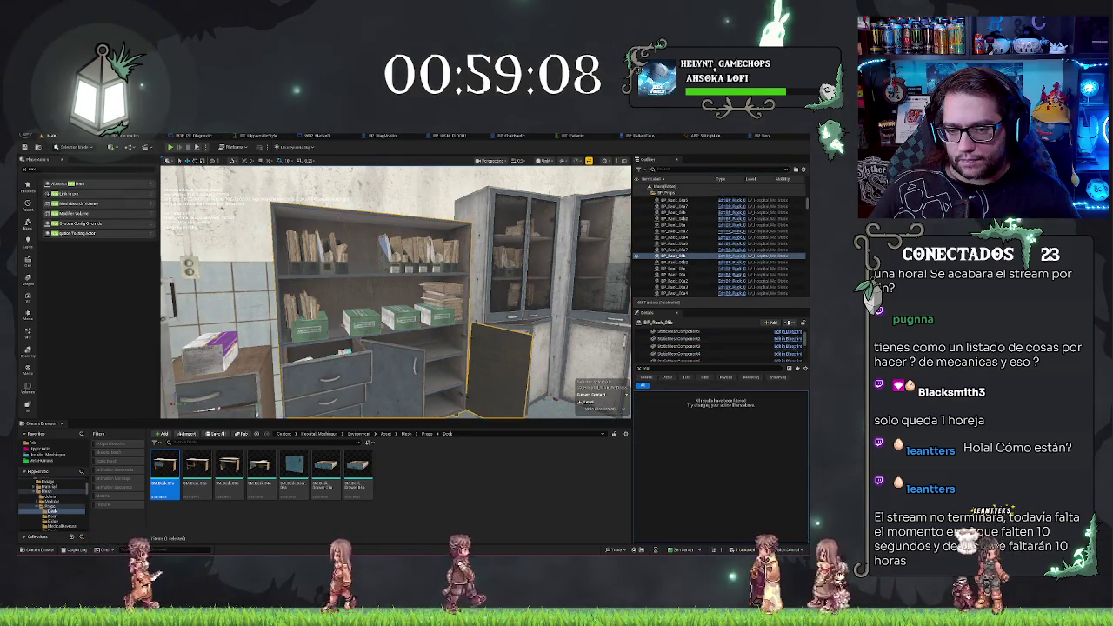
pyautogui.moveTo(500, 374); pyautogui.dragTo(418, 391)
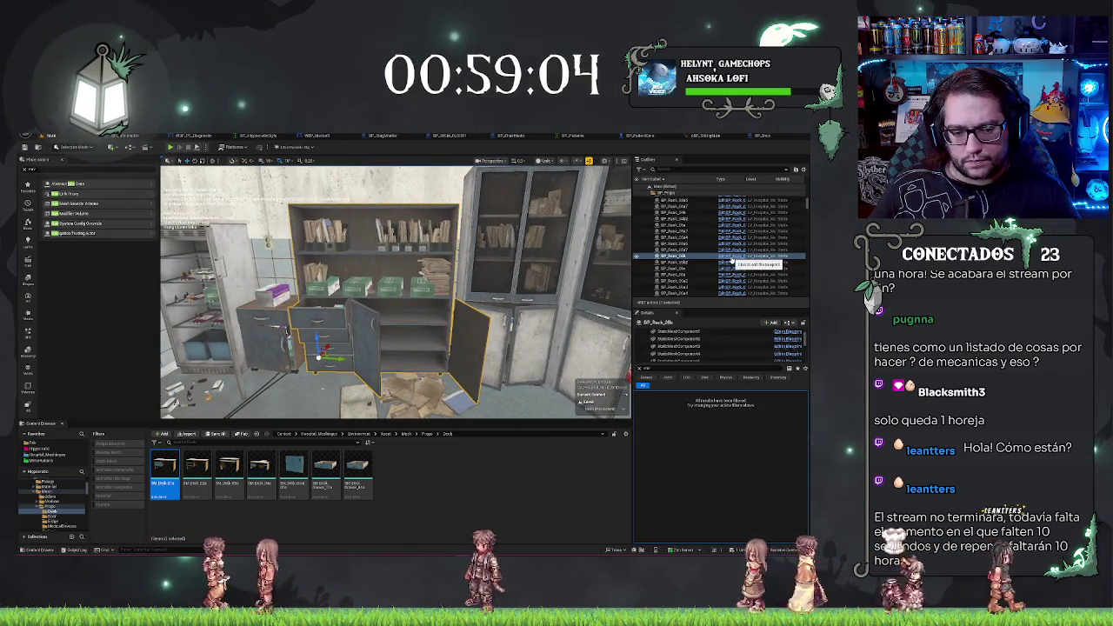
# Browse from the Outliner to the BP_Rack asset in the Blueprints/Prefabs folder
pyautogui.rightClick(731, 258)
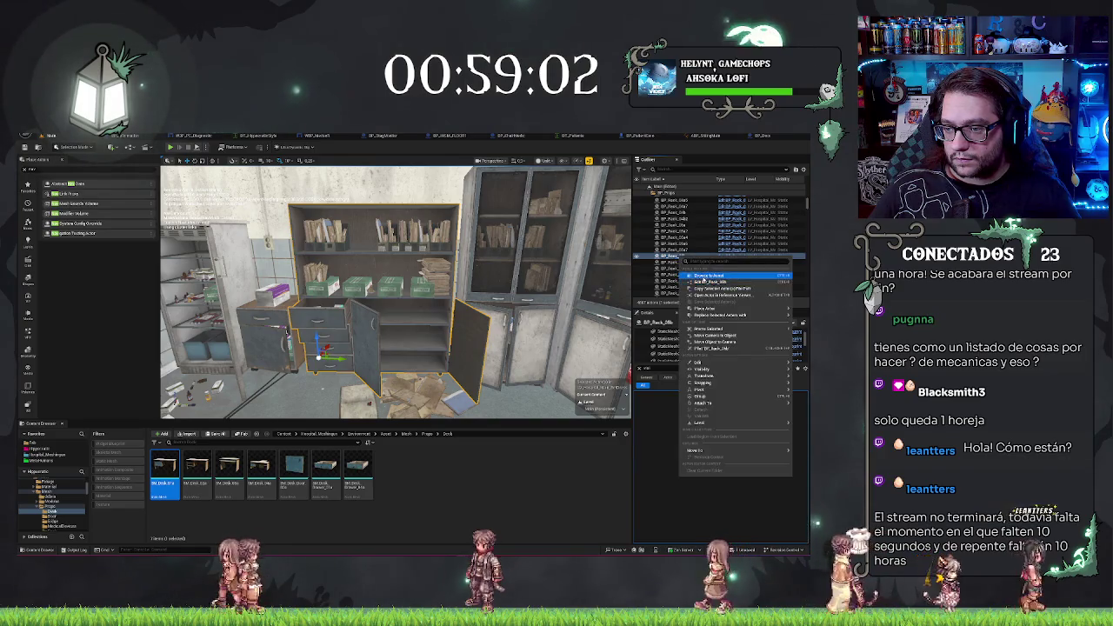
pyautogui.click(704, 276)
pyautogui.moveTo(484, 267)
pyautogui.mouseDown()
pyautogui.moveTo(418, 271)
pyautogui.moveTo(365, 297)
pyautogui.mouseUp()
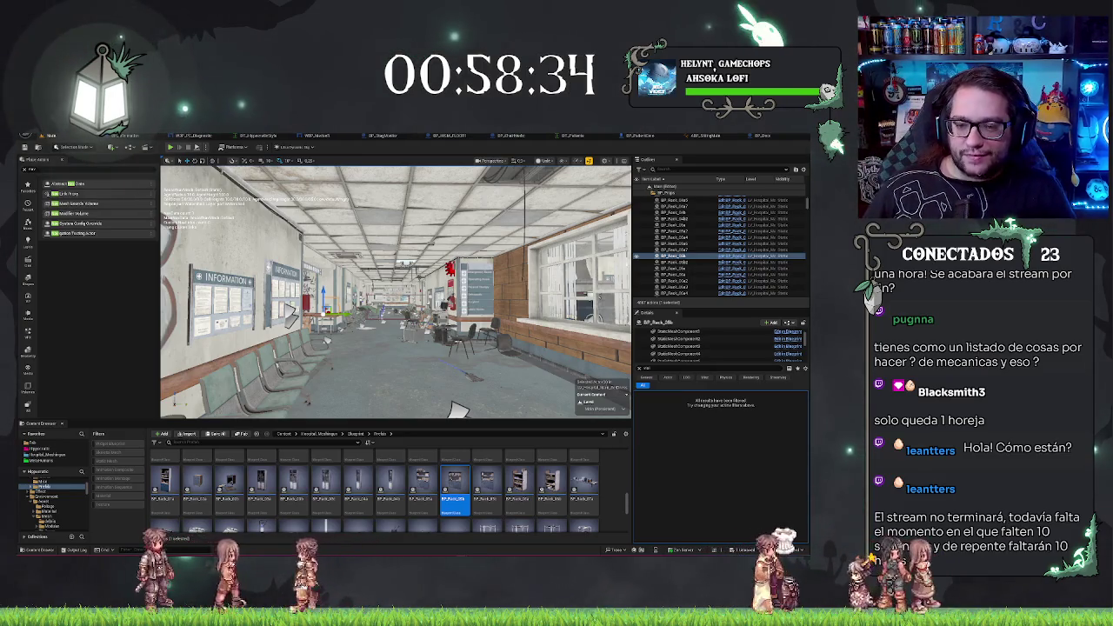
# Fly down the hospital corridors into the office and back out to the hallway
pyautogui.moveTo(457, 408); pyautogui.dragTo(504, 376)
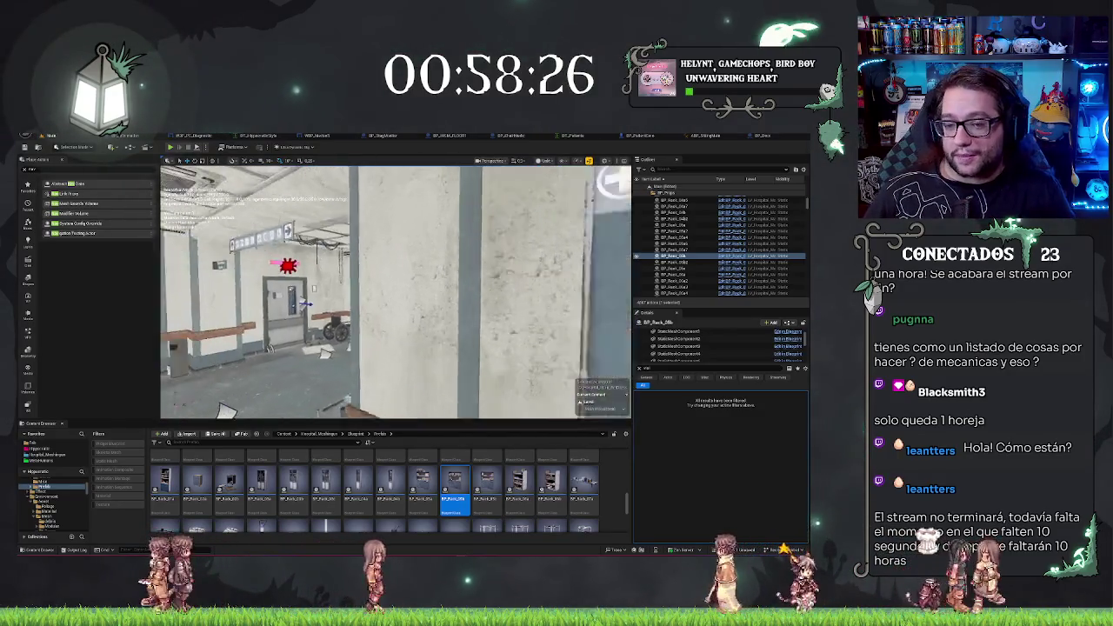
pyautogui.press('w')
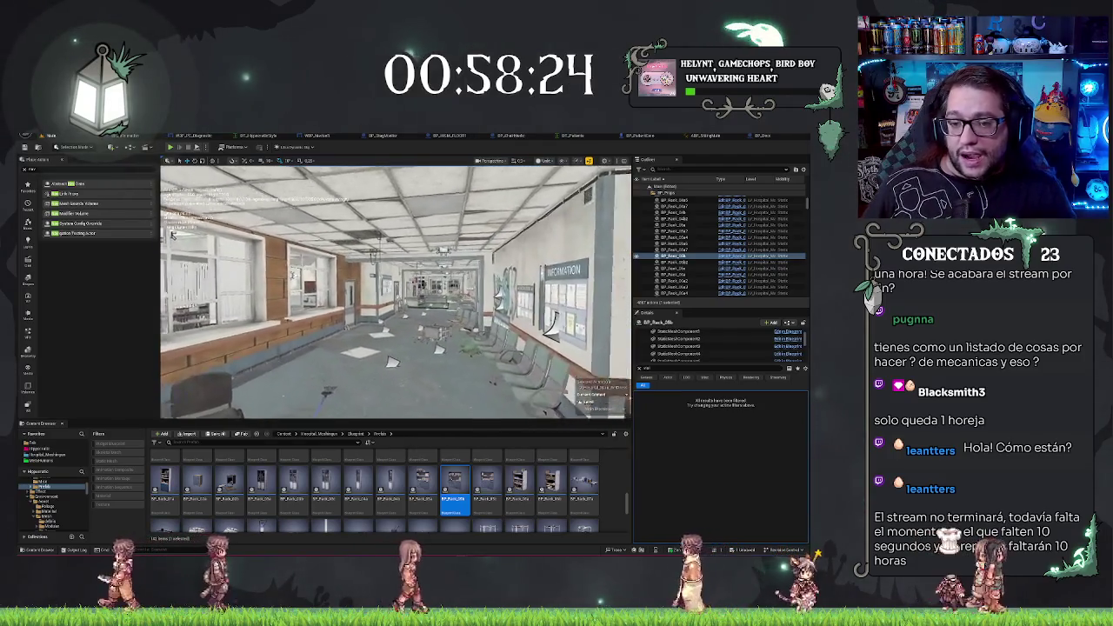
pyautogui.press('w')
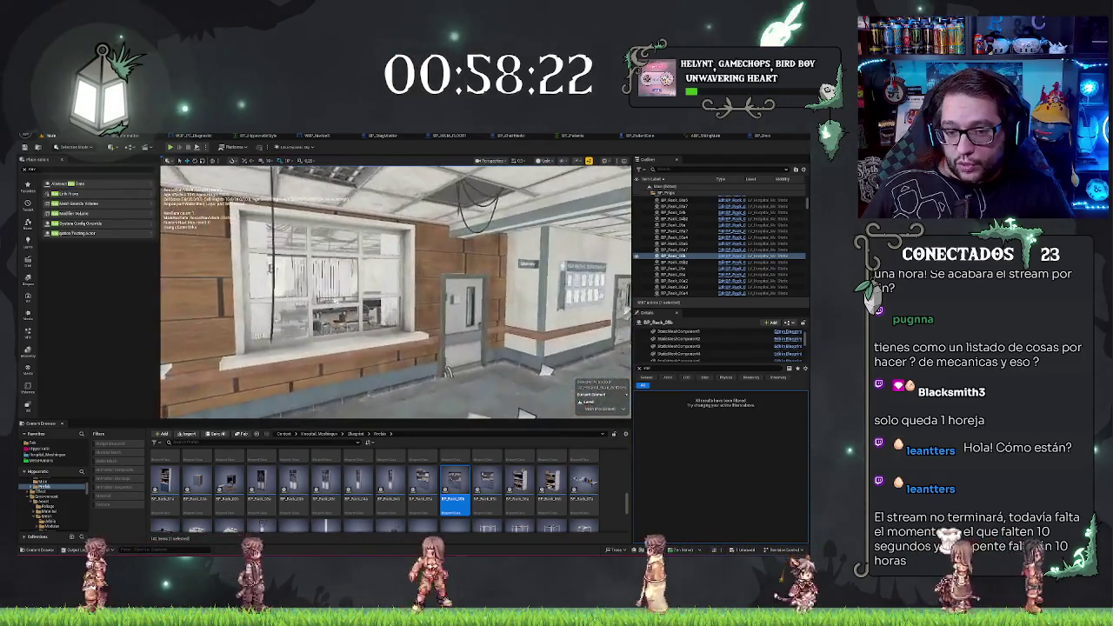
pyautogui.press('w')
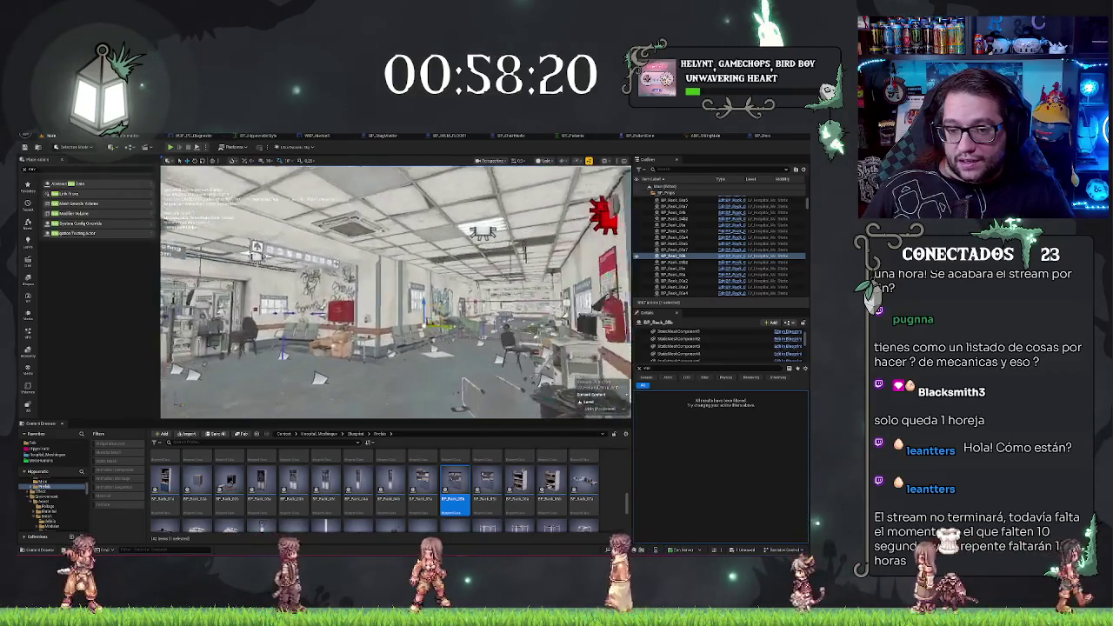
pyautogui.press('w')
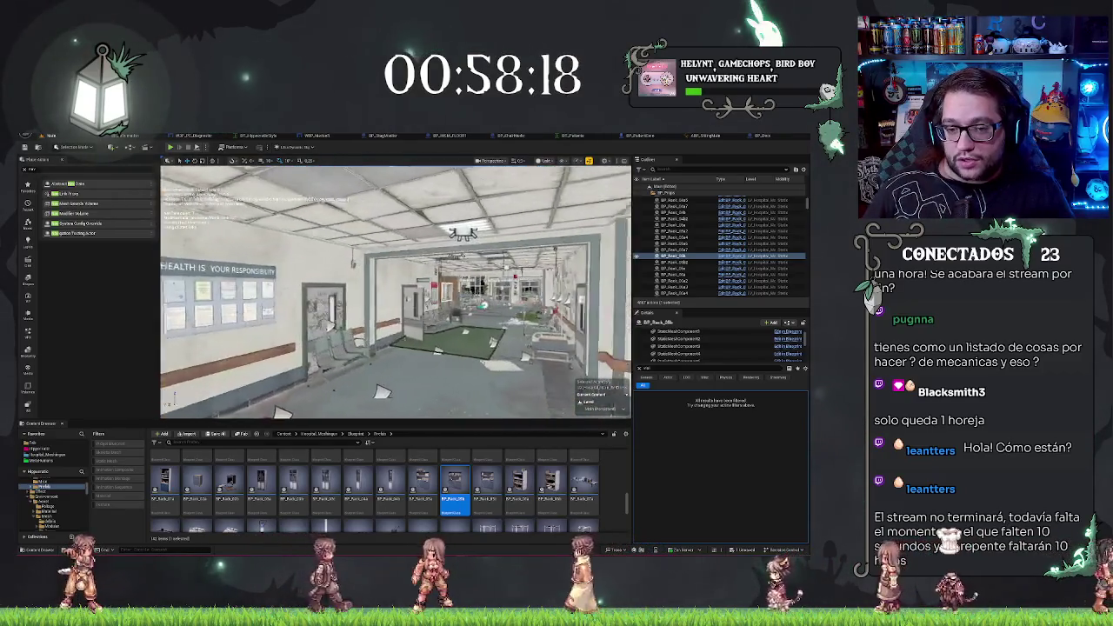
pyautogui.press('w')
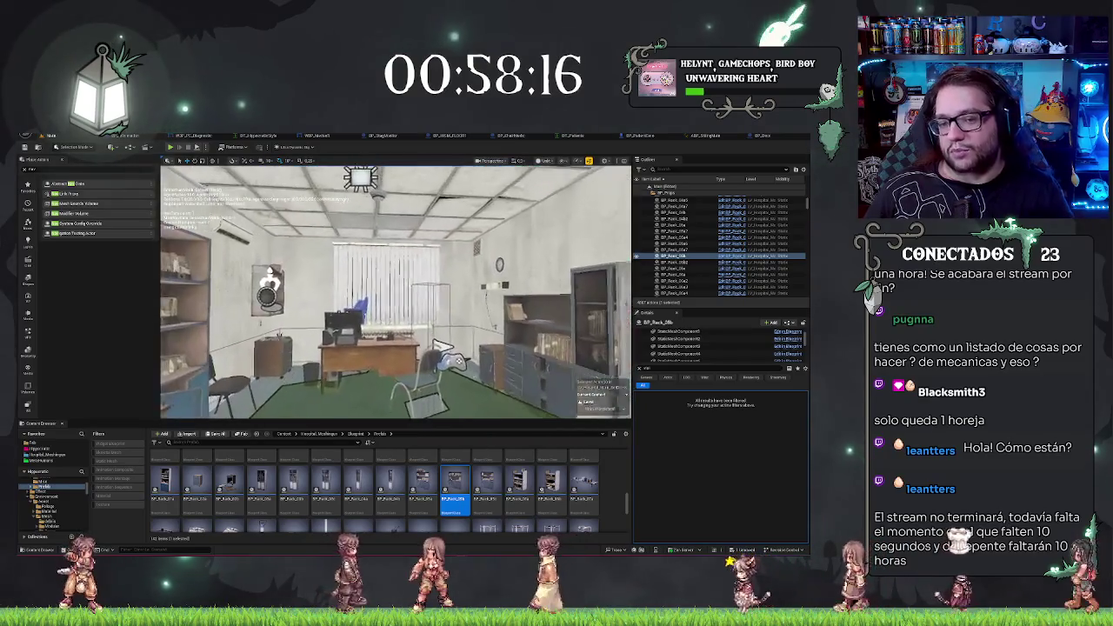
pyautogui.press('s')
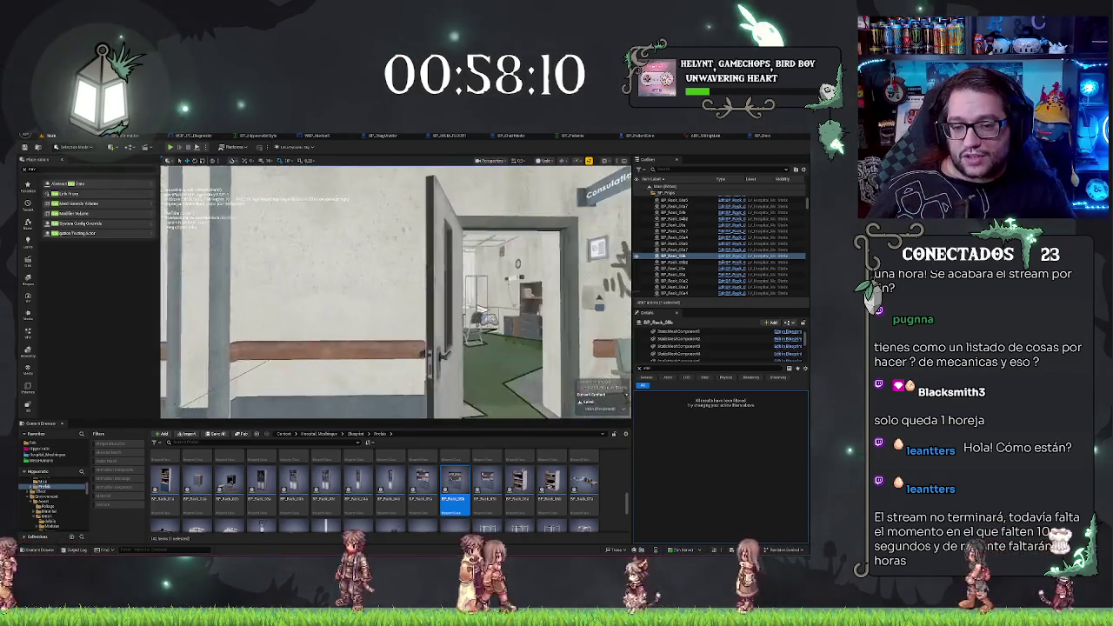
# Save the hospital level and close the BP_Deck editor tab
pyautogui.press('w')
pyautogui.press('s')
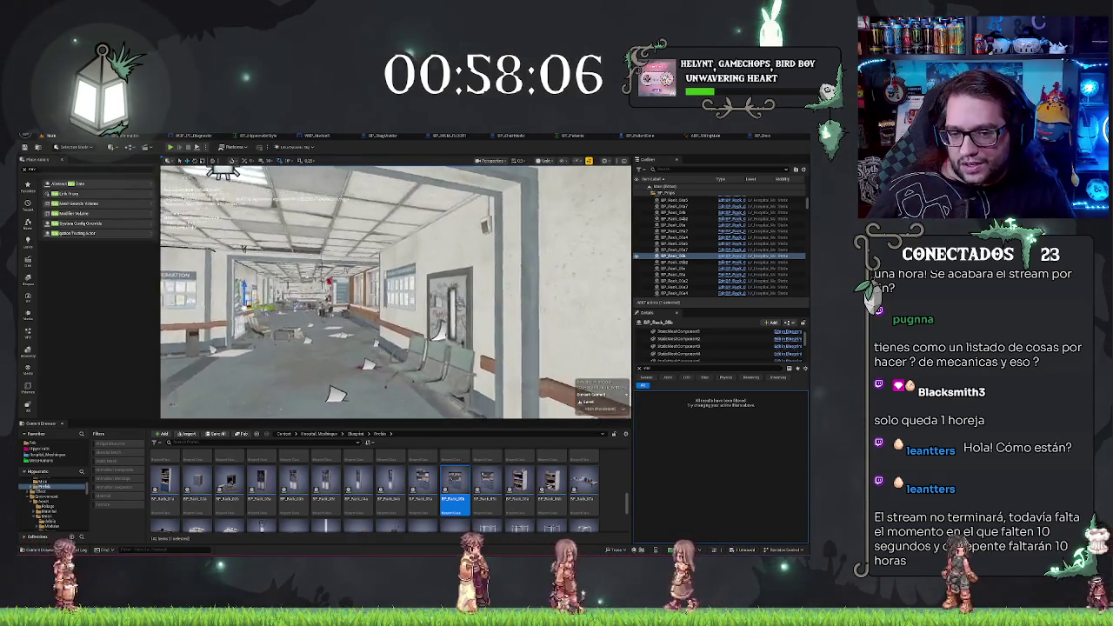
pyautogui.press('w')
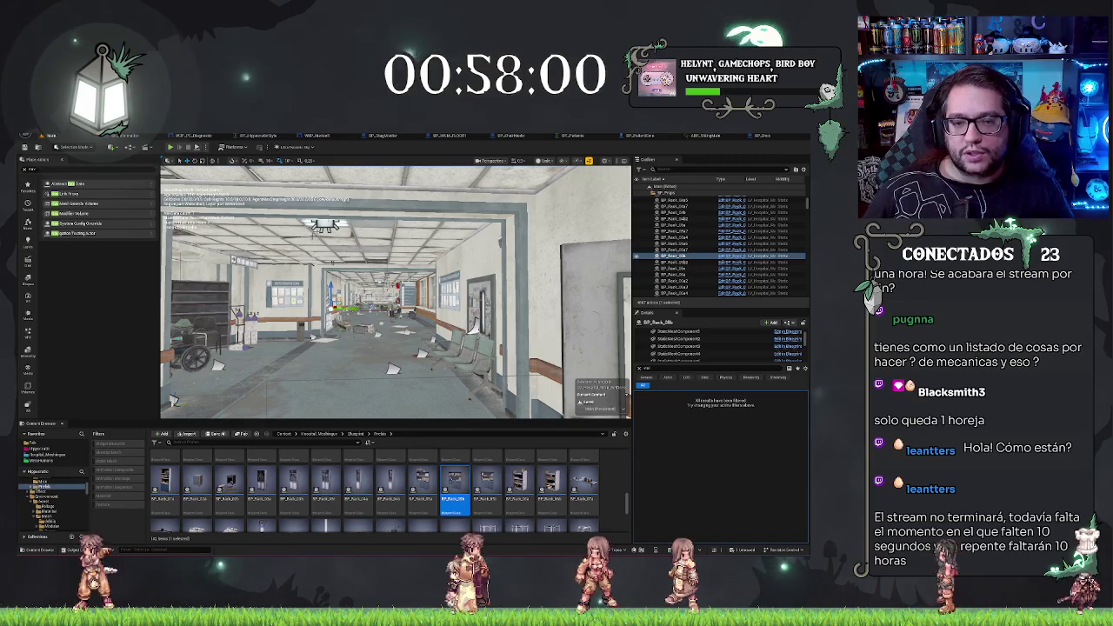
pyautogui.press('w')
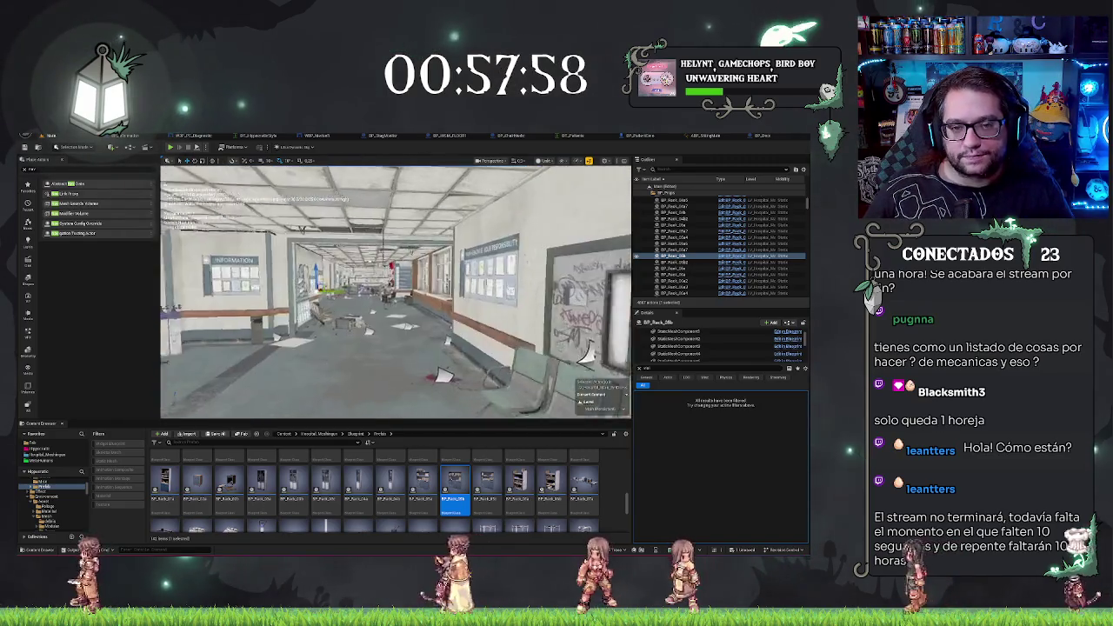
pyautogui.hotkey('ctrl', 's')
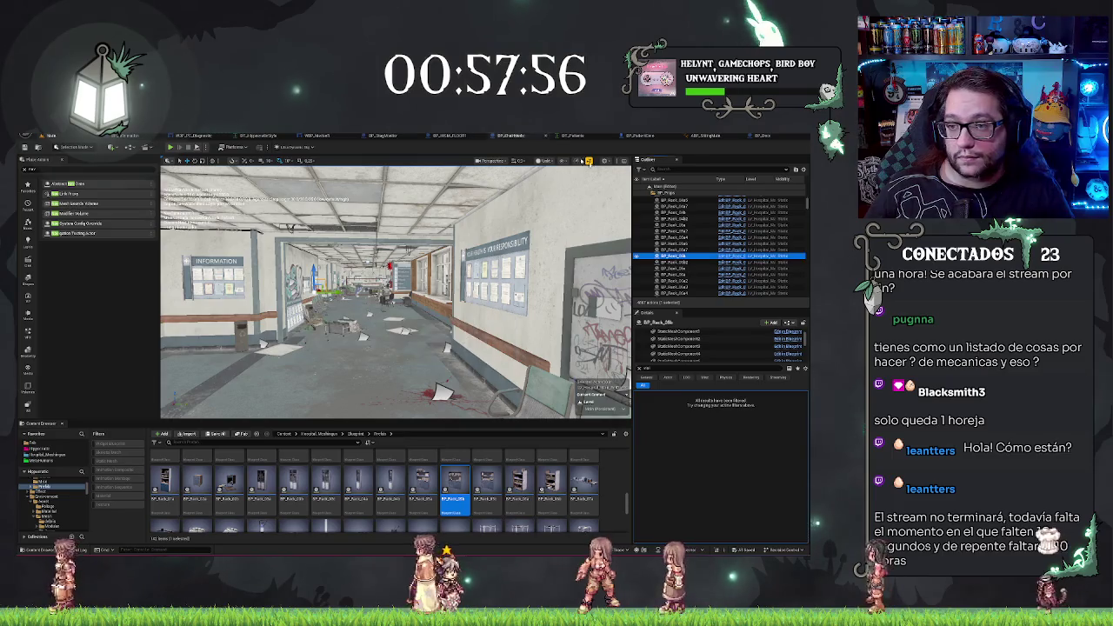
pyautogui.click(802, 137)
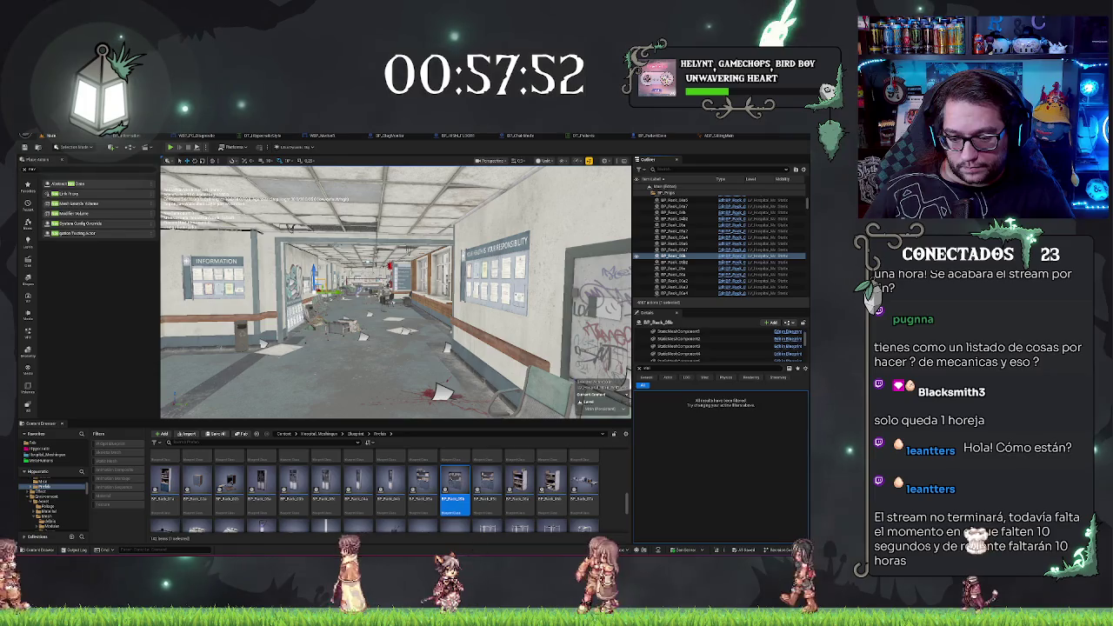
# Bring the DayAtTheOffice editor window to the front from the taskbar
pyautogui.moveTo(461, 562)
pyautogui.click(487, 532)
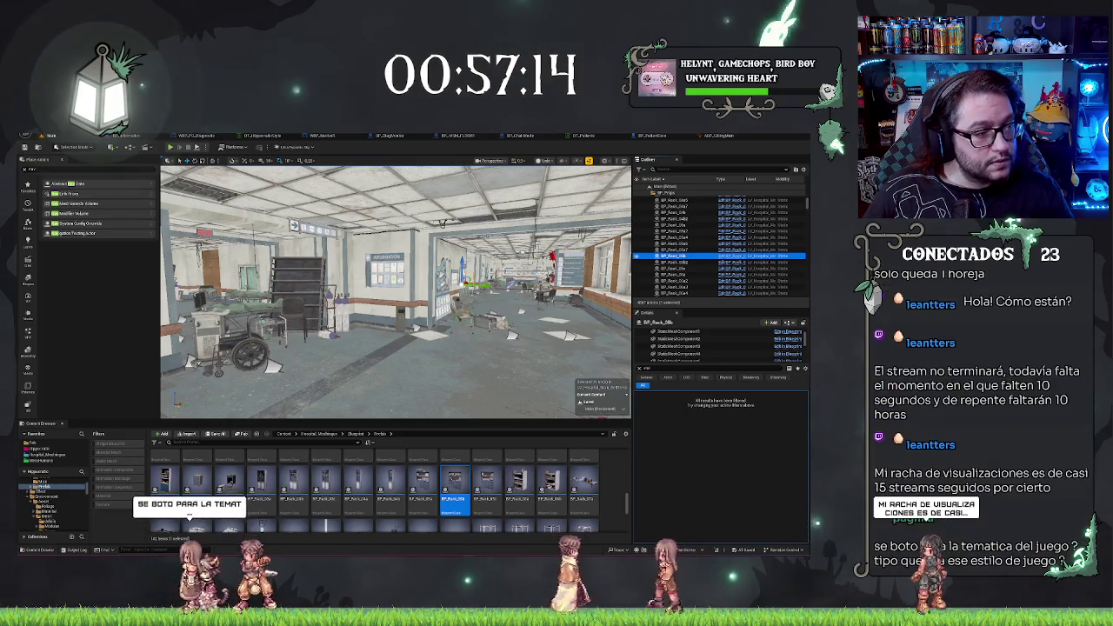
# Switch to the DayAtTheOffice level editor, dismissing the File menu
pyautogui.hotkey('alt', 'Tab')
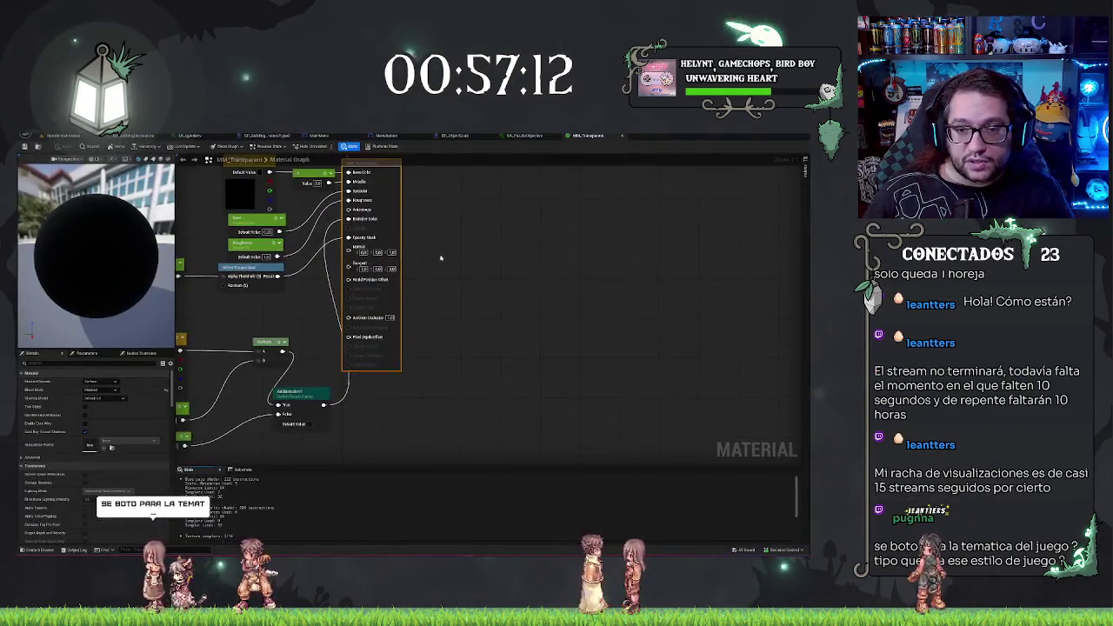
pyautogui.click(50, 136)
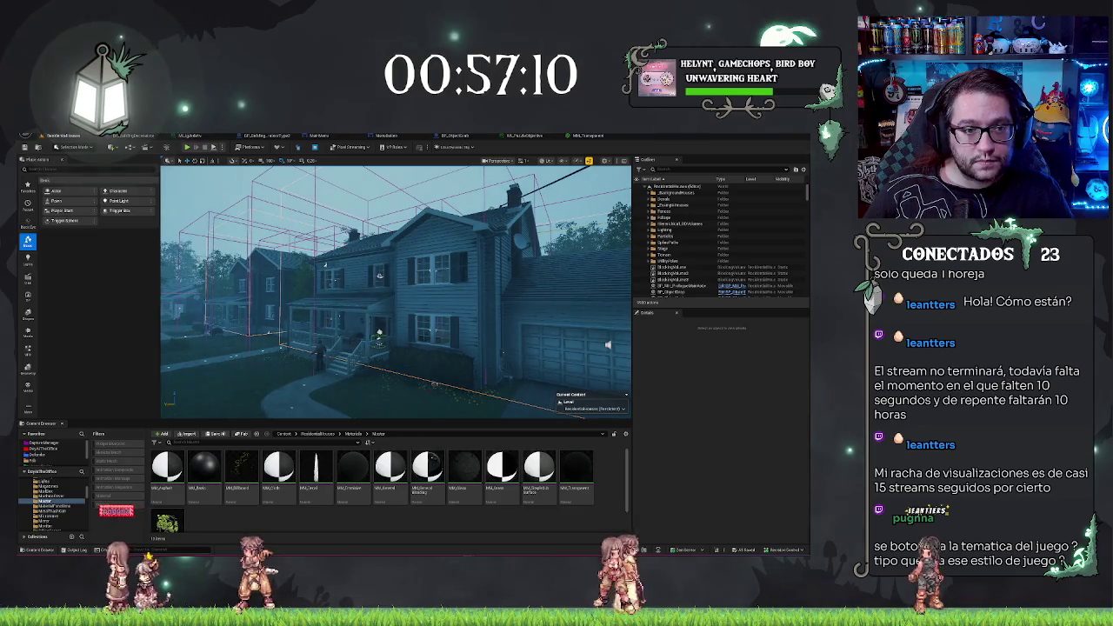
pyautogui.click(39, 138)
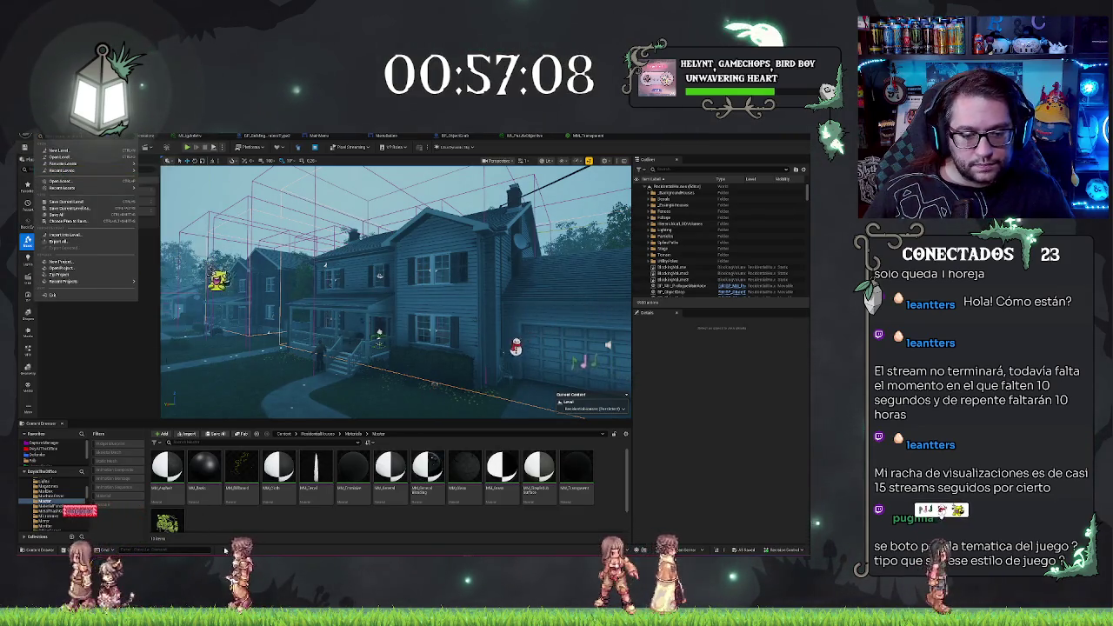
pyautogui.press('Escape')
# Search the DoyaltShedBox folder for 'demo' and open BP_Demon
pyautogui.click(46, 449)
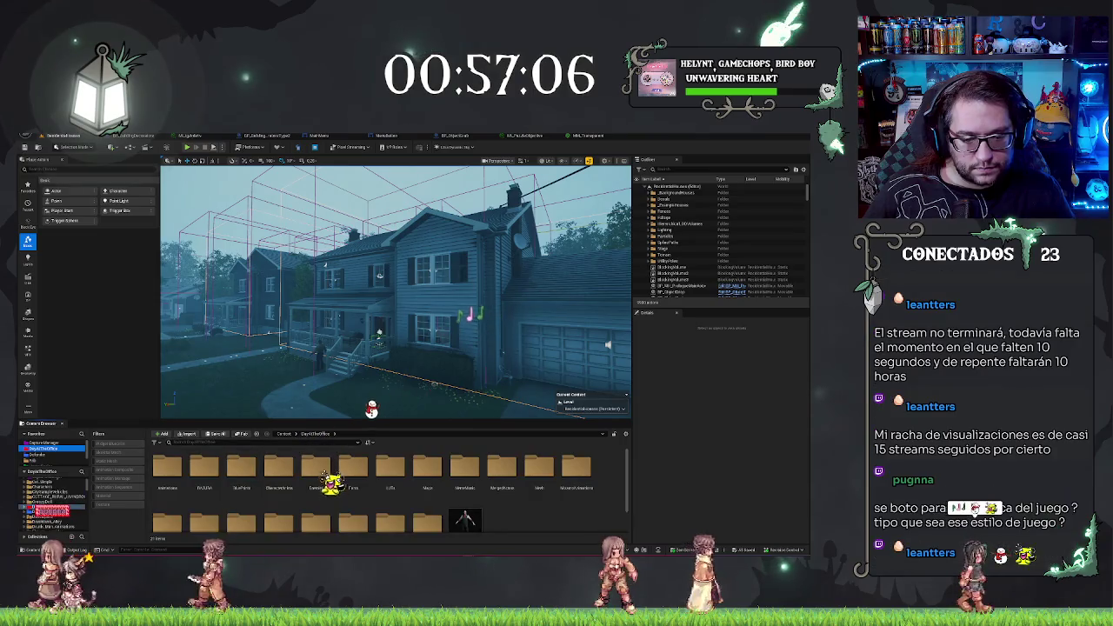
pyautogui.click(305, 441)
pyautogui.write('demo')
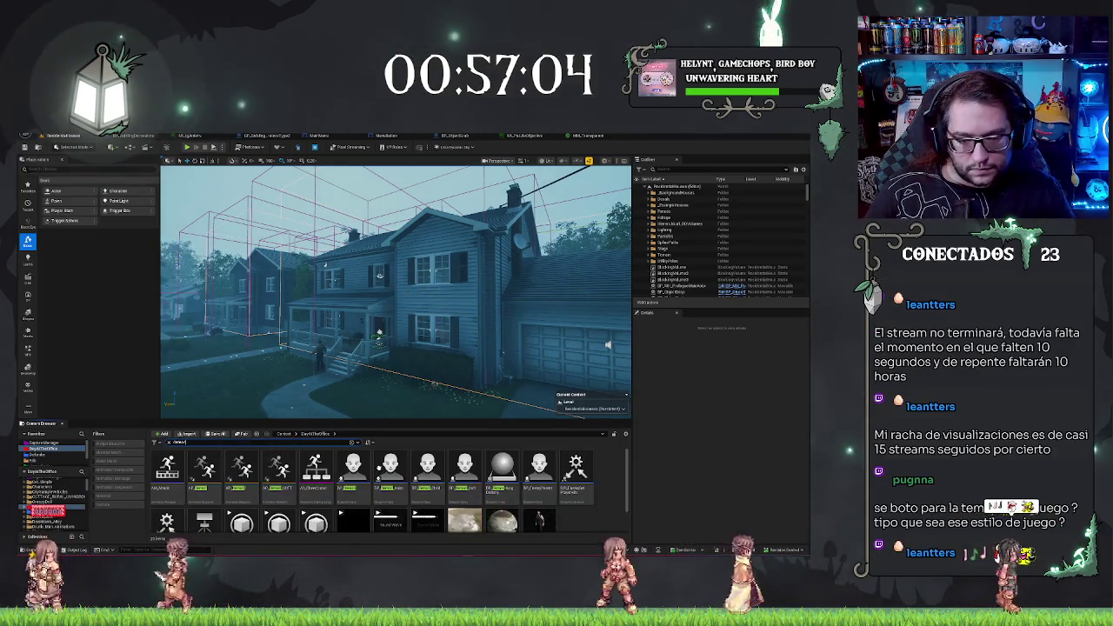
pyautogui.click(352, 468)
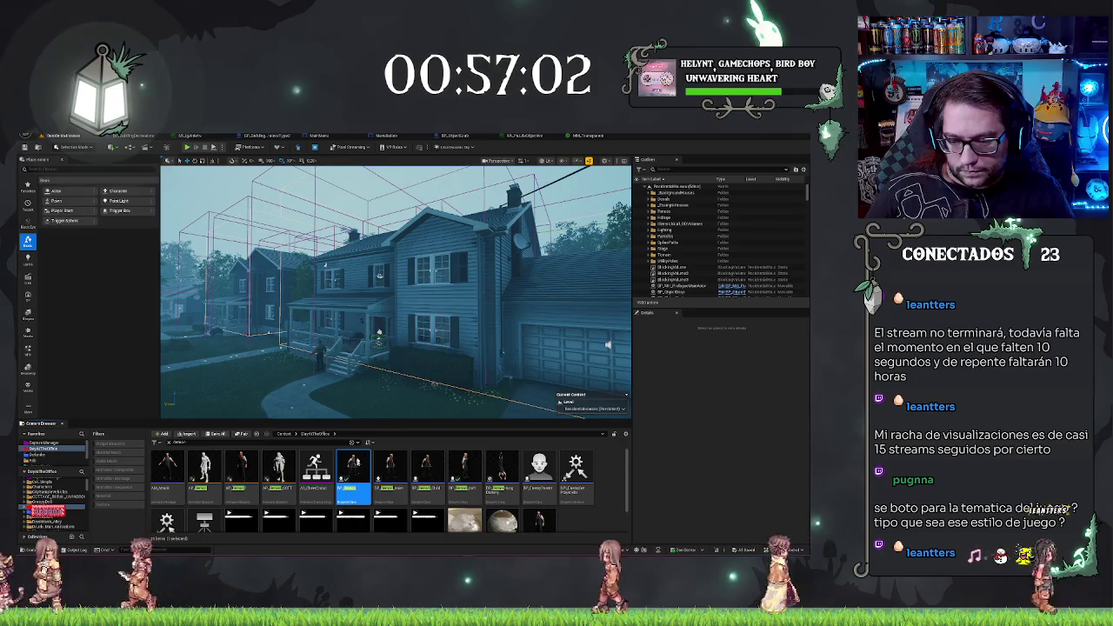
pyautogui.doubleClick(352, 467)
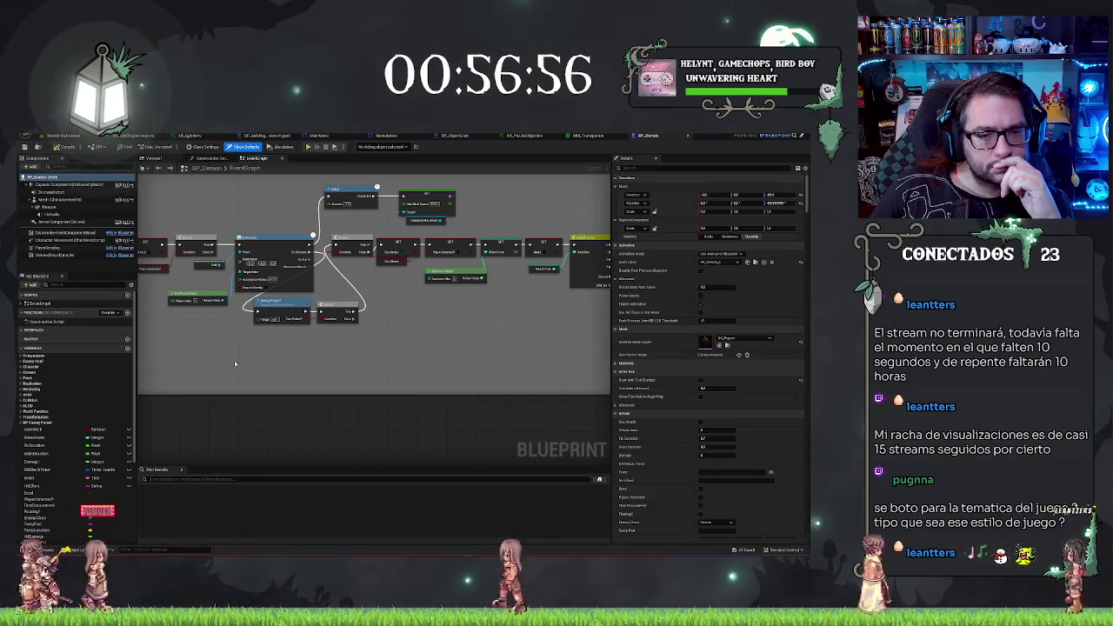
# Scroll the BP_EnemyParent event graph and show the PawnSensing component's settings
pyautogui.scroll(2, 235, 364)
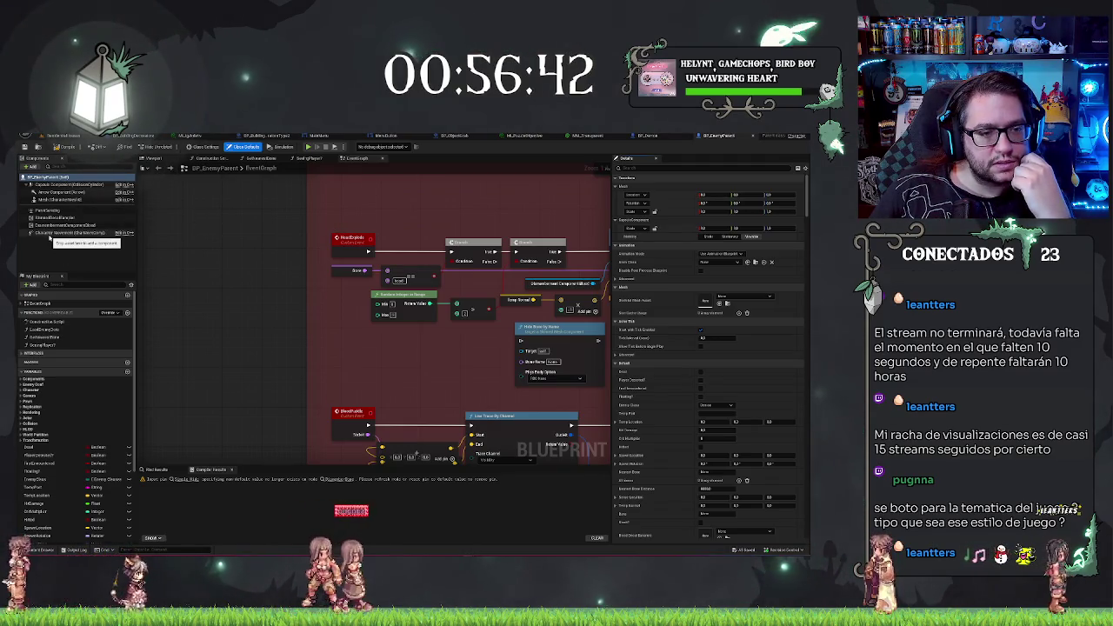
pyautogui.scroll(-3, 337, 299)
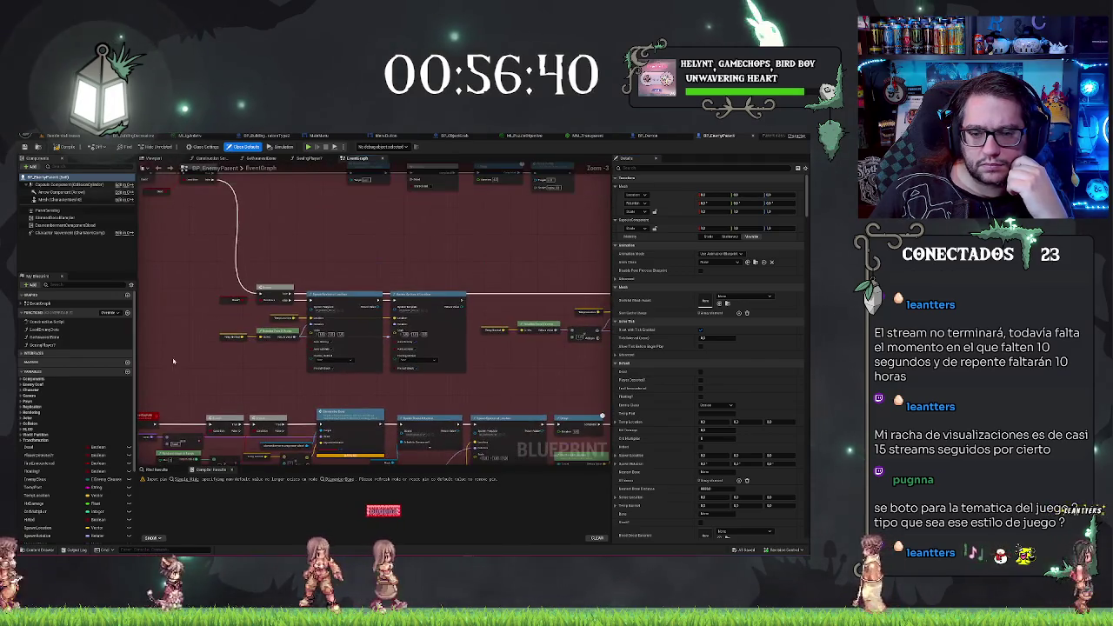
pyautogui.scroll(5, 200, 314)
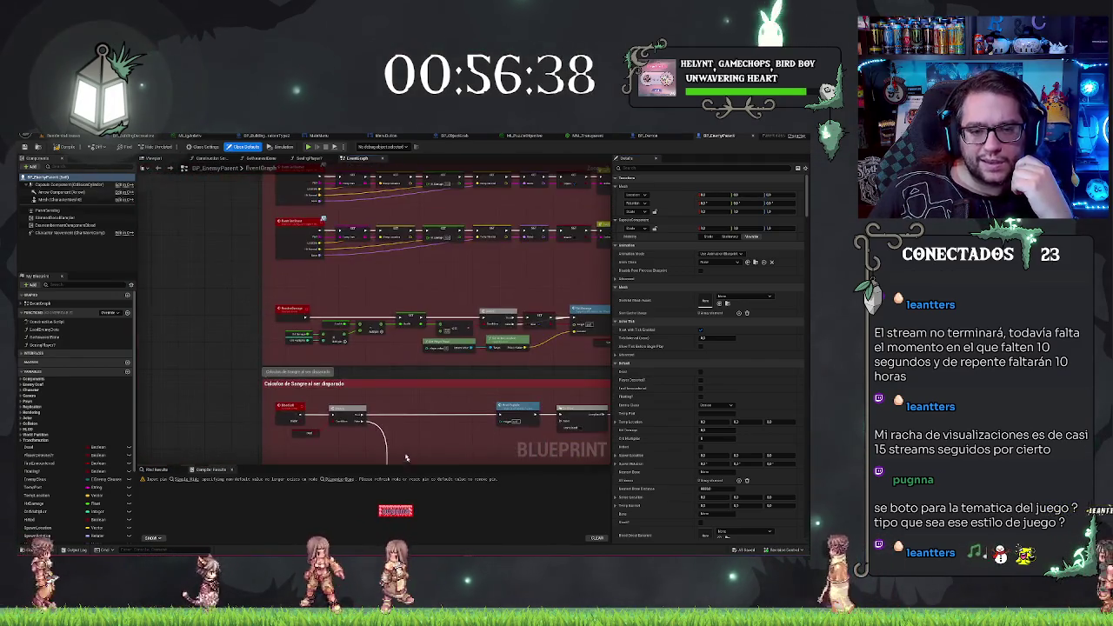
pyautogui.scroll(3, 209, 365)
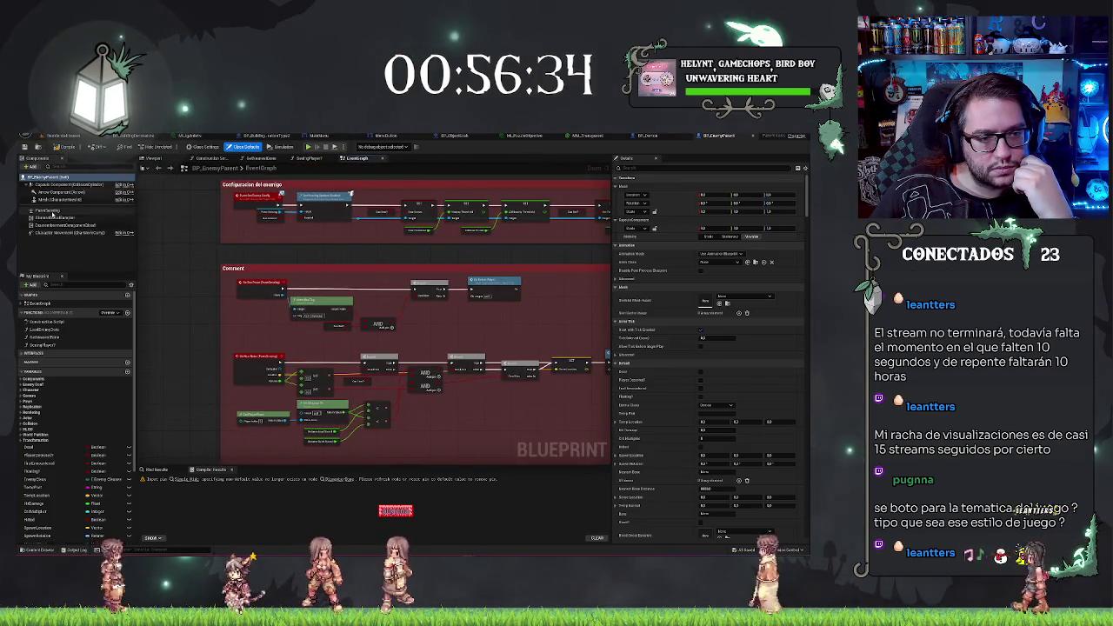
pyautogui.click(50, 211)
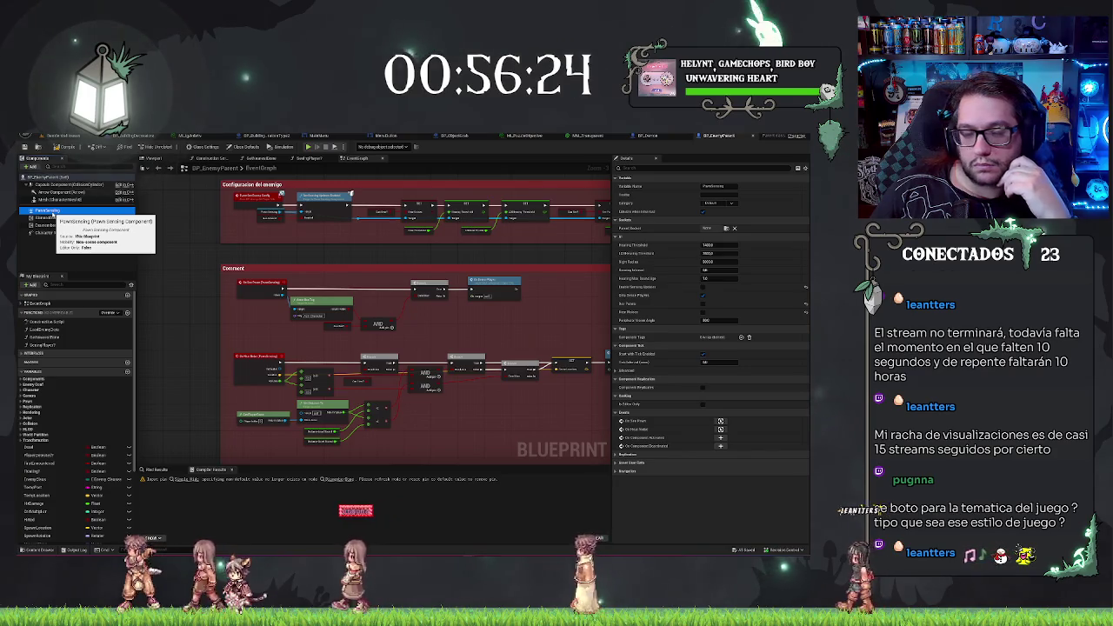
# Check BP_EnemyParent's CharacterMovement settings and search the Blueprint for 'ns'
pyautogui.click(69, 233)
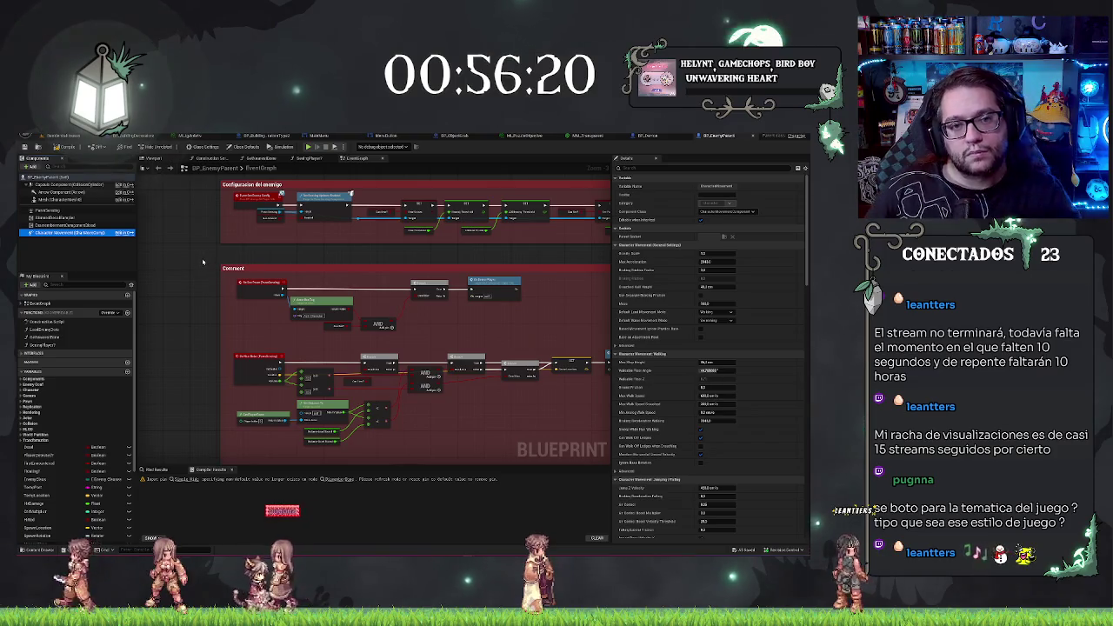
pyautogui.rightClick(204, 261)
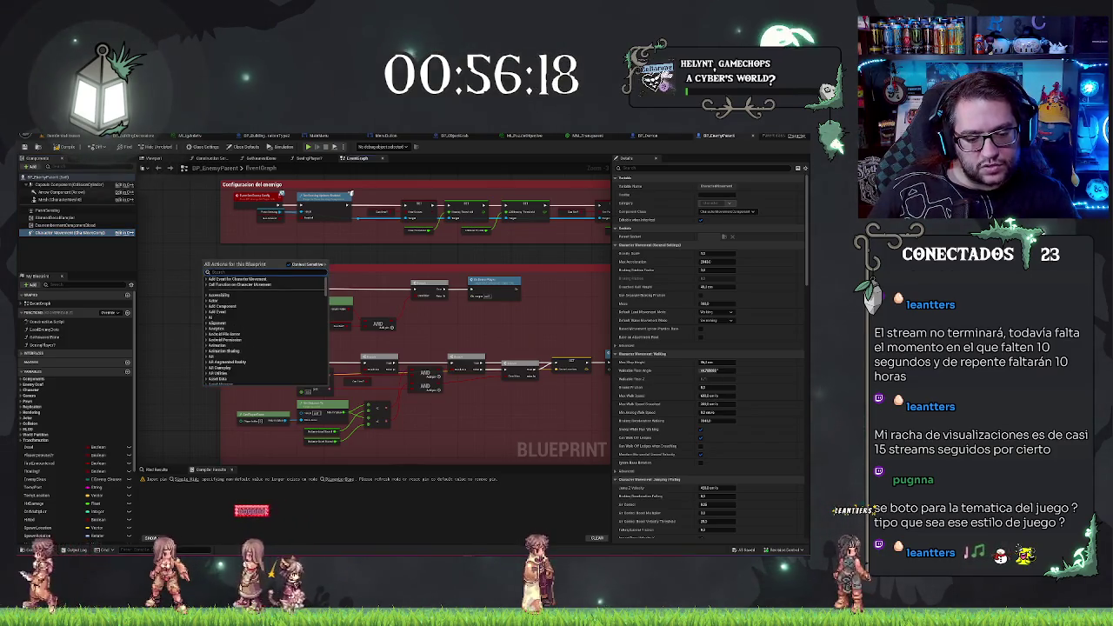
pyautogui.click(158, 469)
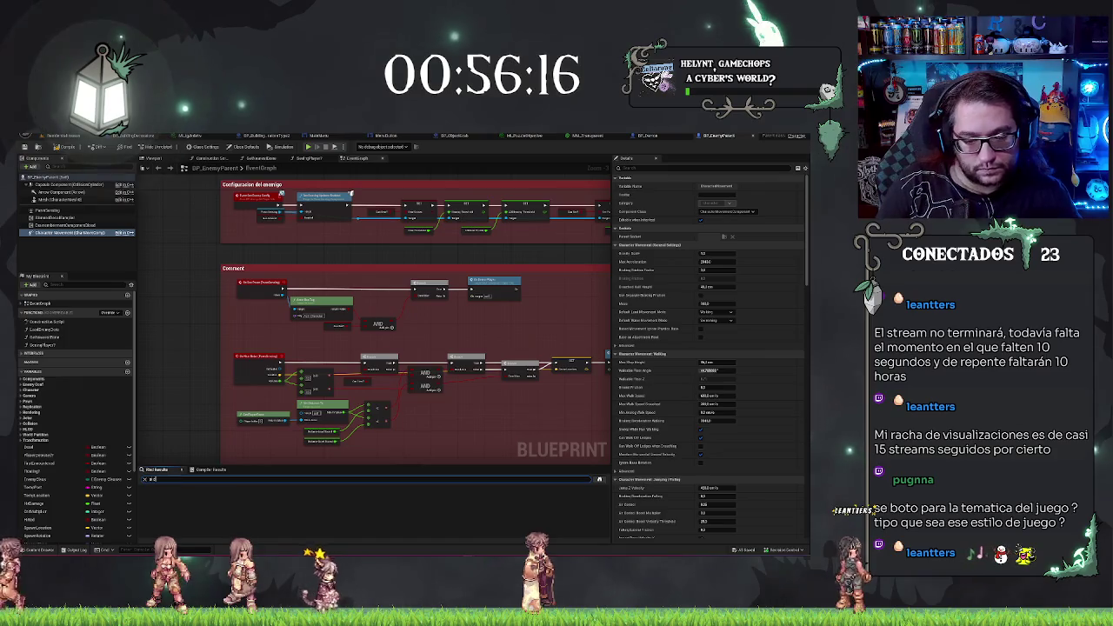
pyautogui.press('BackSpace')
pyautogui.press('BackSpace')
pyautogui.press('BackSpace')
pyautogui.write('ns')
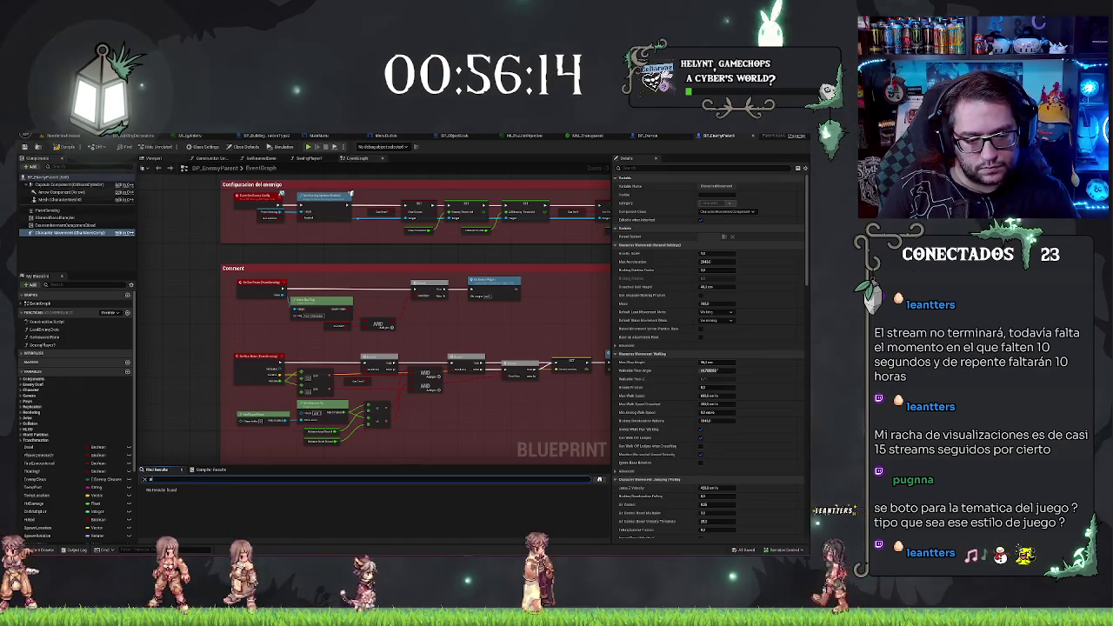
pyautogui.press('Return')
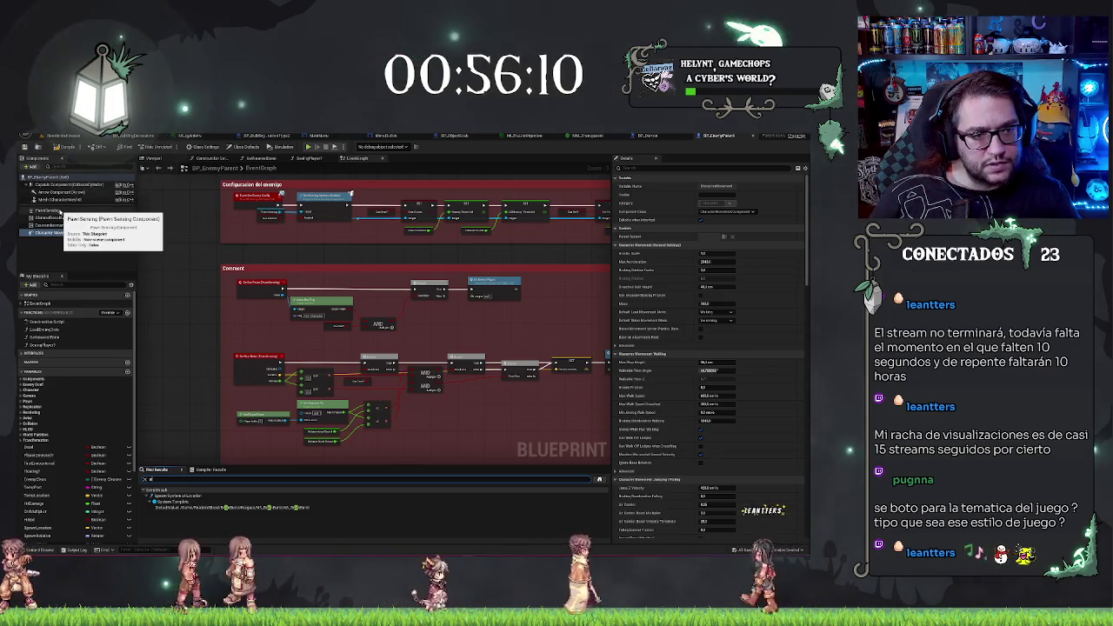
# Review the PawnSensing component and the Blueprint's class defaults, then return to the hospital level
pyautogui.click(75, 211)
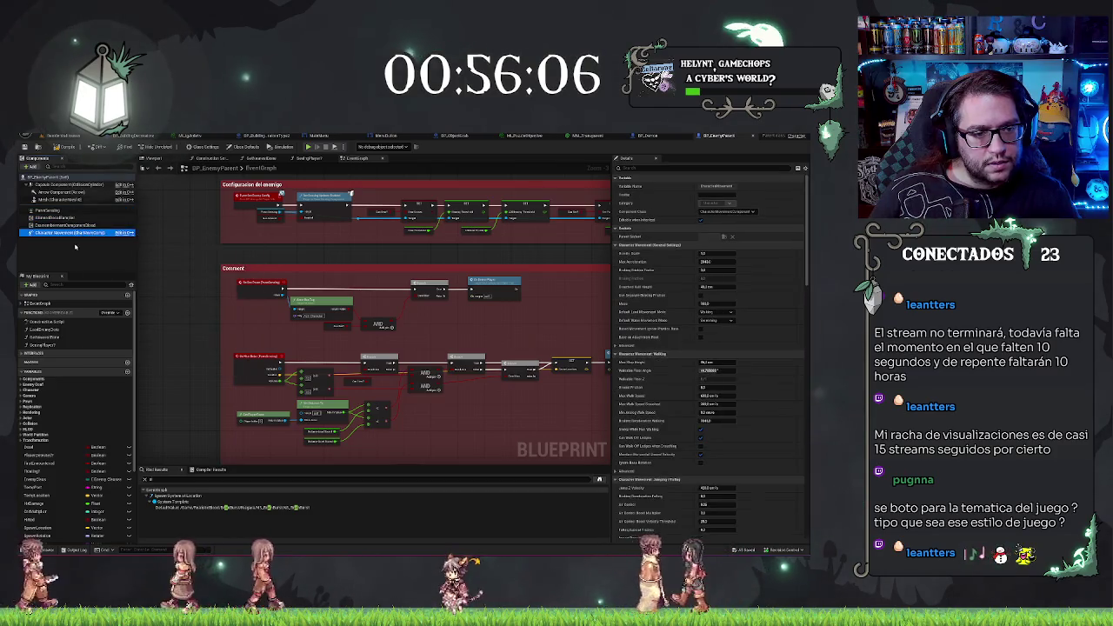
pyautogui.click(49, 225)
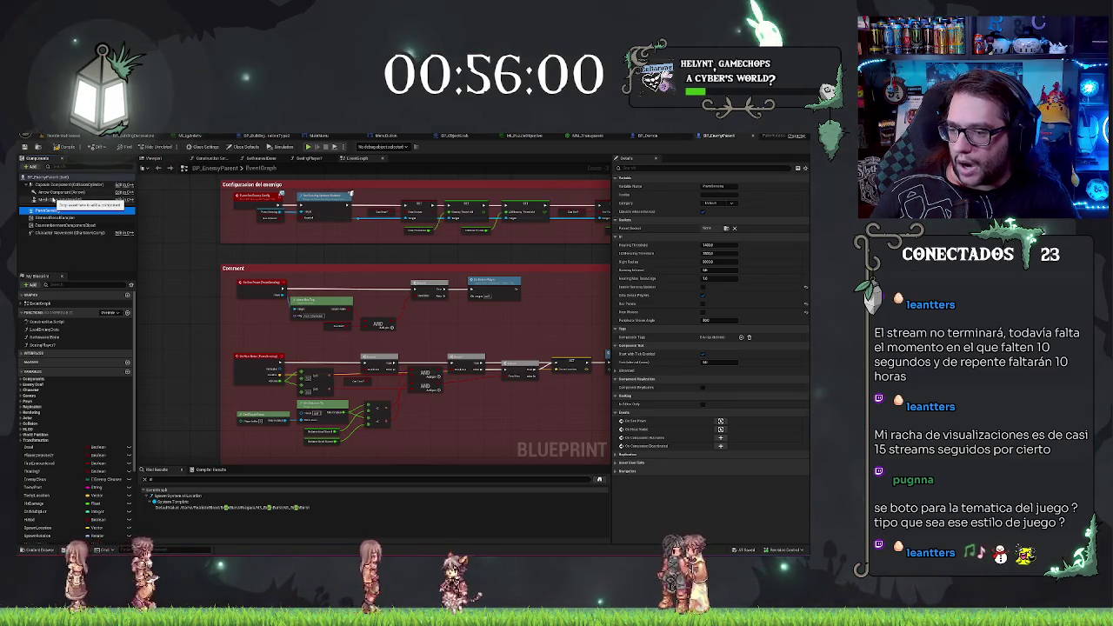
pyautogui.click(39, 178)
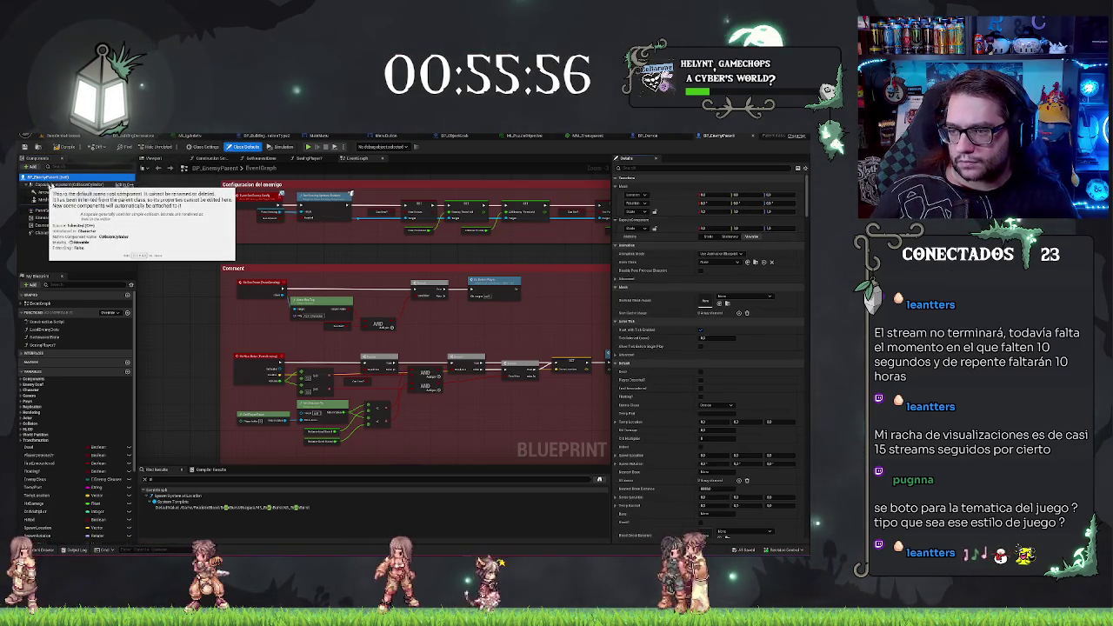
pyautogui.scroll(-5, 709, 348)
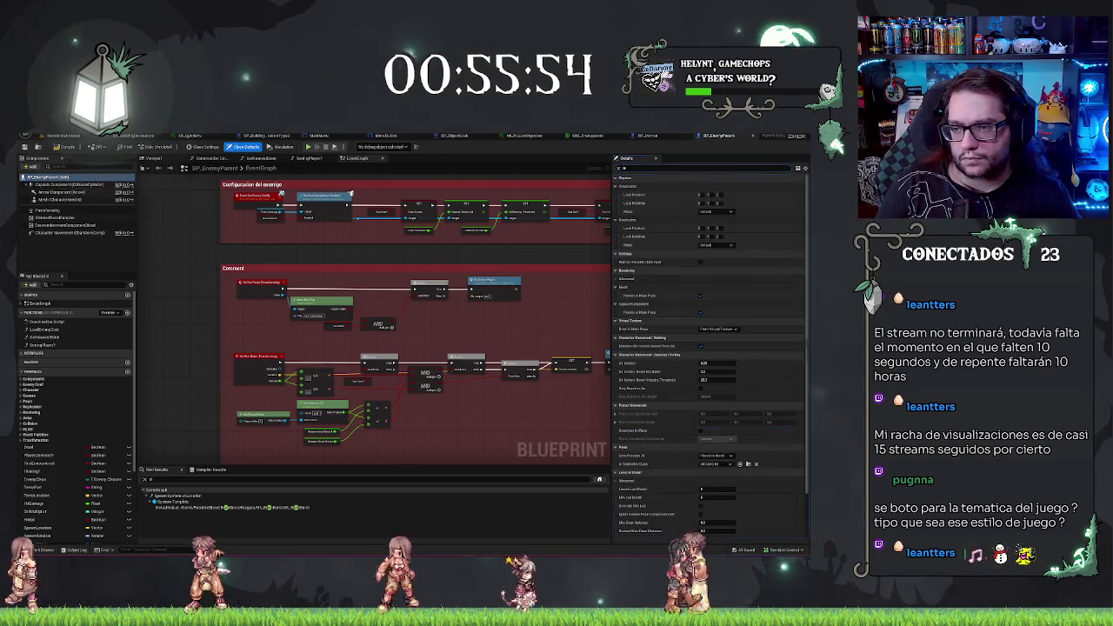
pyautogui.write('c')
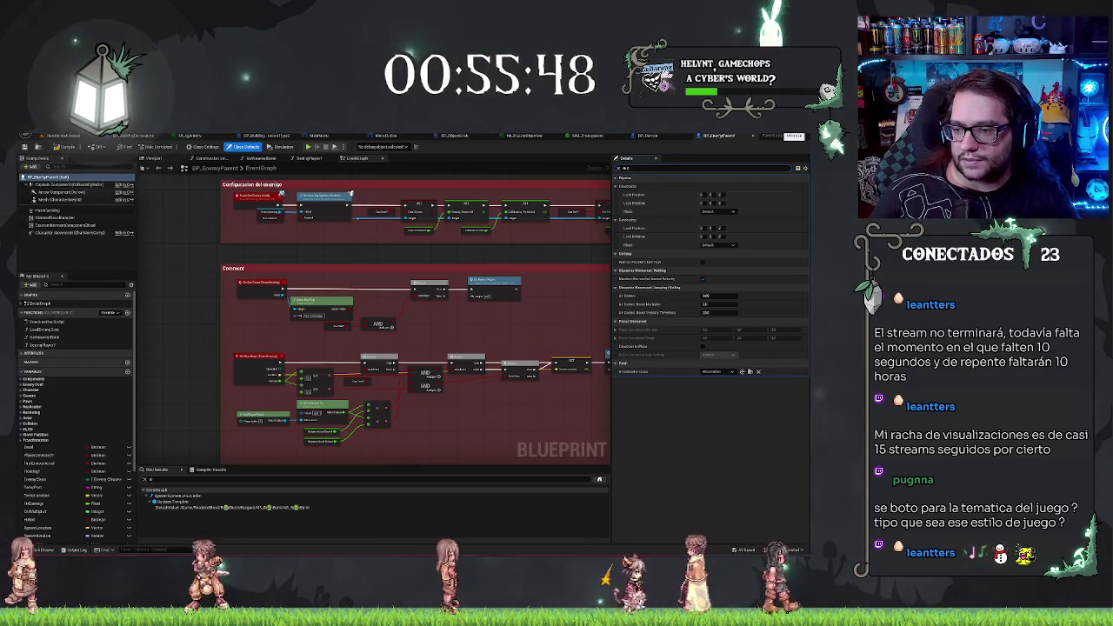
pyautogui.hotkey('alt', 'Tab')
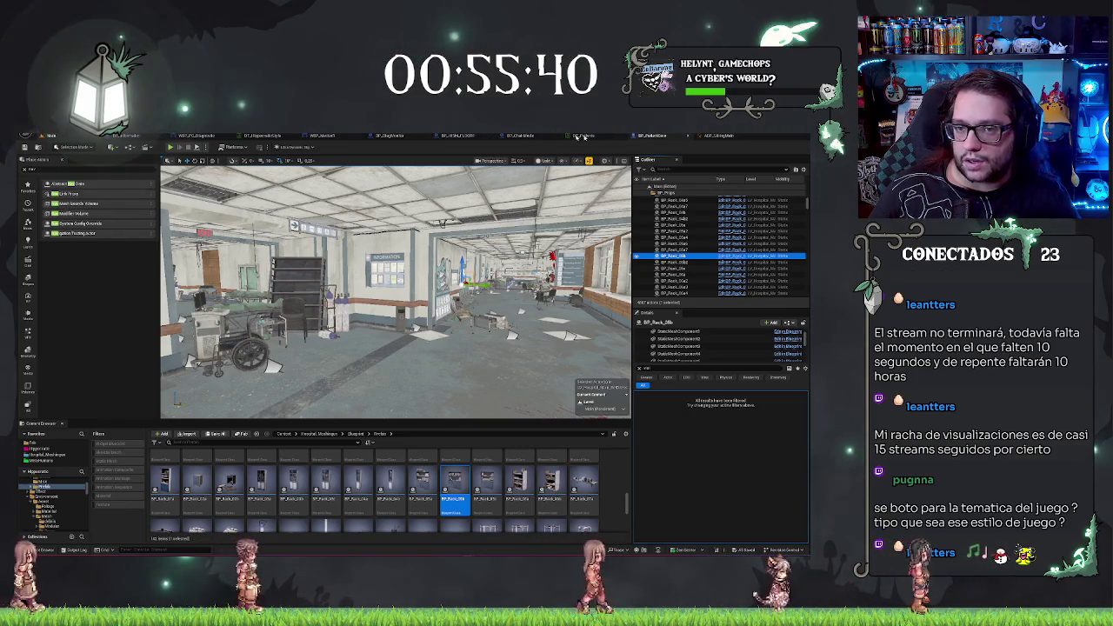
# Filter the patient Blueprint's class defaults for 'pawn' and review Auto Possess AI and AI Controller Class
pyautogui.click(644, 135)
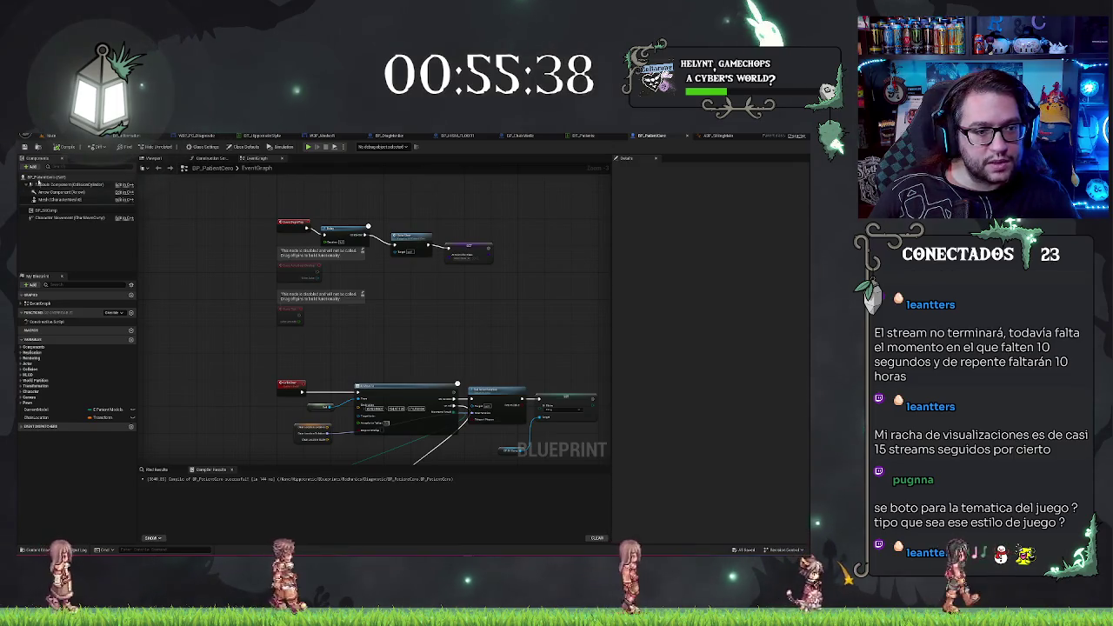
pyautogui.click(39, 178)
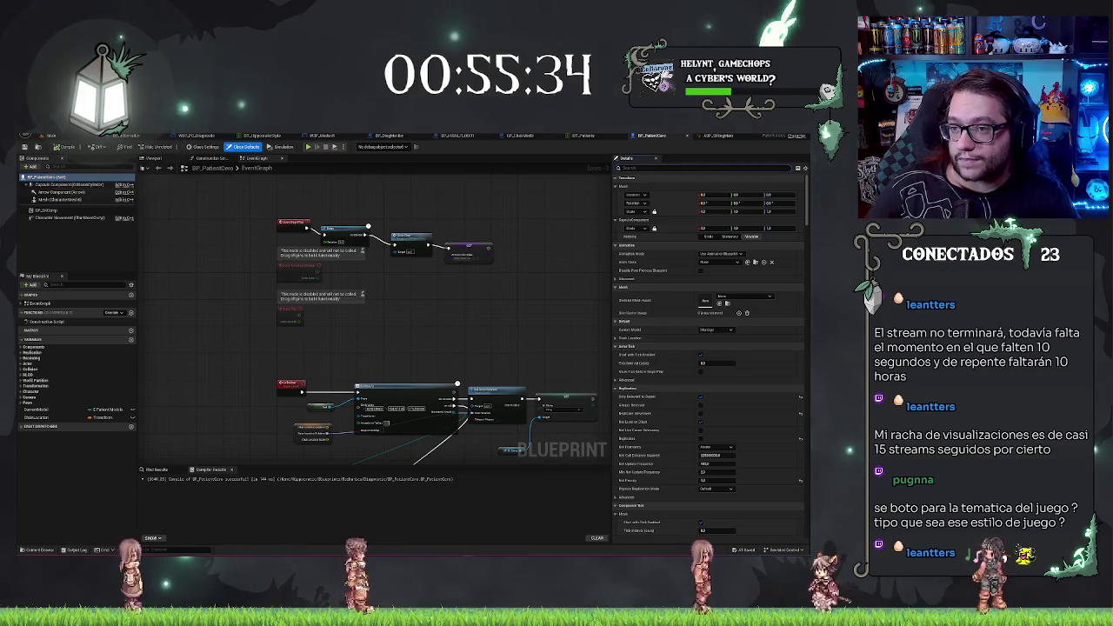
pyautogui.write('pawn')
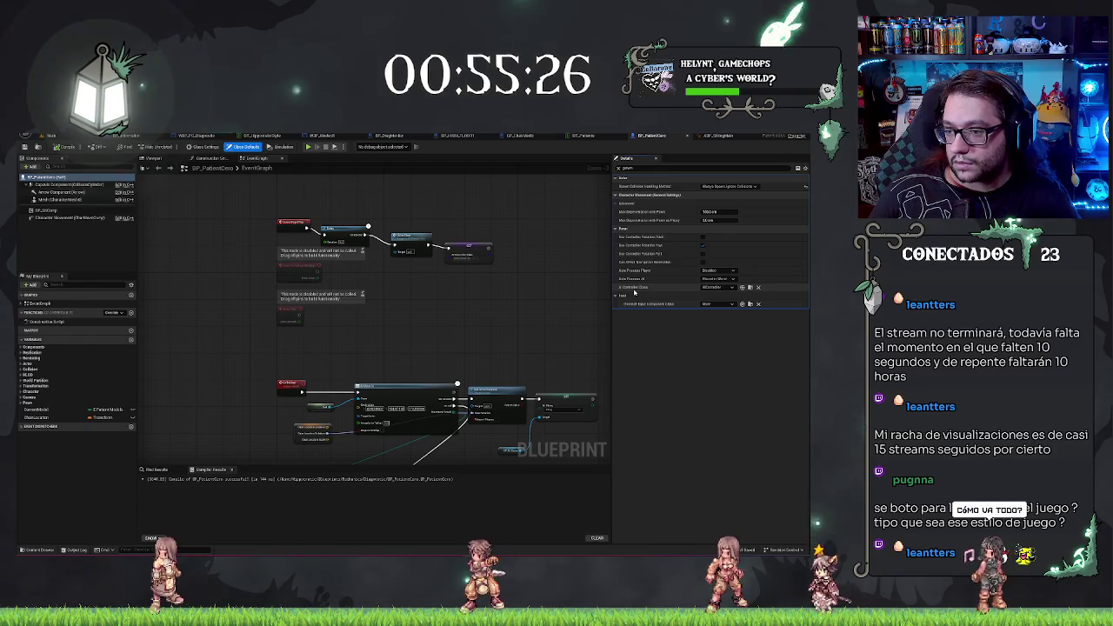
pyautogui.click(710, 278)
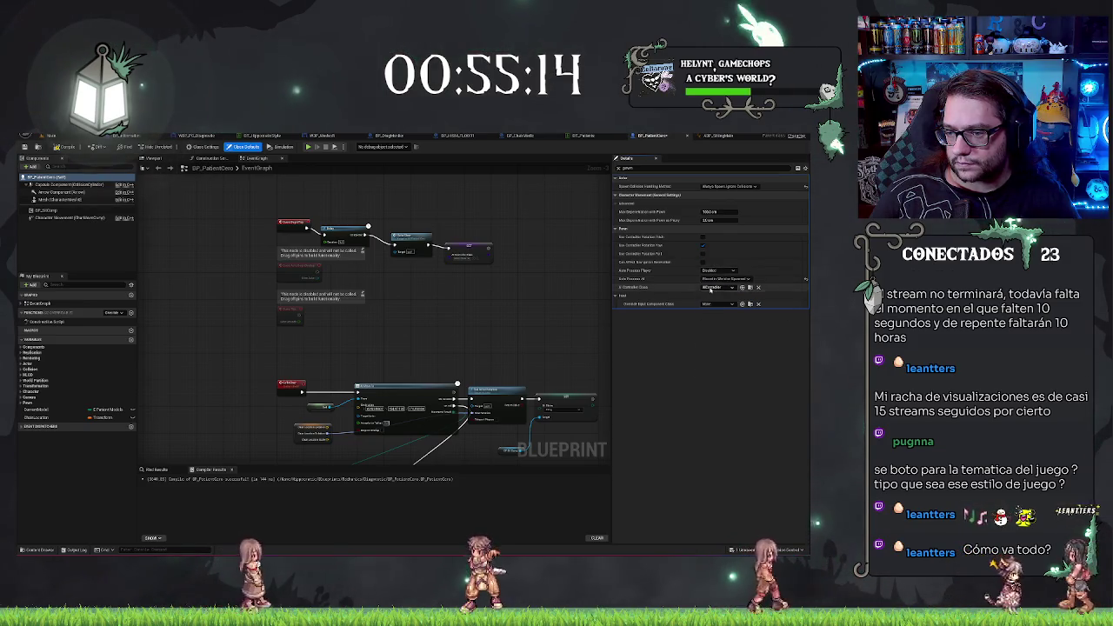
pyautogui.click(711, 291)
pyautogui.click(713, 313)
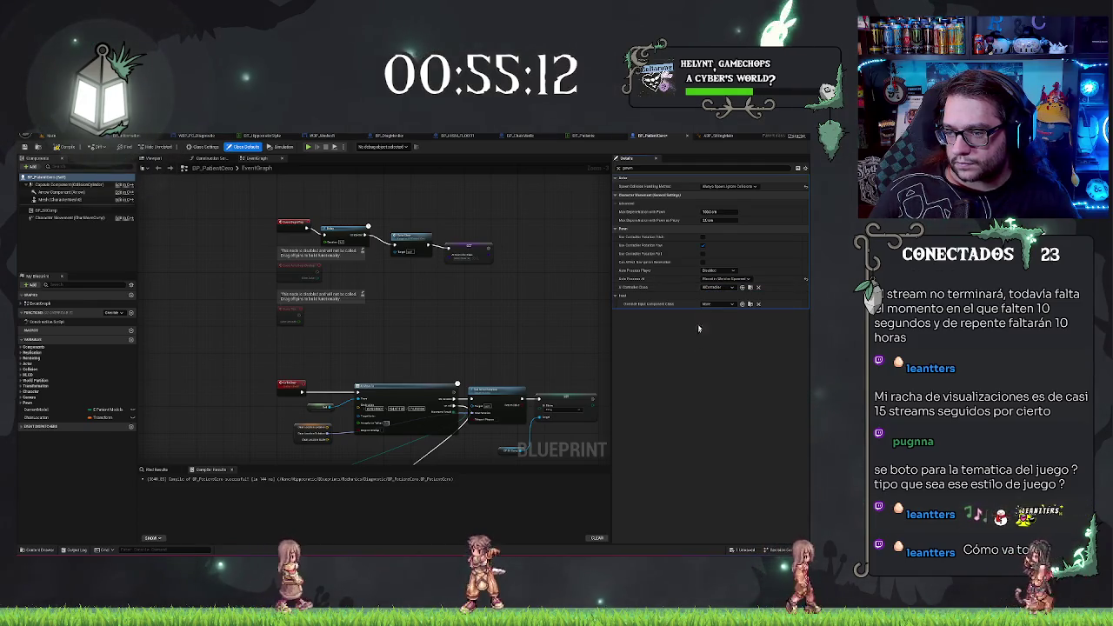
# Keep Default Input Component Class at None, set Auto Possess AI to Placed in World or Spawned, and save
pyautogui.click(708, 304)
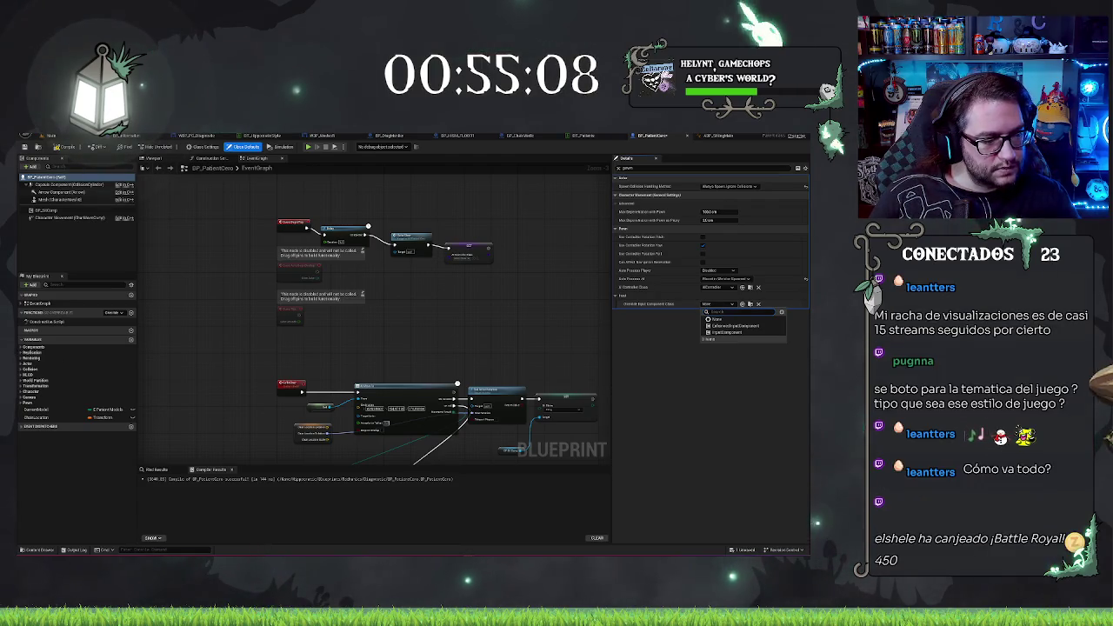
pyautogui.click(269, 388)
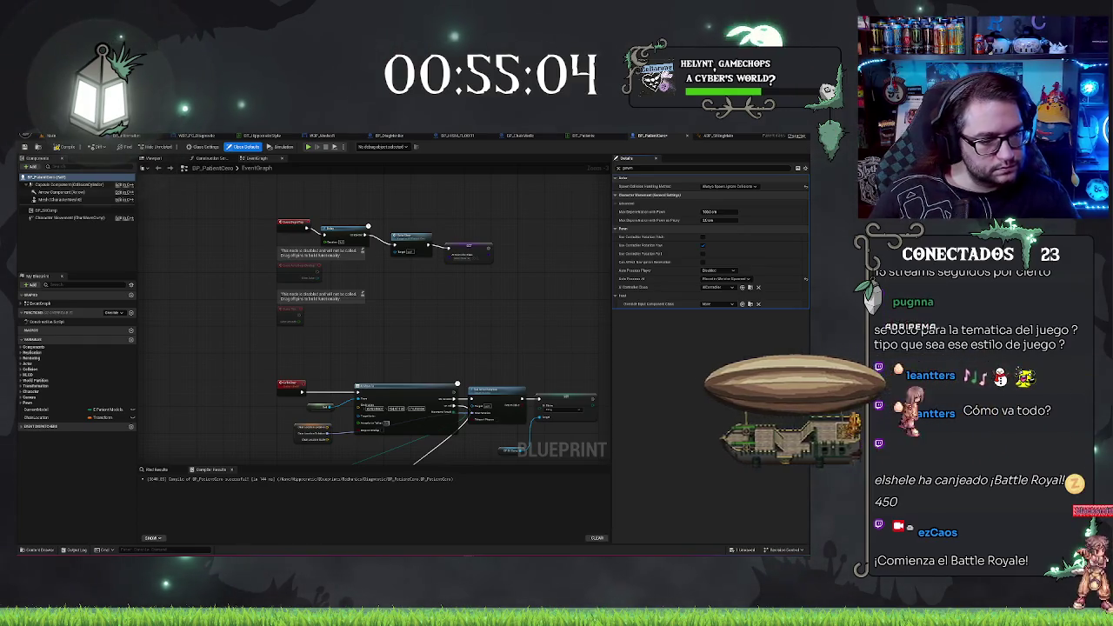
pyautogui.hotkey('ctrl', 'v')
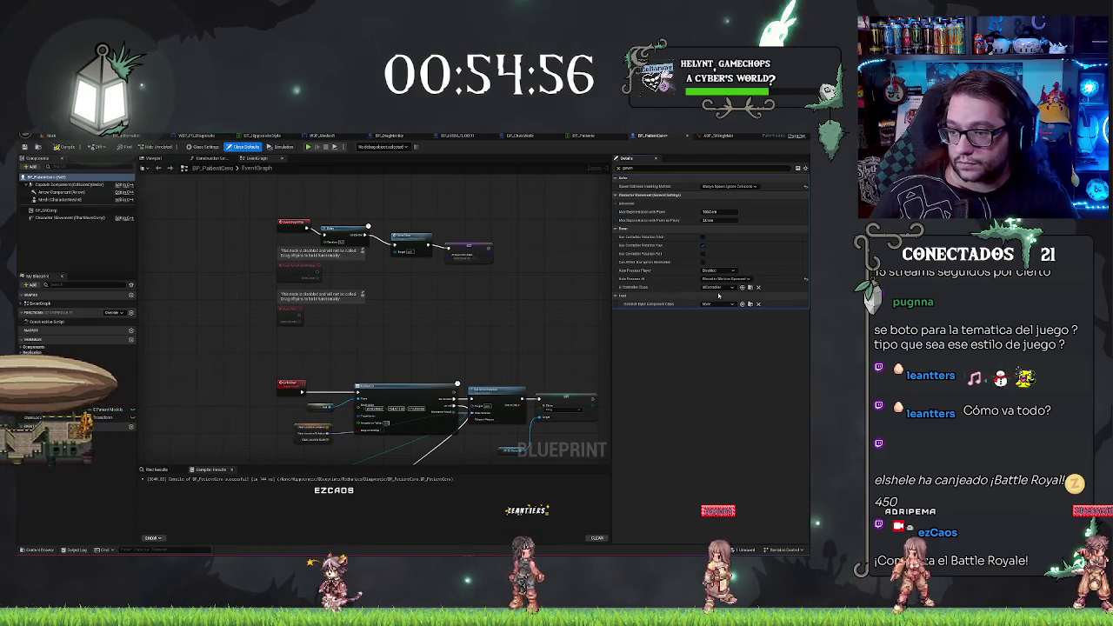
pyautogui.click(721, 278)
pyautogui.click(720, 280)
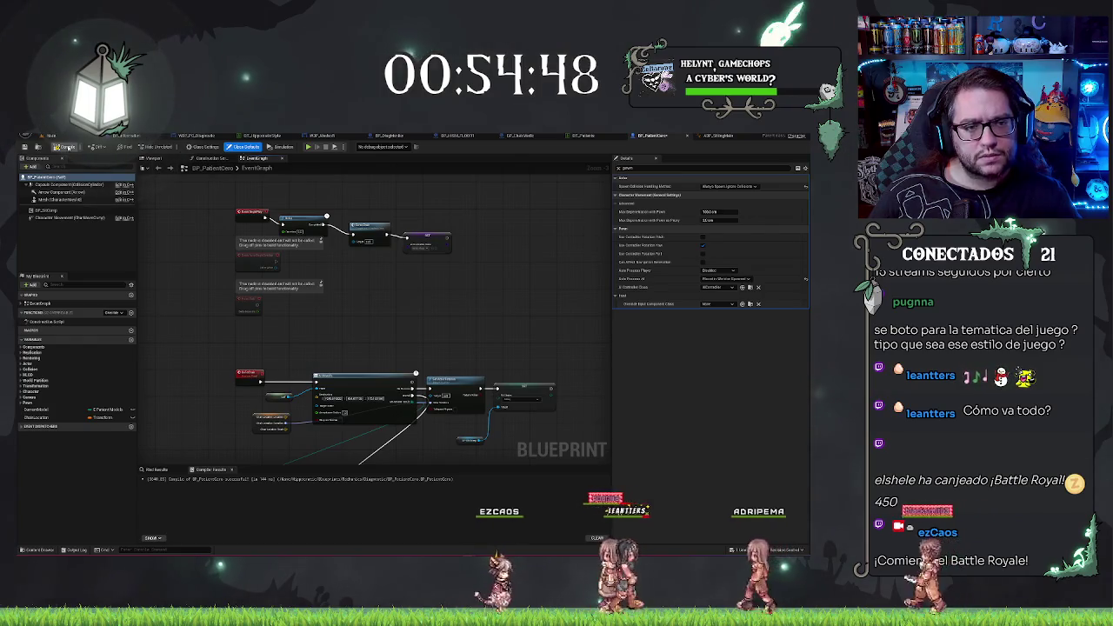
pyautogui.click(75, 148)
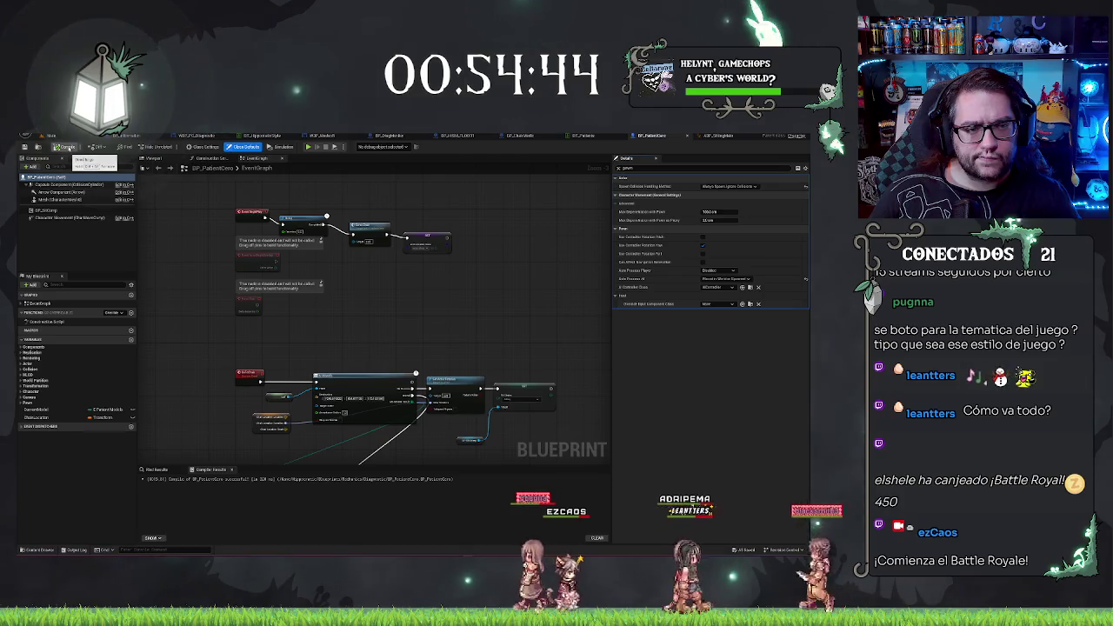
pyautogui.click(50, 136)
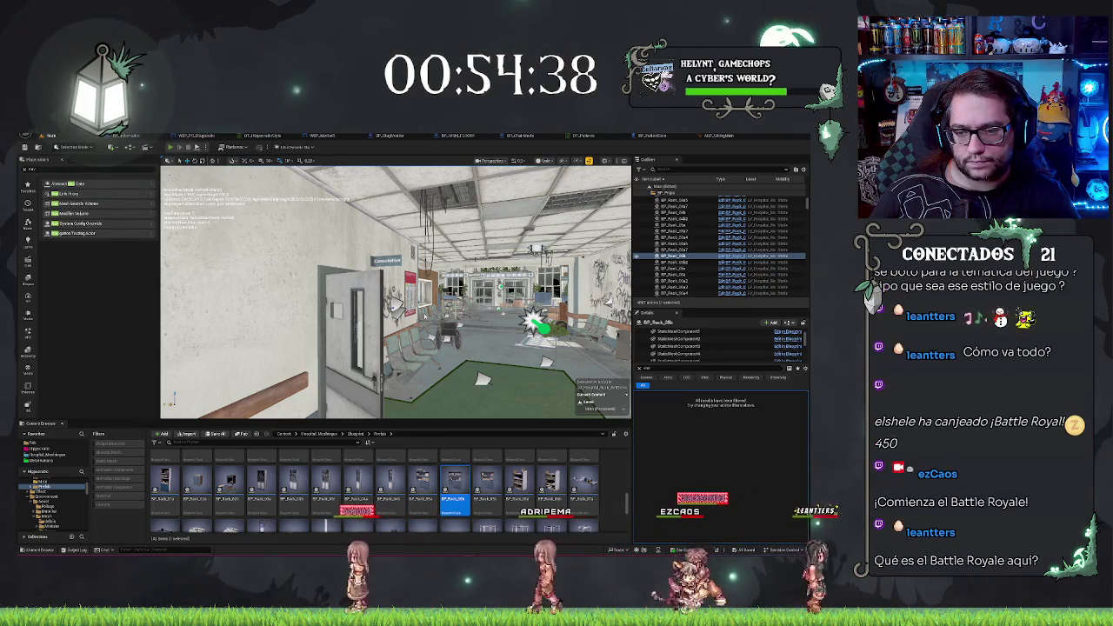
pyautogui.hotkey('alt', 'p')
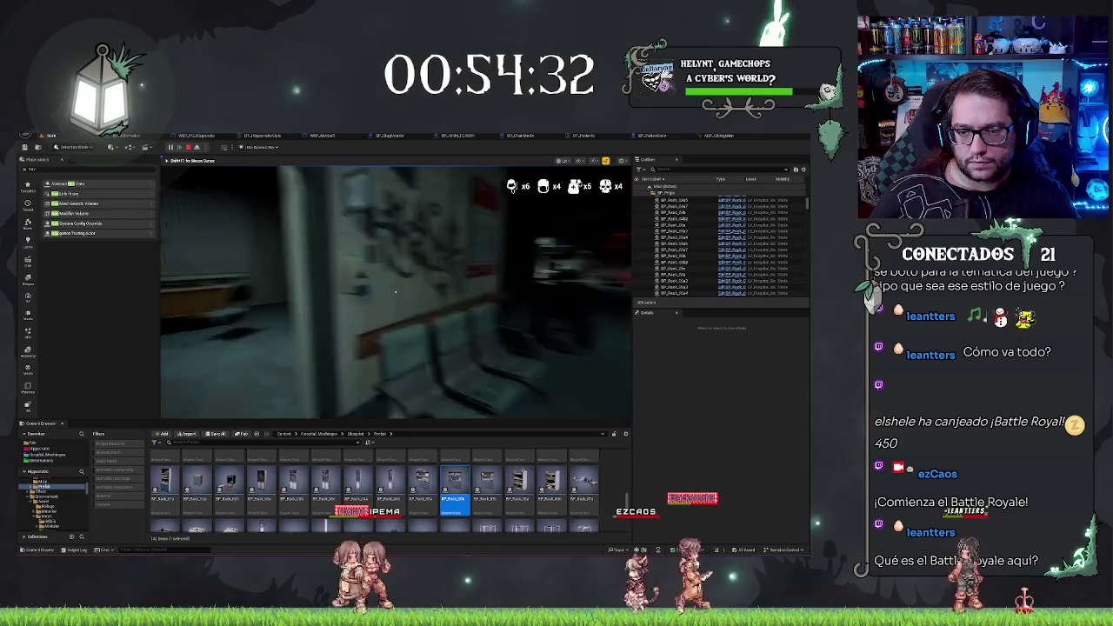
pyautogui.press('Escape')
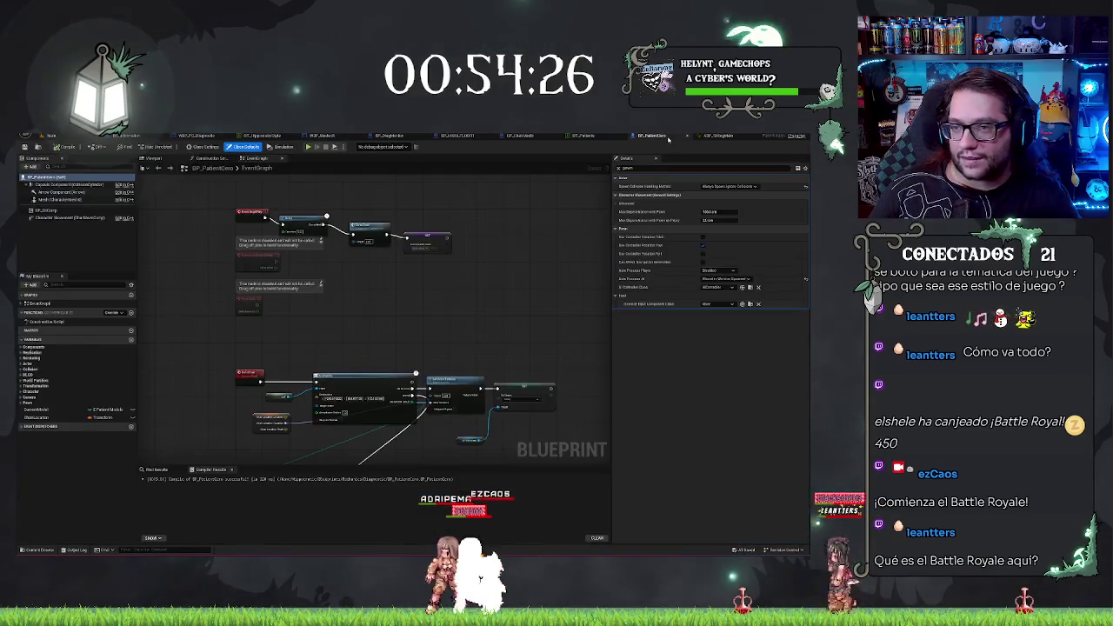
pyautogui.click(653, 135)
# Select the patient's Mesh component and assign SK_Mannequin as its skeletal mesh
pyautogui.click(61, 199)
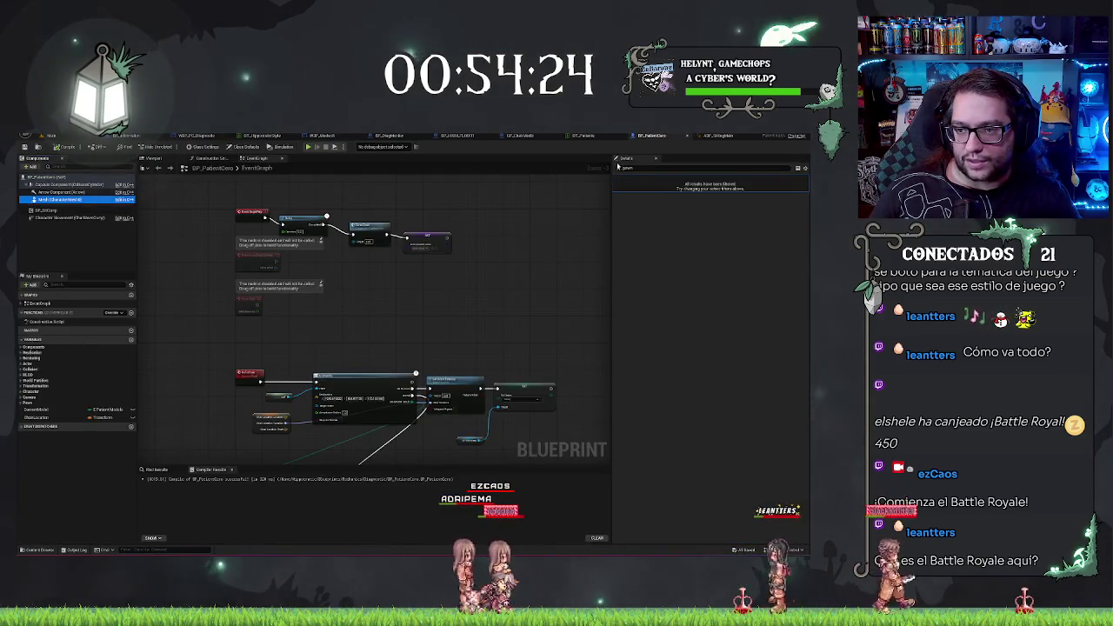
pyautogui.click(153, 158)
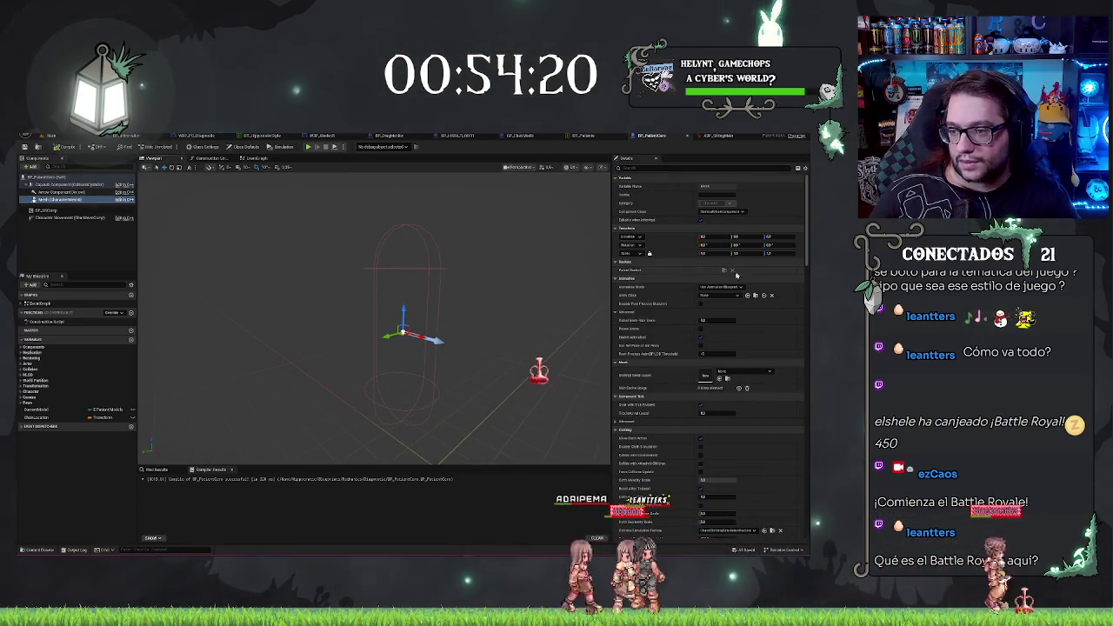
pyautogui.click(714, 296)
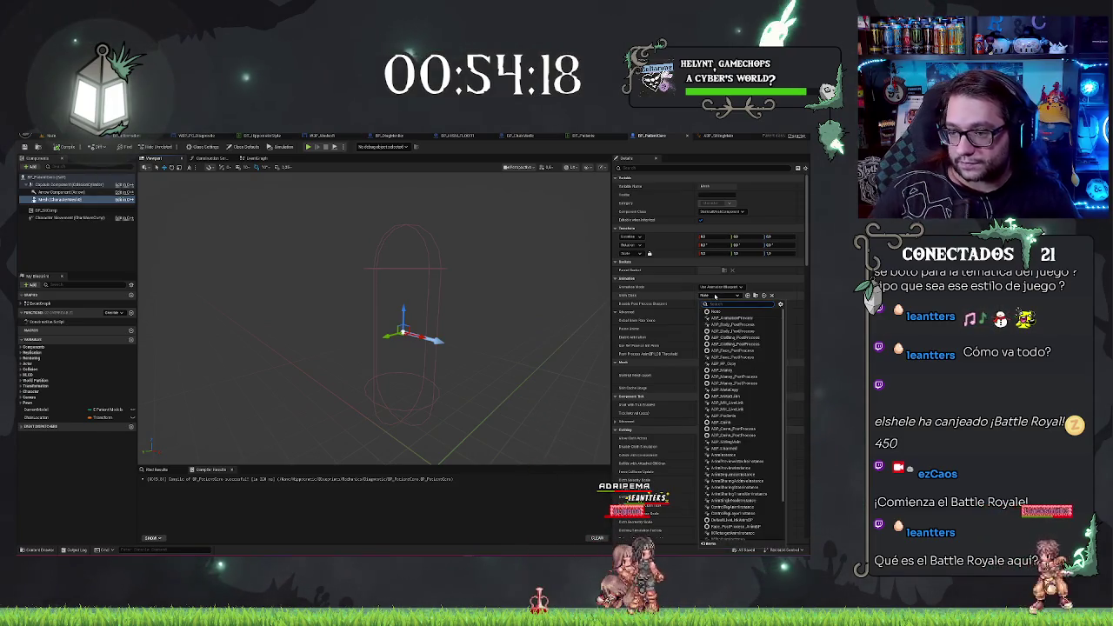
pyautogui.press('Escape')
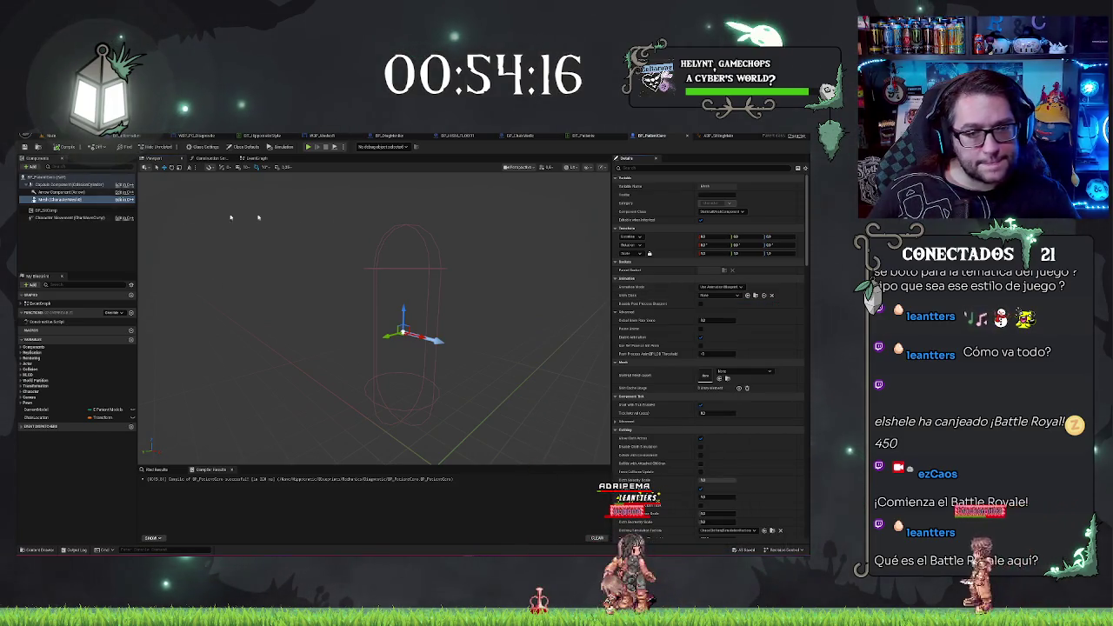
pyautogui.click(729, 371)
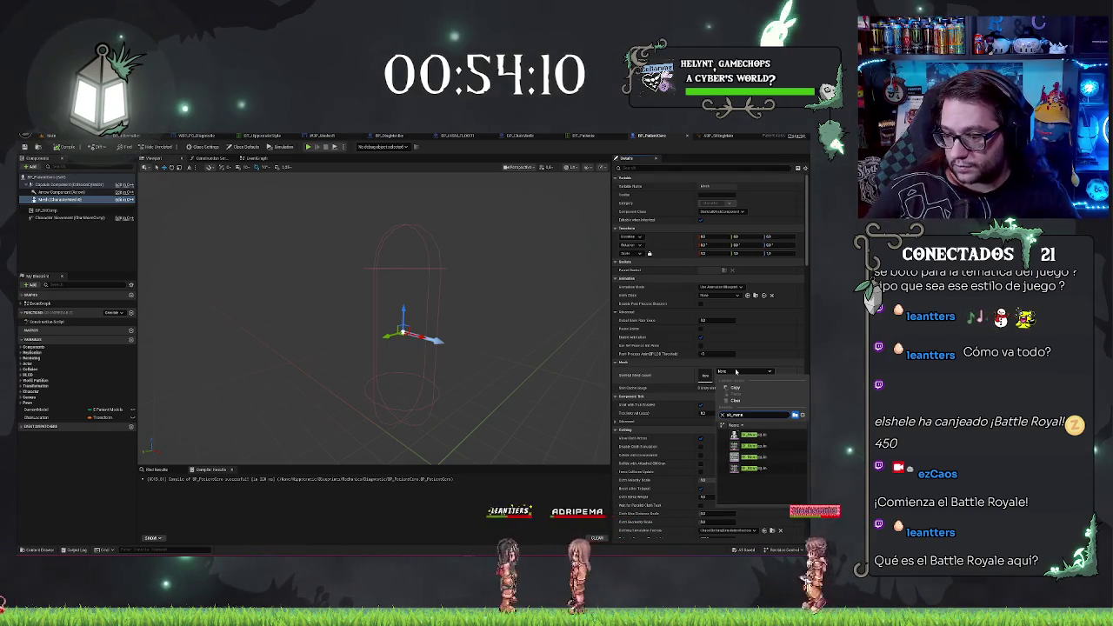
pyautogui.click(768, 448)
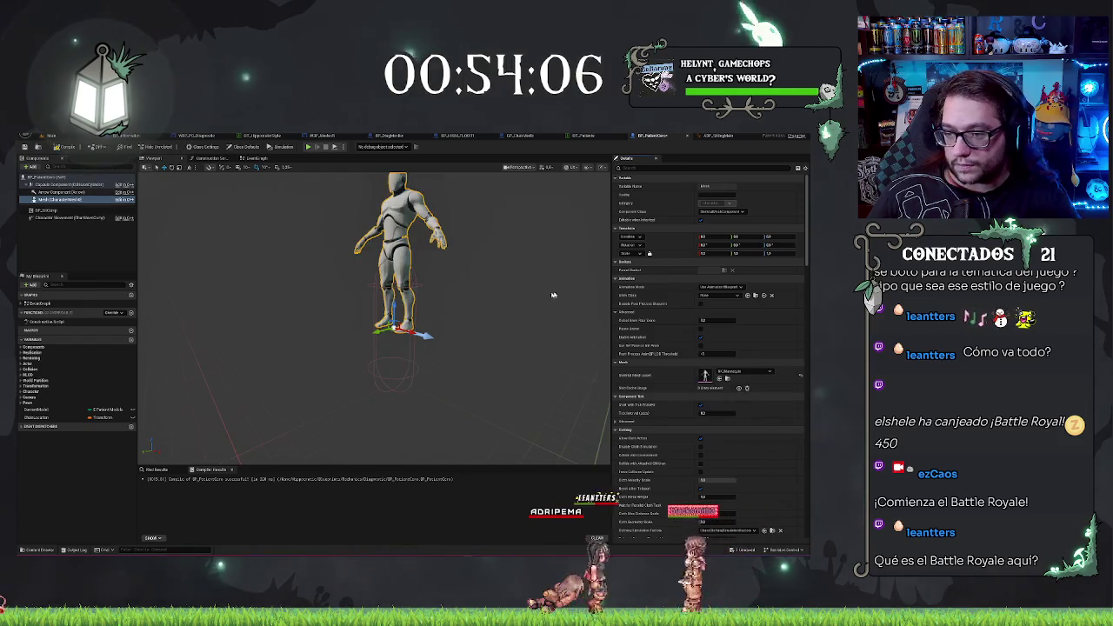
# Lower the mannequin mesh so it sits inside the collision capsule
pyautogui.scroll(2, 342, 315)
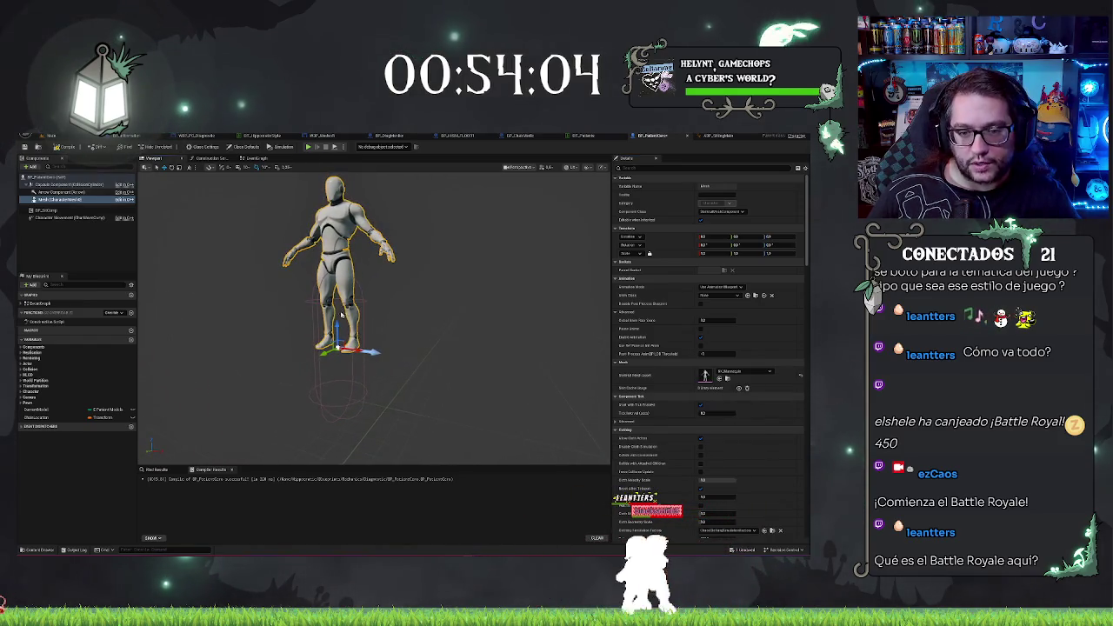
pyautogui.moveTo(338, 327)
pyautogui.mouseDown()
pyautogui.moveTo(344, 352)
pyautogui.moveTo(348, 333)
pyautogui.mouseUp()
pyautogui.scroll(3, 374, 313)
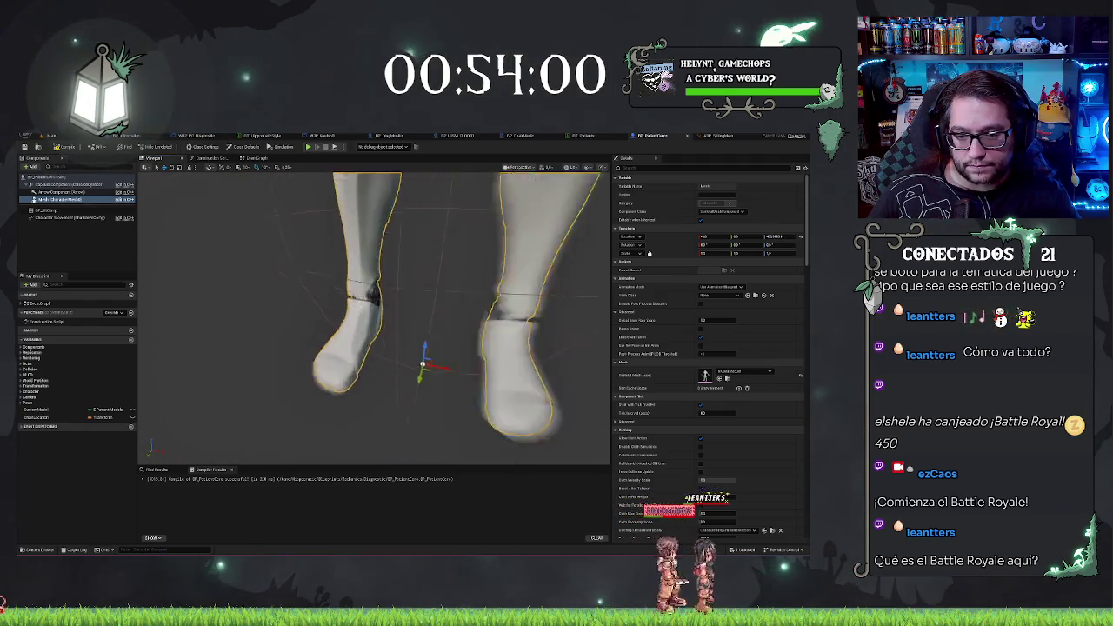
pyautogui.scroll(3, 408, 342)
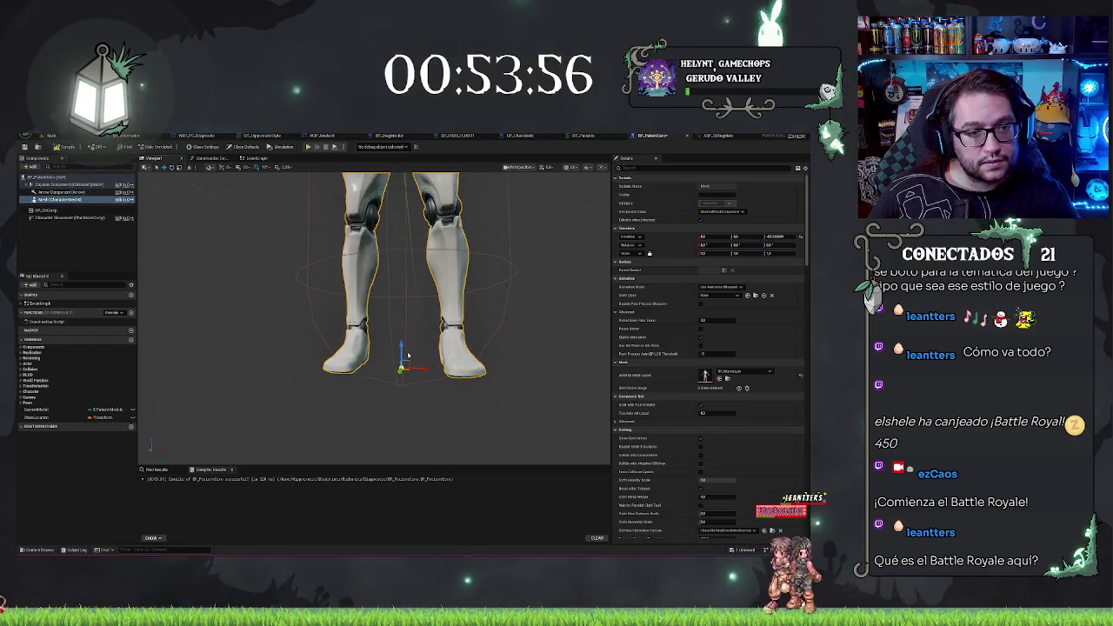
pyautogui.click(45, 185)
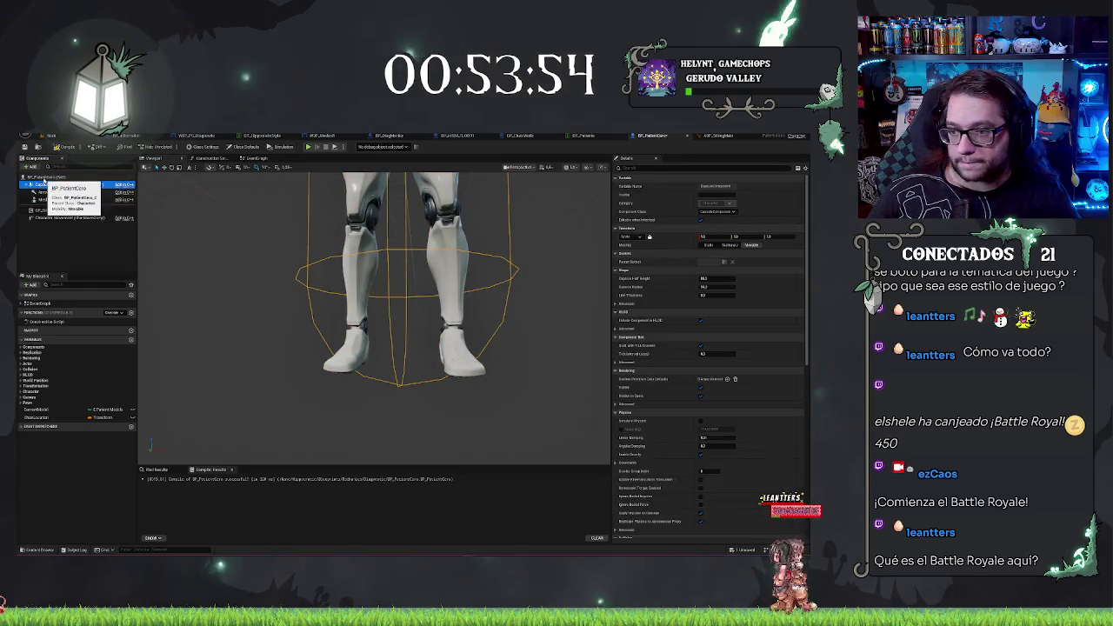
# Narrow the capsule radius to 20 and frame the character in the preview
pyautogui.click(713, 287)
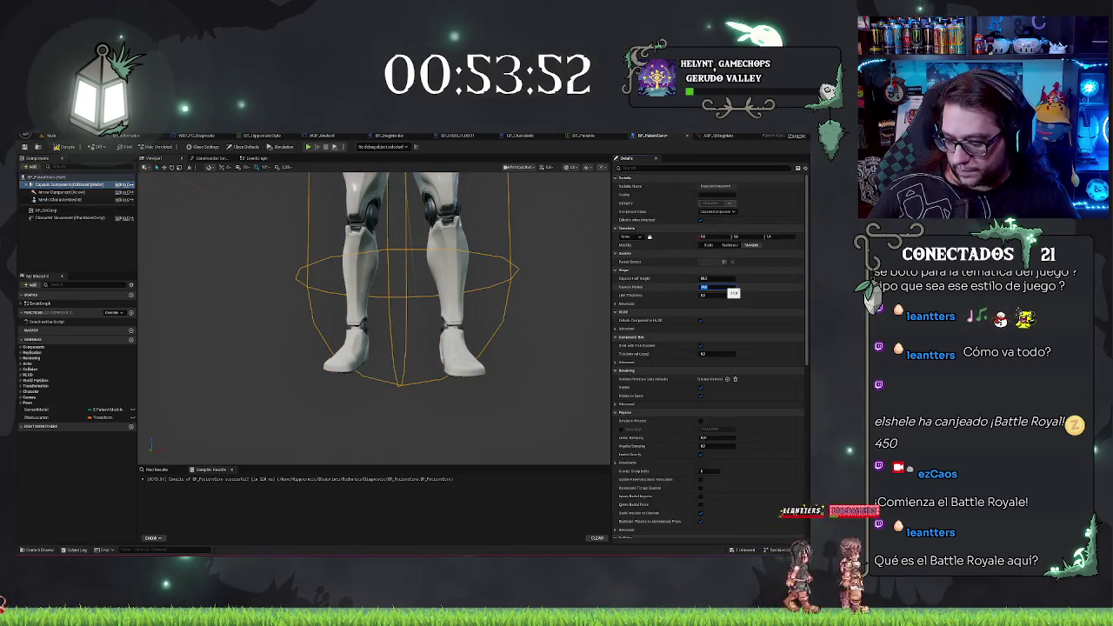
pyautogui.write('20')
pyautogui.press('Return')
pyautogui.scroll(-3, 374, 313)
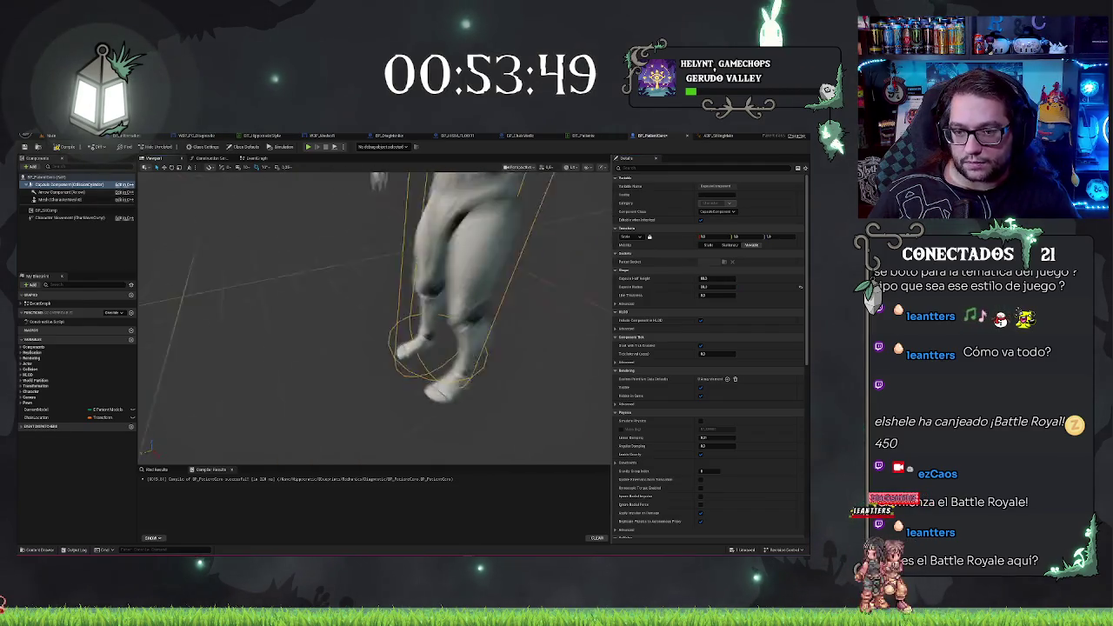
pyautogui.press('f')
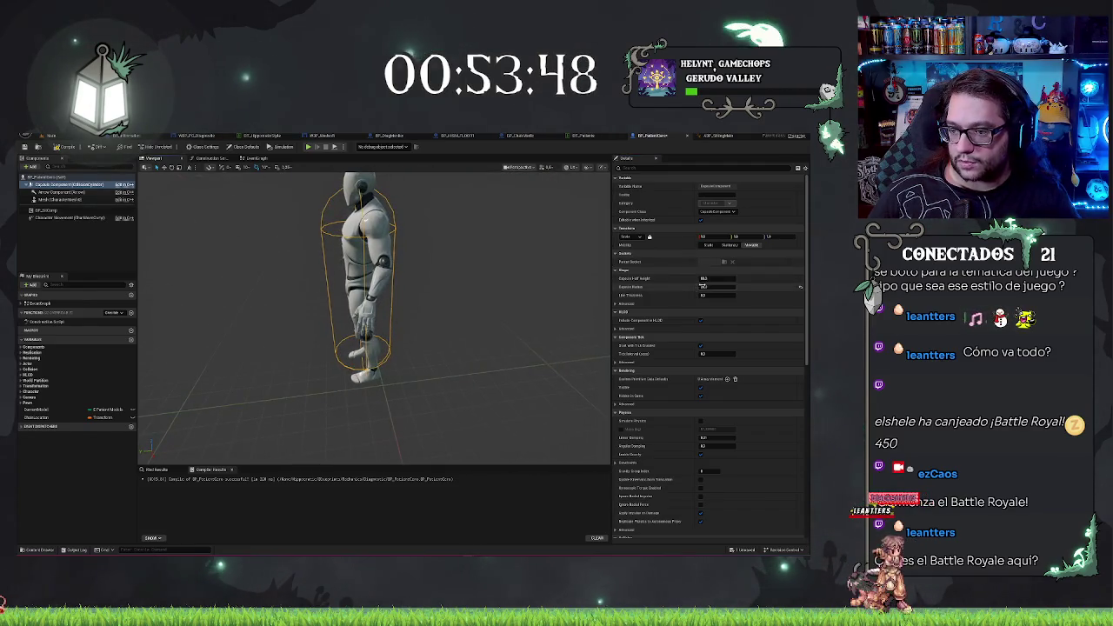
pyautogui.moveTo(374, 313); pyautogui.dragTo(469, 283)
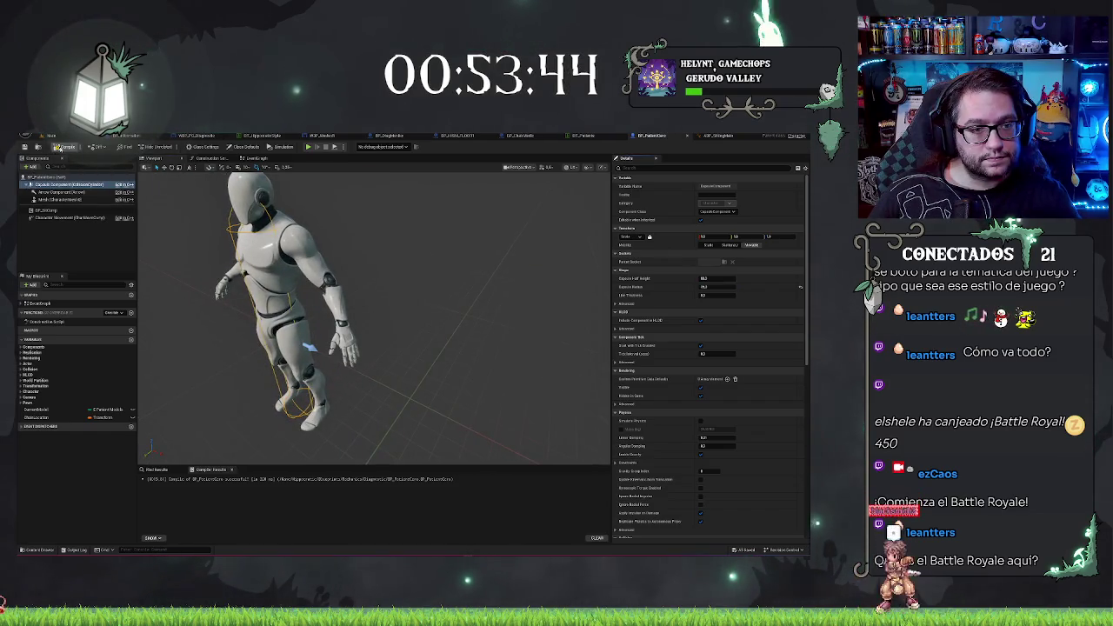
pyautogui.scroll(5, 348, 313)
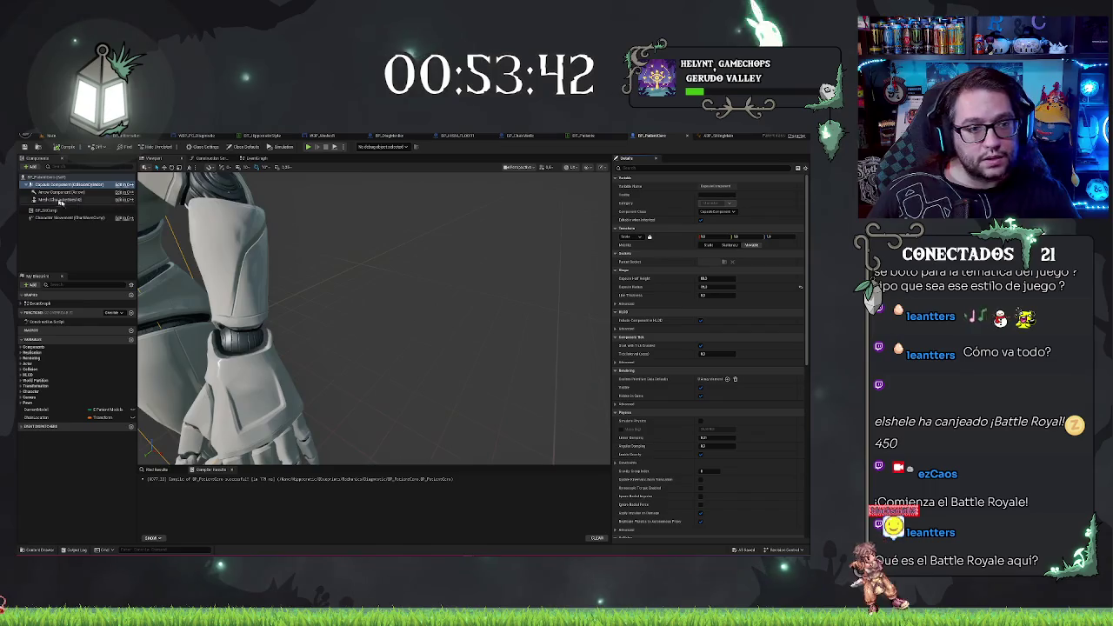
# Set the mesh's Anim Class to the mannequin animation Blueprint and save the patient Blueprint
pyautogui.click(59, 200)
pyautogui.press('f')
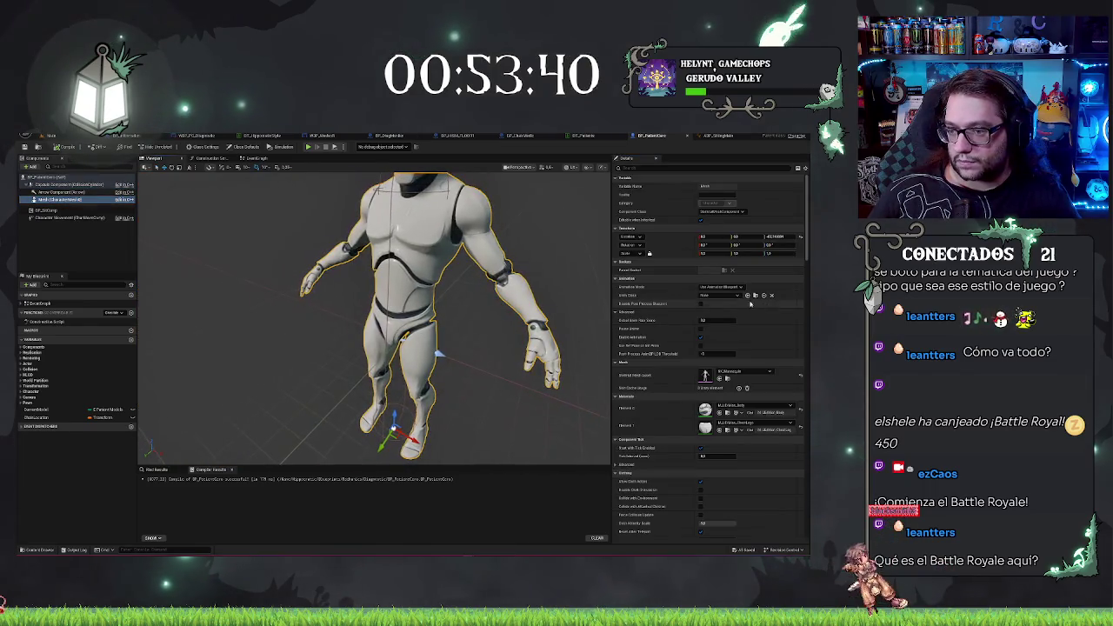
pyautogui.click(704, 297)
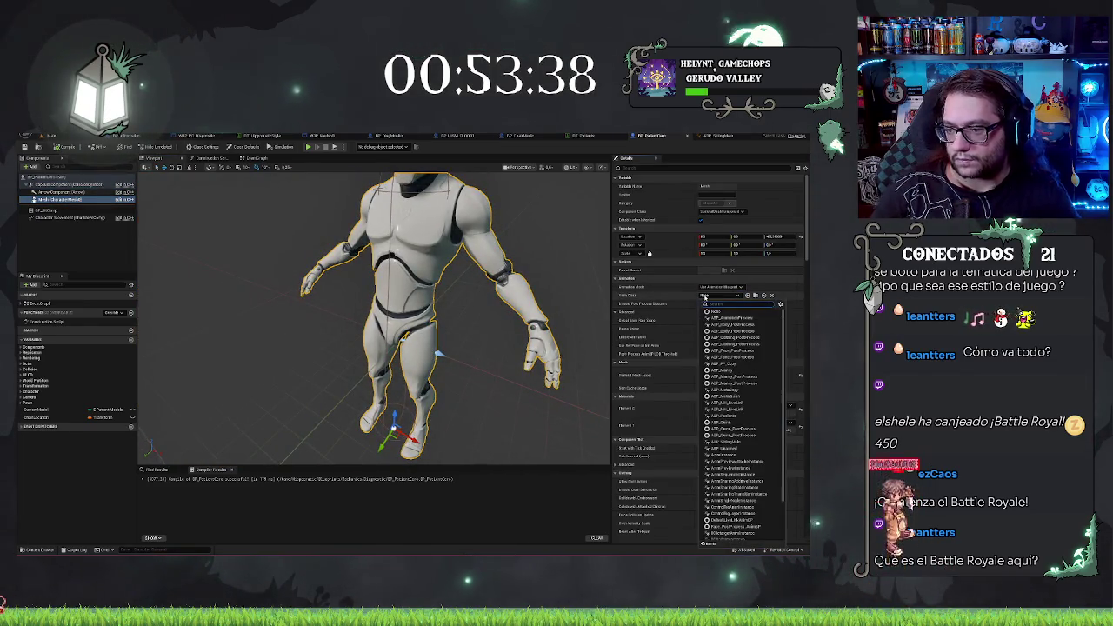
pyautogui.write('mann')
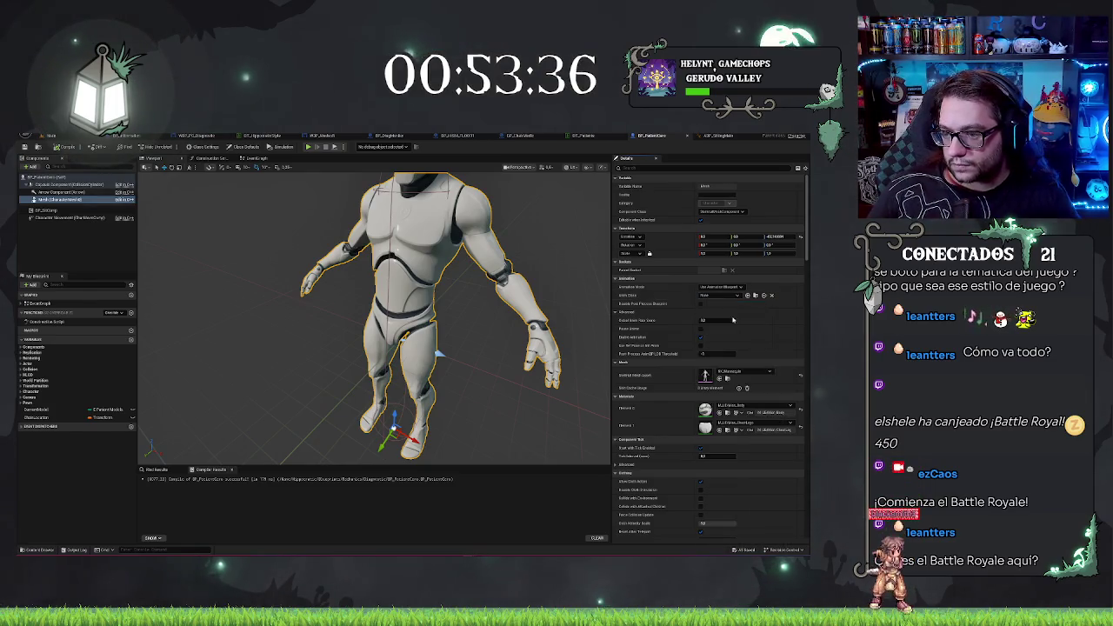
pyautogui.hotkey('ctrl', 's')
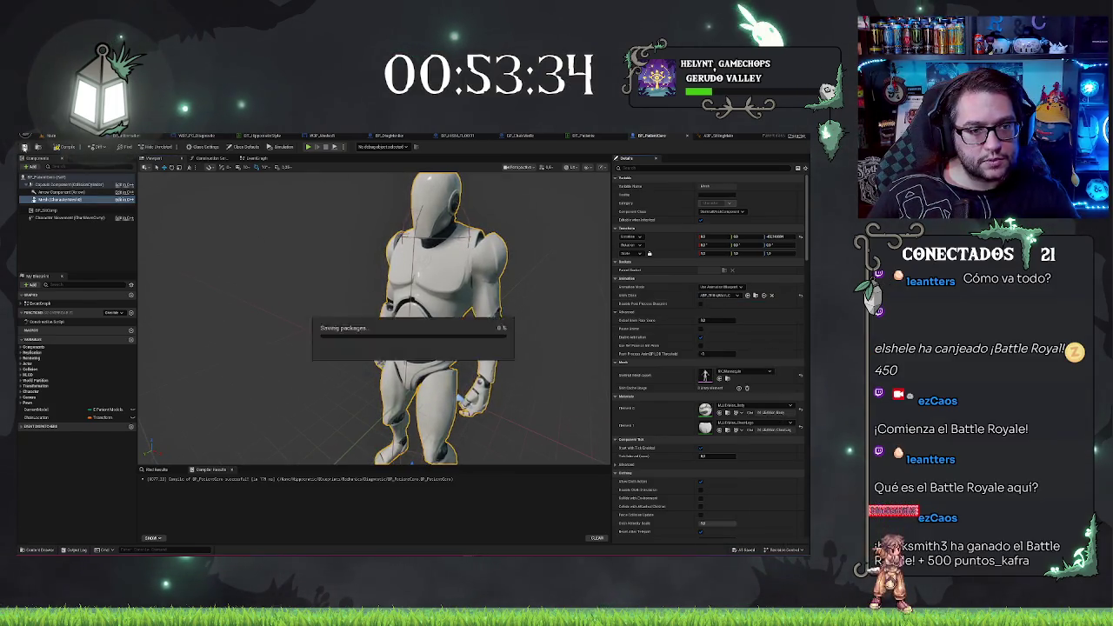
pyautogui.click(50, 136)
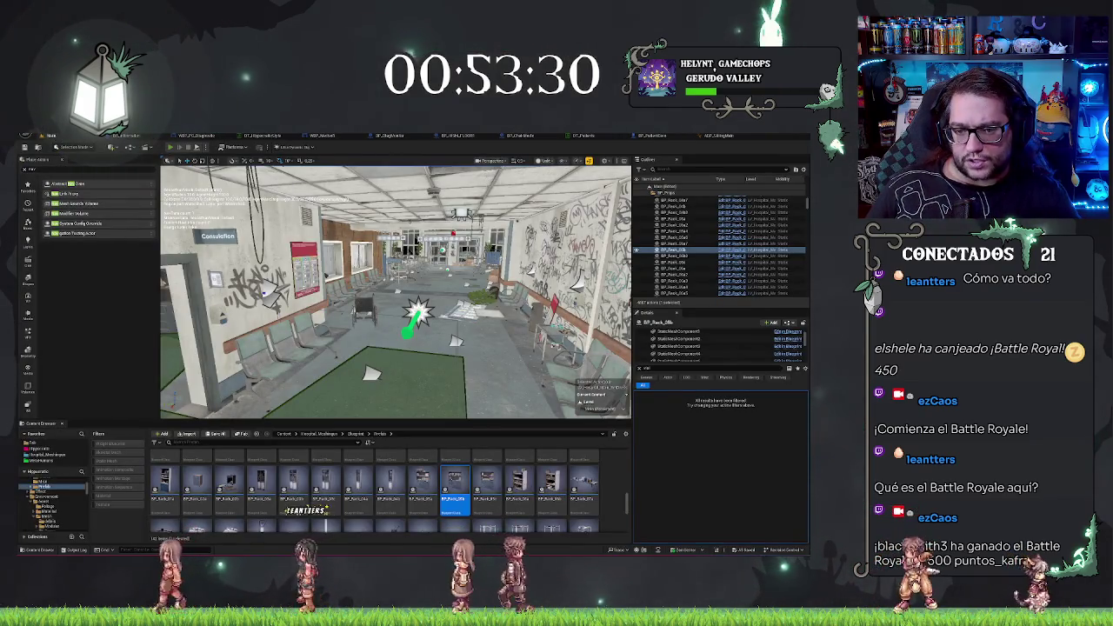
# Playtest the hospital level briefly, walking through the doorway
pyautogui.hotkey('alt', 'p')
pyautogui.press('w')
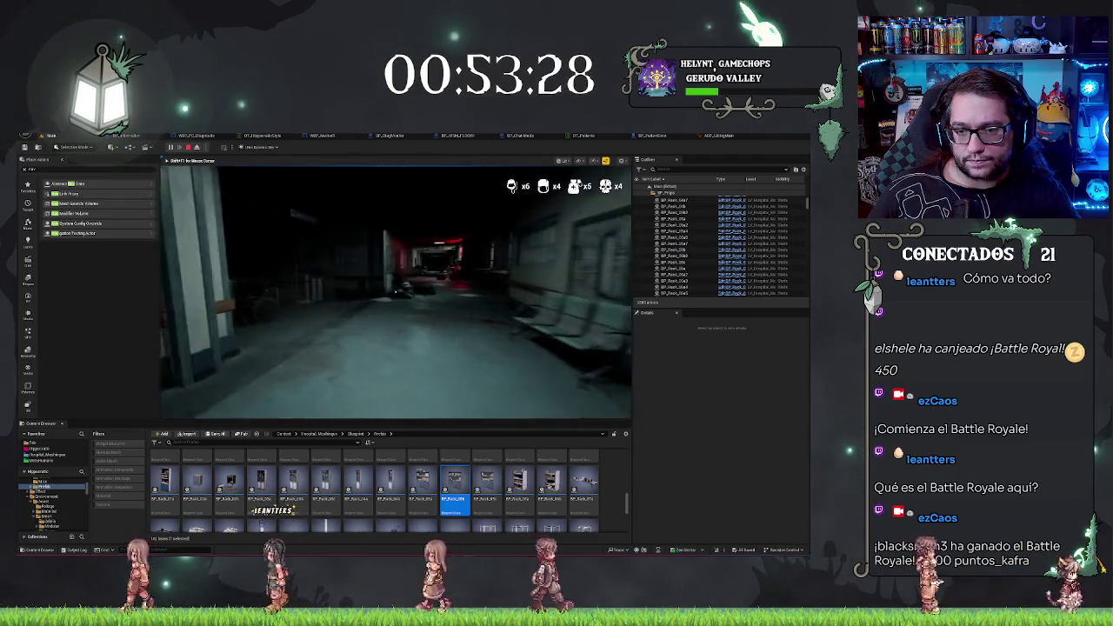
pyautogui.press('Escape')
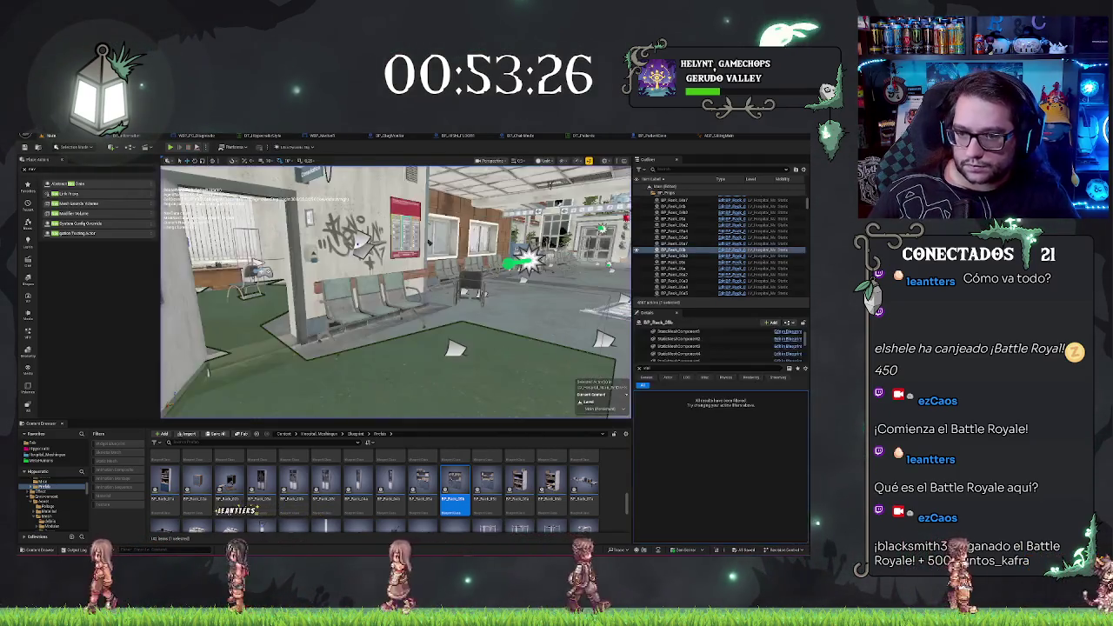
# Place the patient Blueprint's mannequin on the floor near the doorway
pyautogui.moveTo(395, 295); pyautogui.dragTo(348, 330)
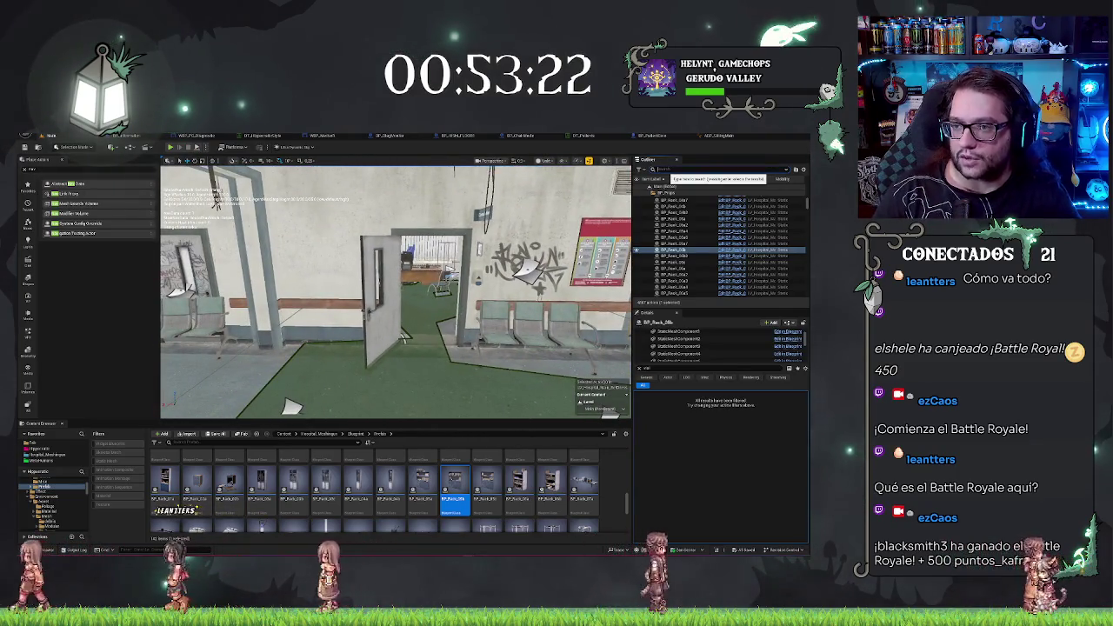
pyautogui.click(683, 170)
pyautogui.write('stach')
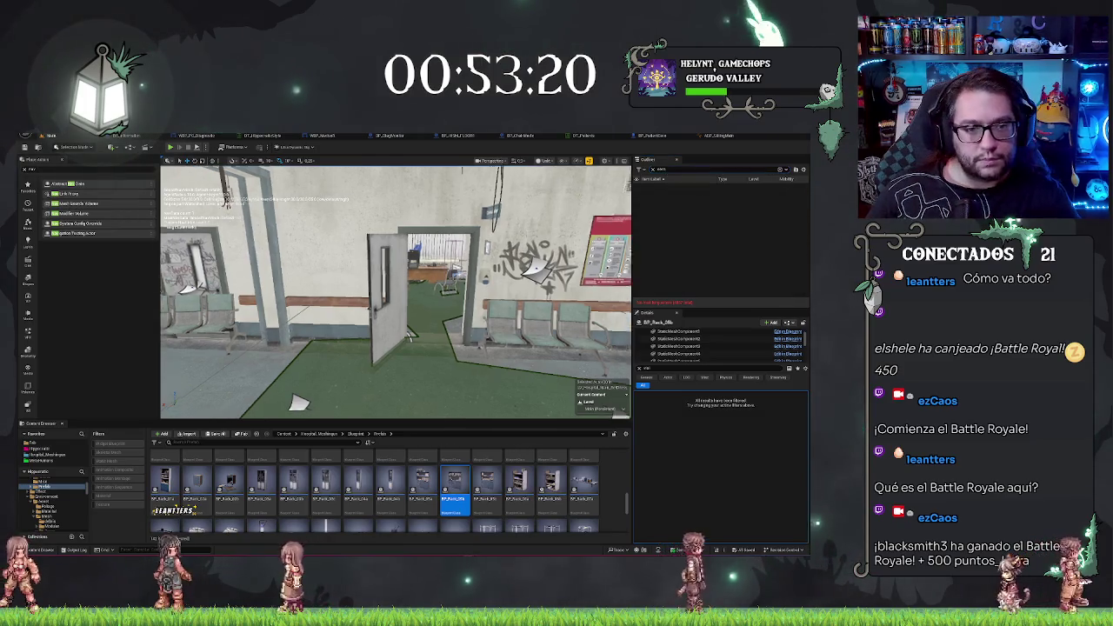
pyautogui.moveTo(396, 313); pyautogui.dragTo(374, 321)
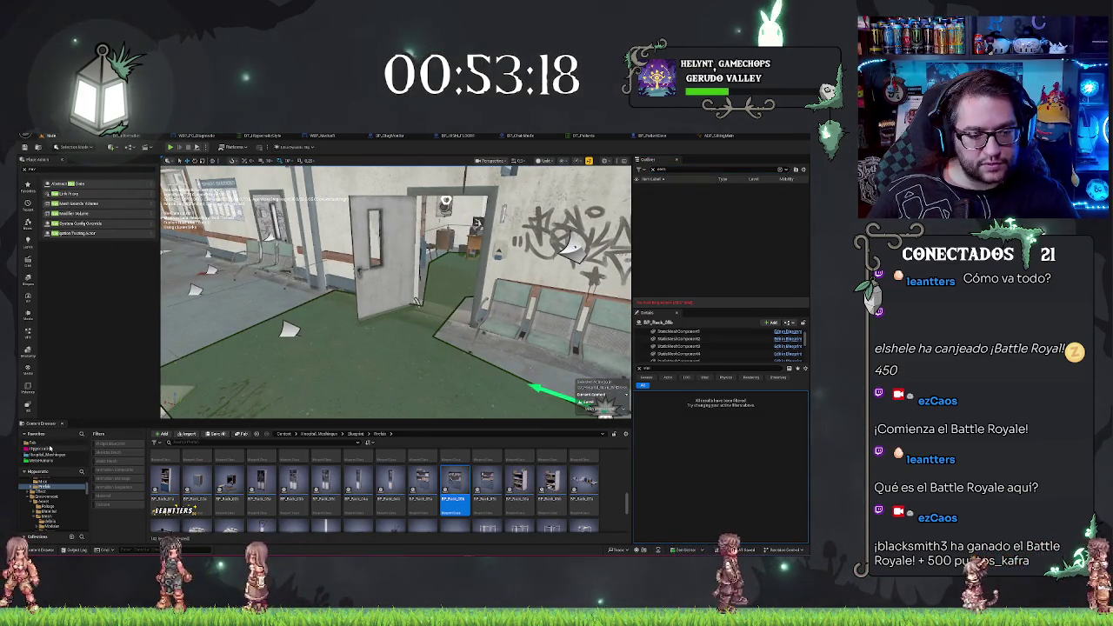
pyautogui.click(50, 448)
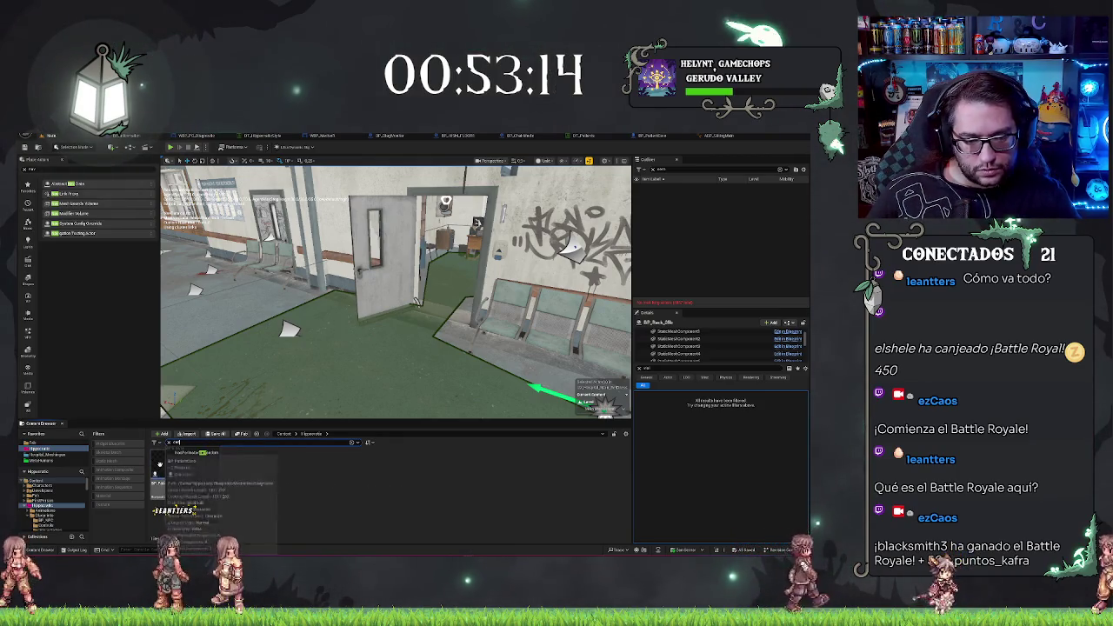
pyautogui.moveTo(165, 475)
pyautogui.mouseDown()
pyautogui.moveTo(234, 335)
pyautogui.moveTo(252, 396)
pyautogui.mouseUp()
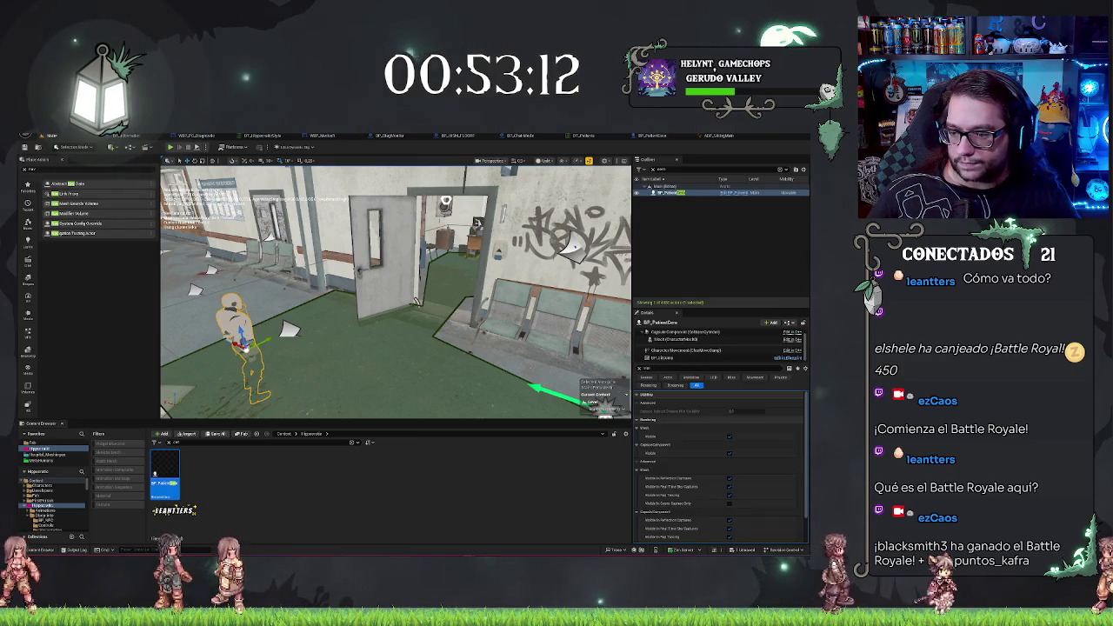
pyautogui.press('f')
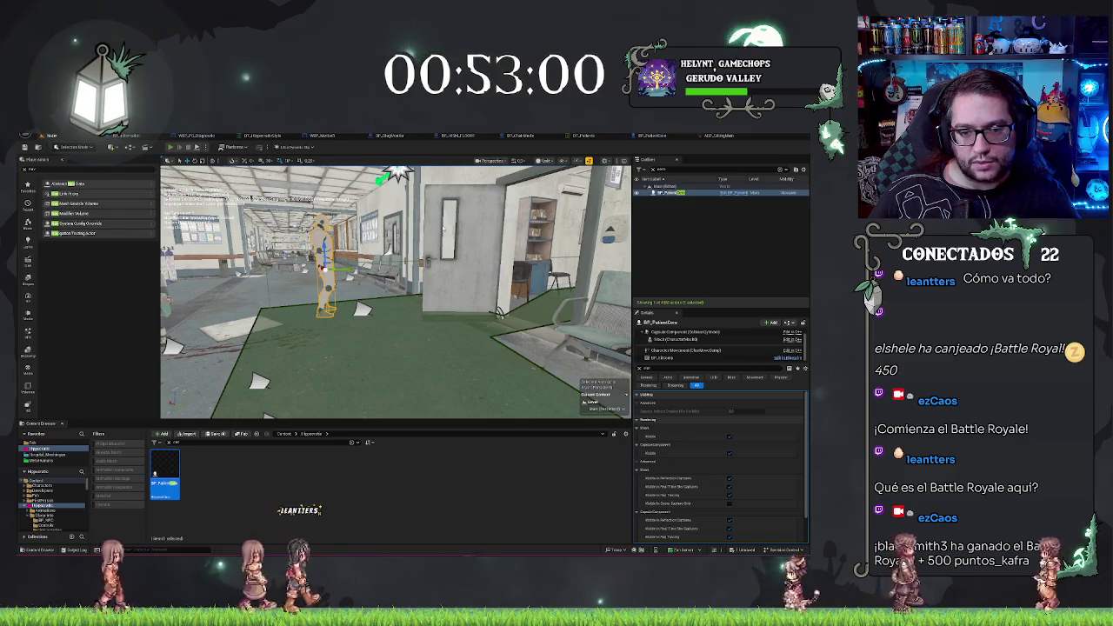
# Playtest again with the patient placed, walking into the bed room and toward the red corridor
pyautogui.hotkey('alt', 'p')
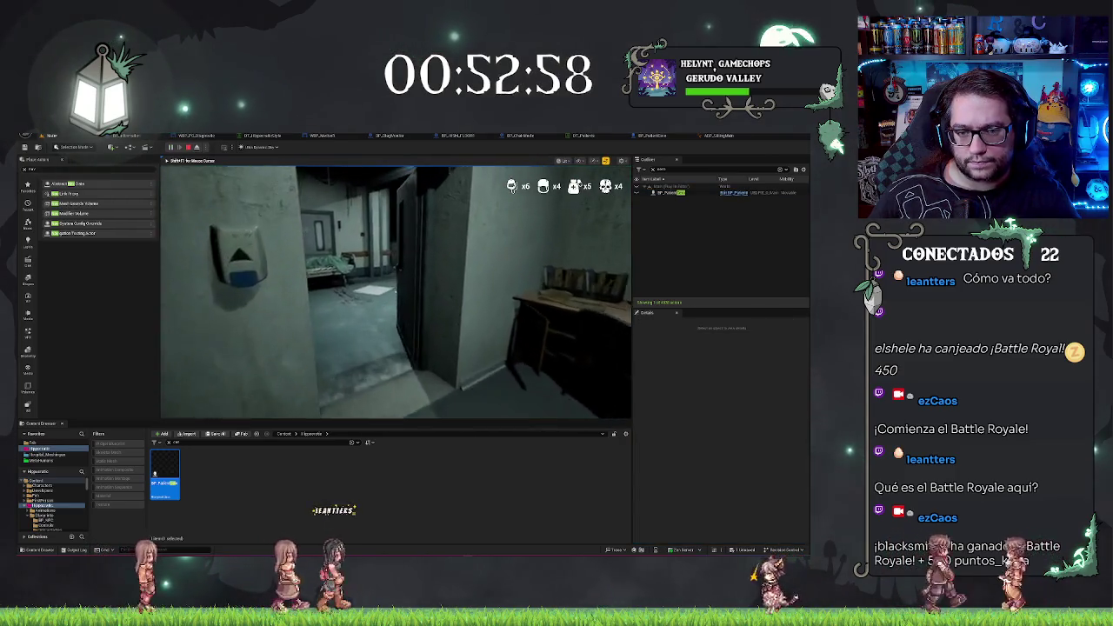
pyautogui.press('w')
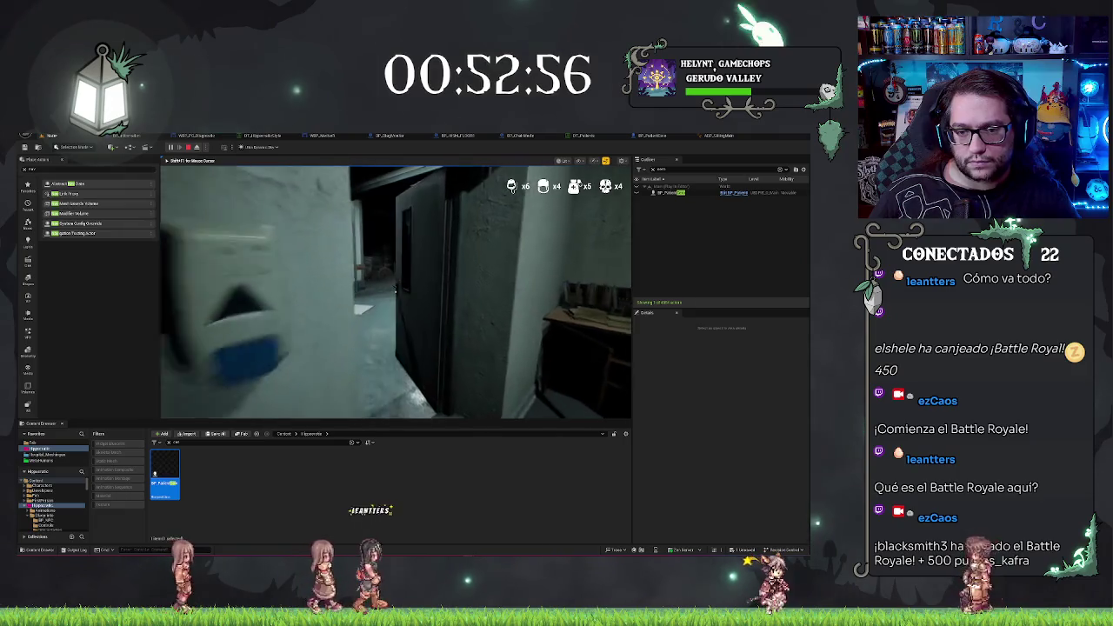
pyautogui.press('w')
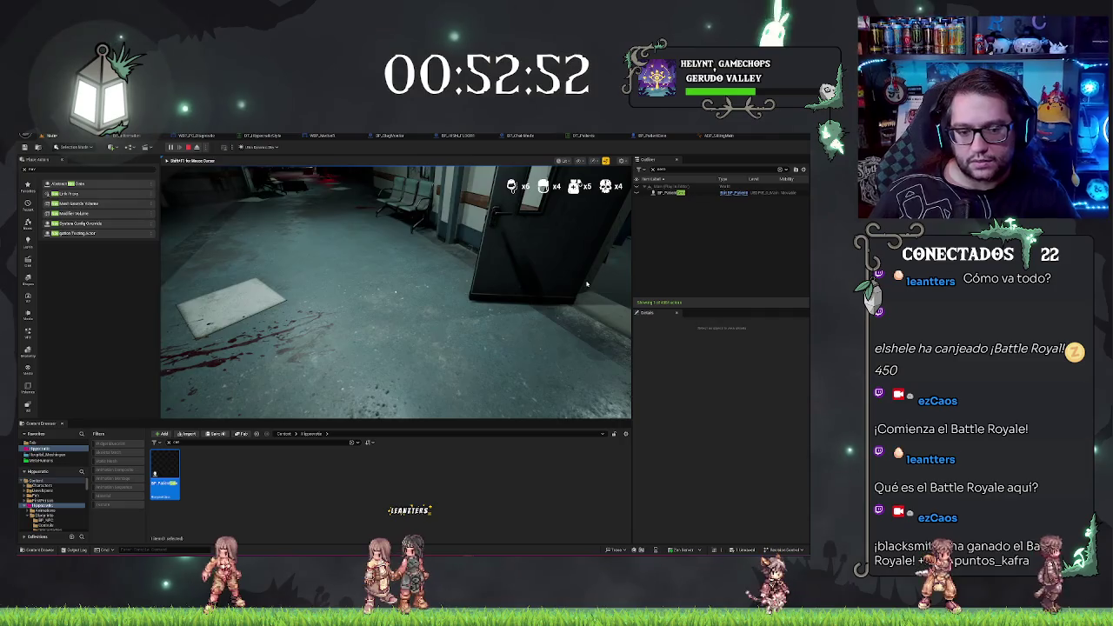
pyautogui.press('Escape')
pyautogui.press('f')
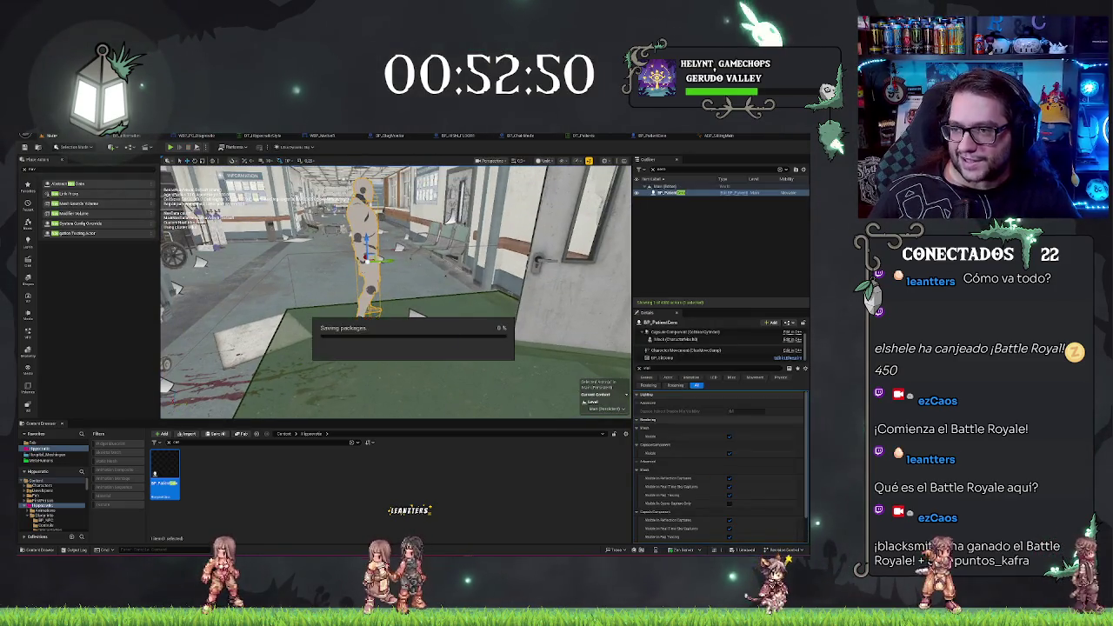
pyautogui.click(649, 137)
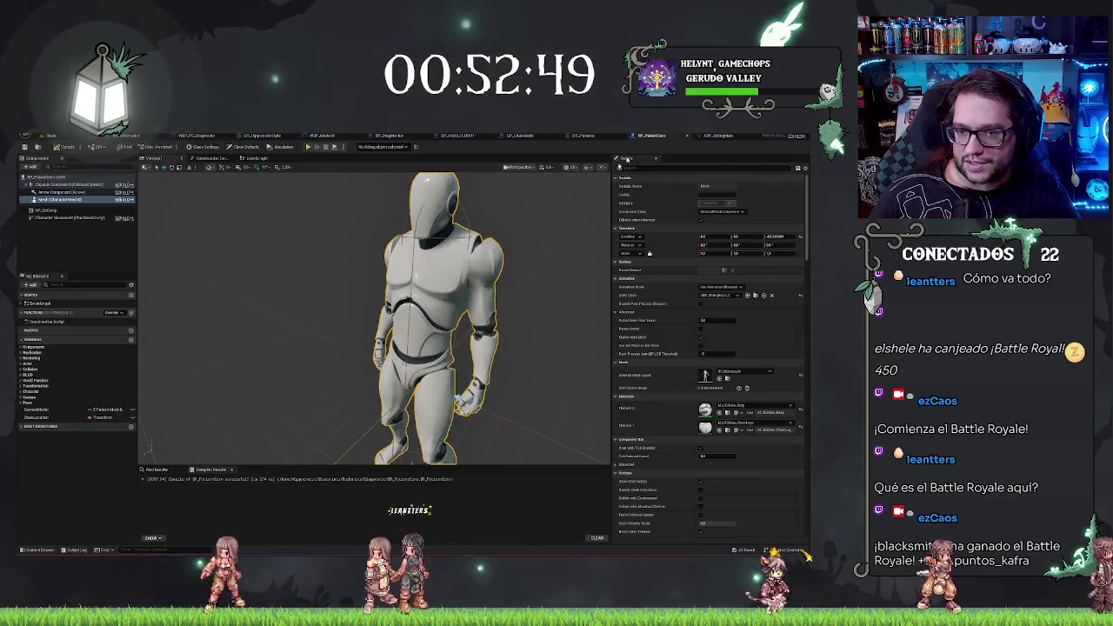
# Filter the patient Blueprint's defaults for 'vis', check the Mesh component, then view the beds in the level
pyautogui.click(41, 177)
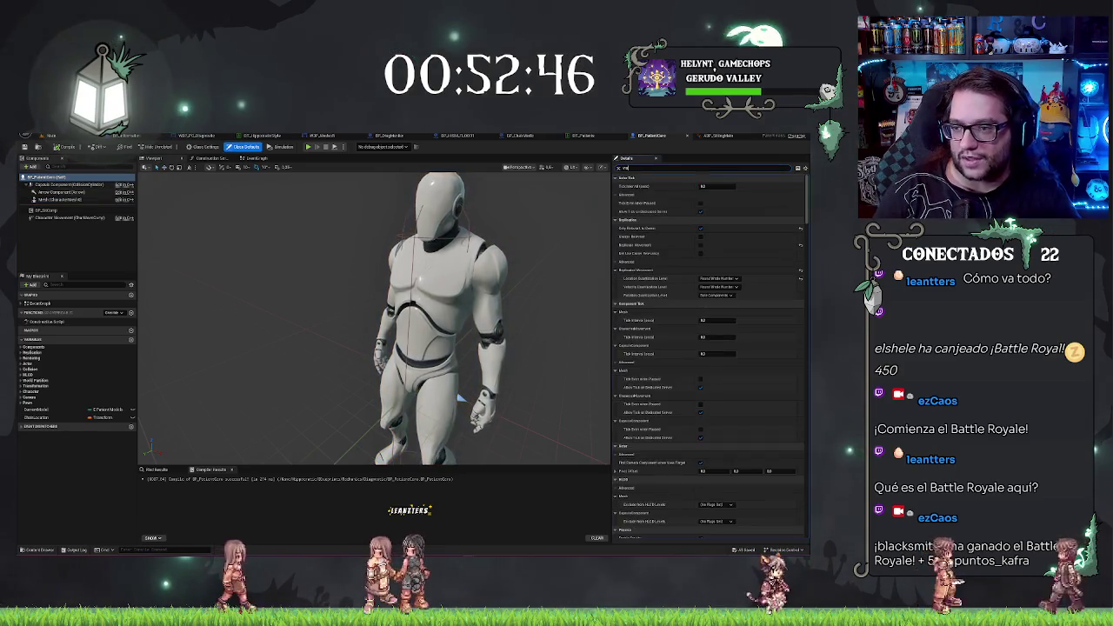
pyautogui.write('vis')
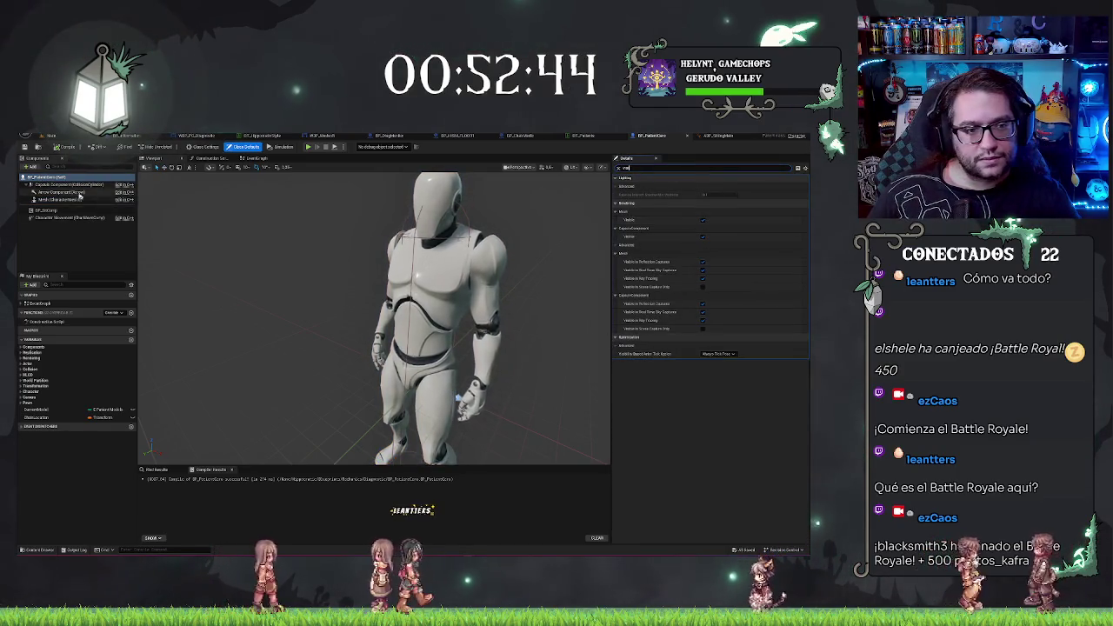
pyautogui.click(49, 200)
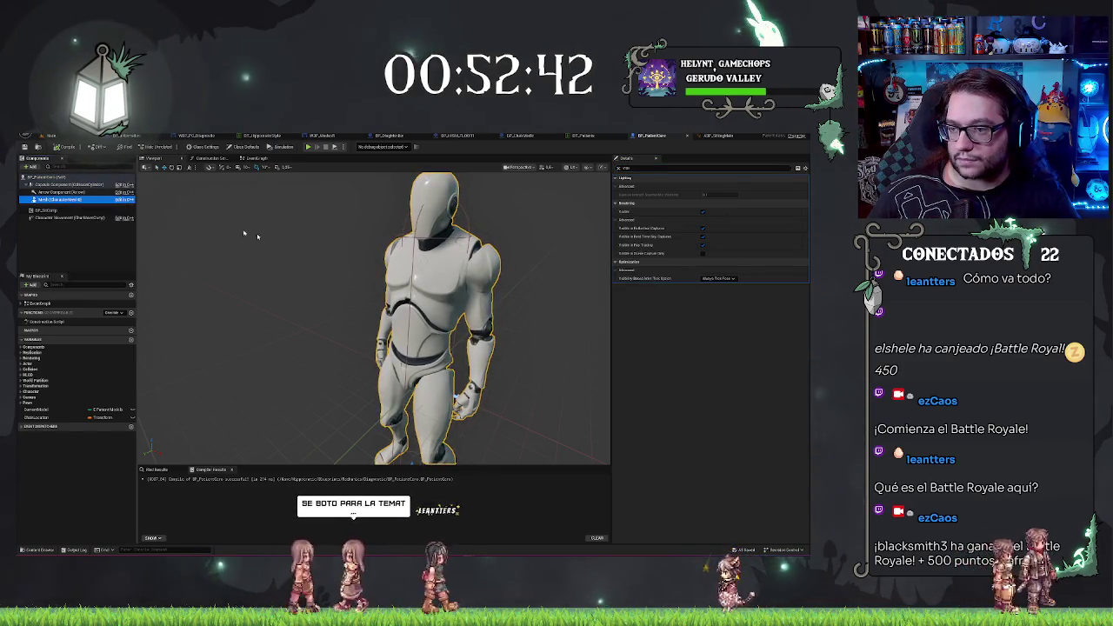
pyautogui.scroll(-5, 593, 306)
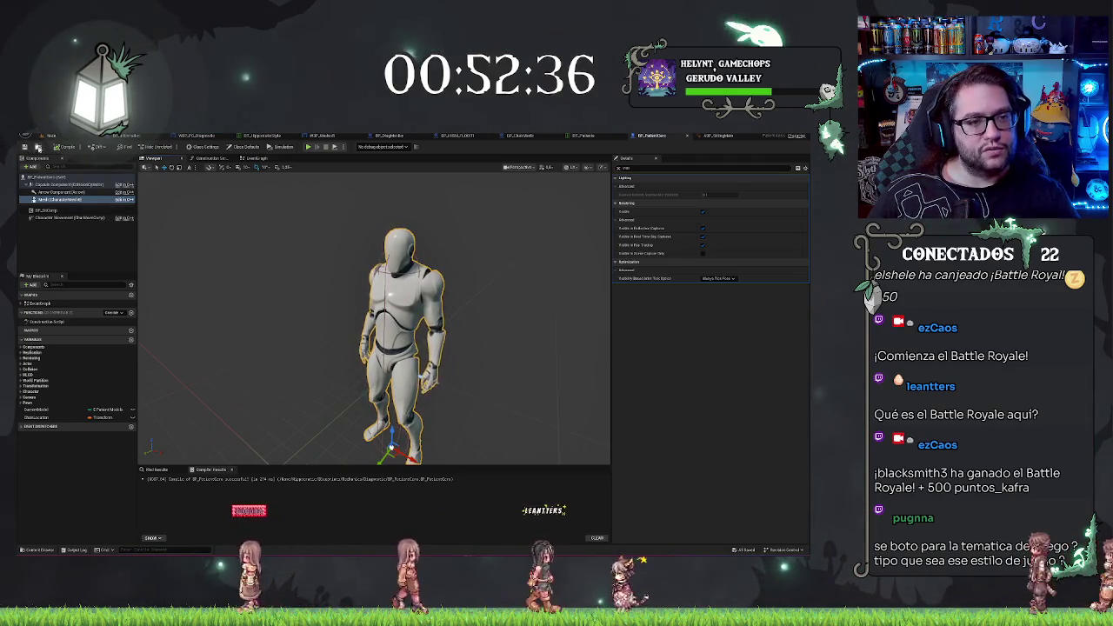
pyautogui.click(49, 135)
pyautogui.moveTo(396, 292); pyautogui.dragTo(343, 331)
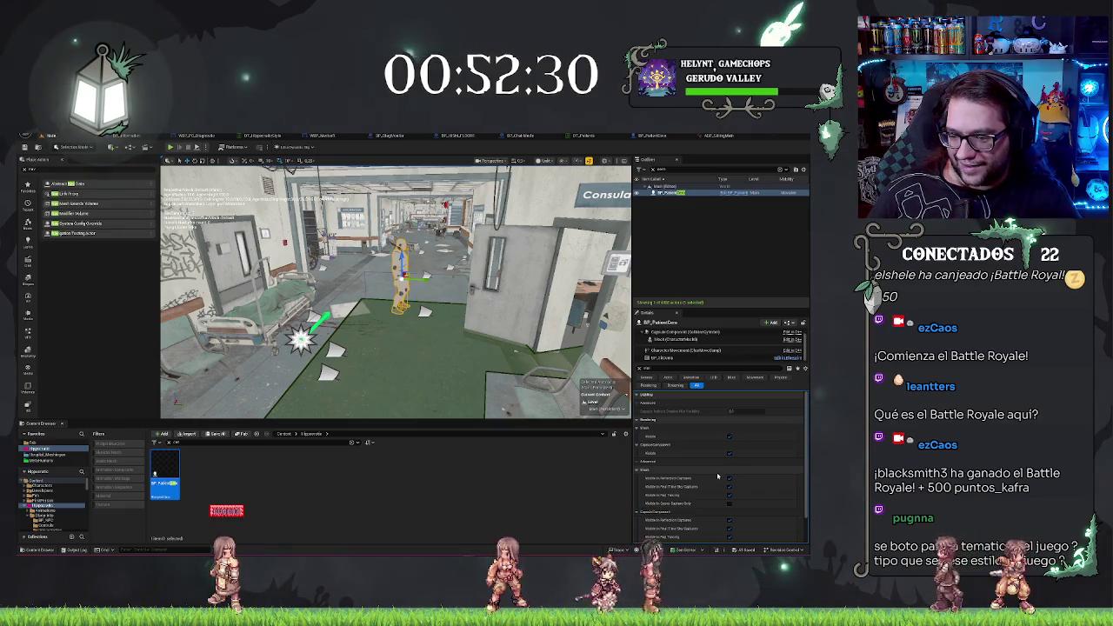
# Commit the patient Blueprint's new name and create a new Character-based Blueprint class beside it
pyautogui.moveTo(161, 465)
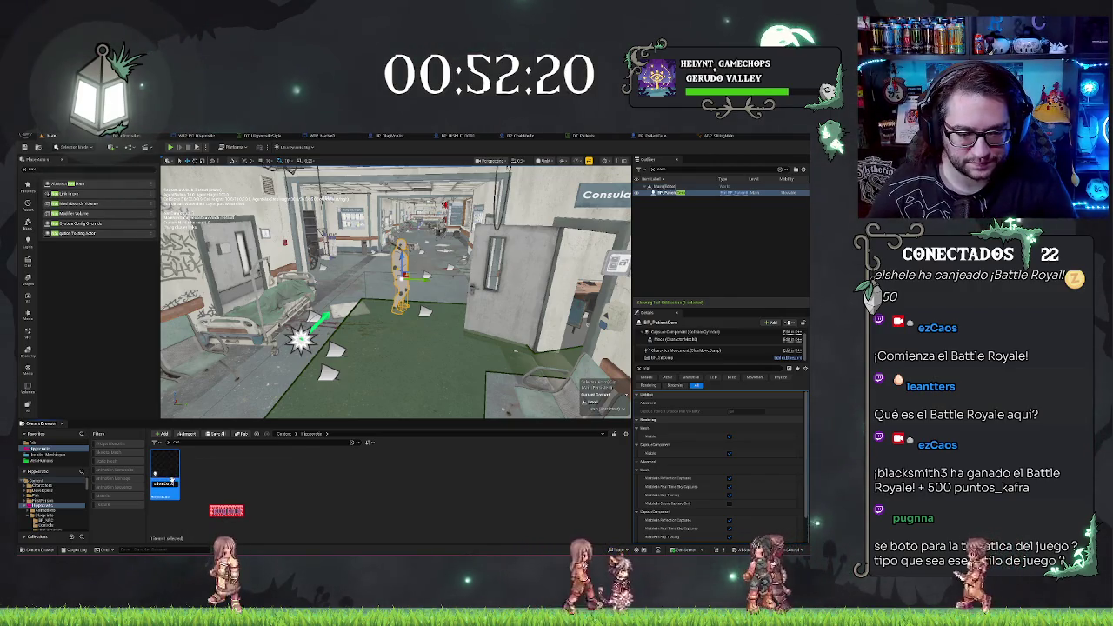
pyautogui.press('Return')
pyautogui.rightClick(228, 474)
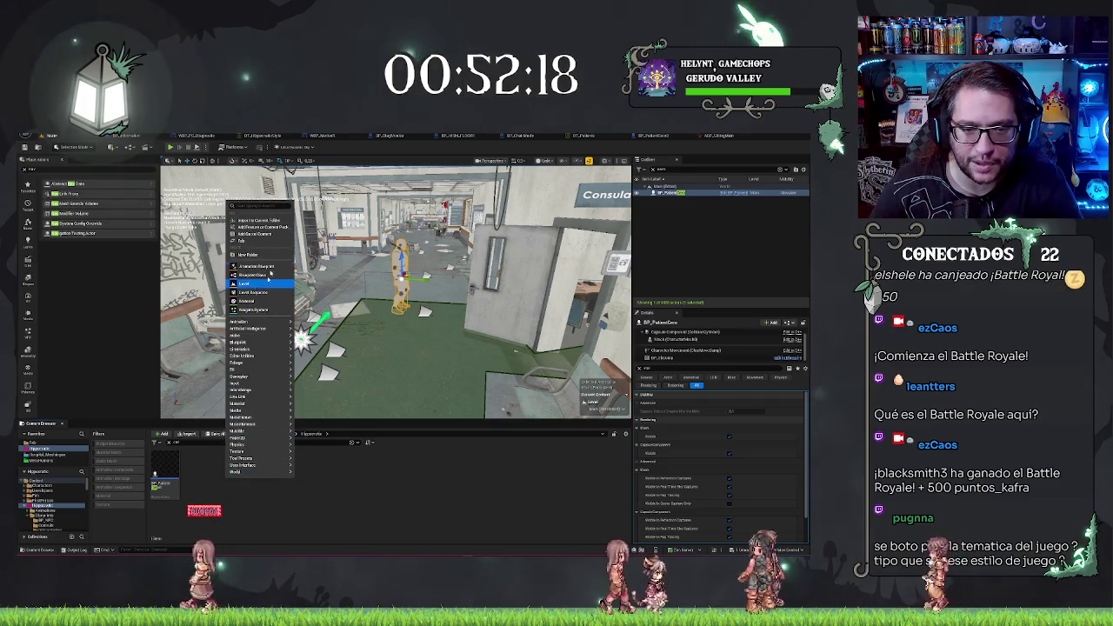
pyautogui.click(261, 274)
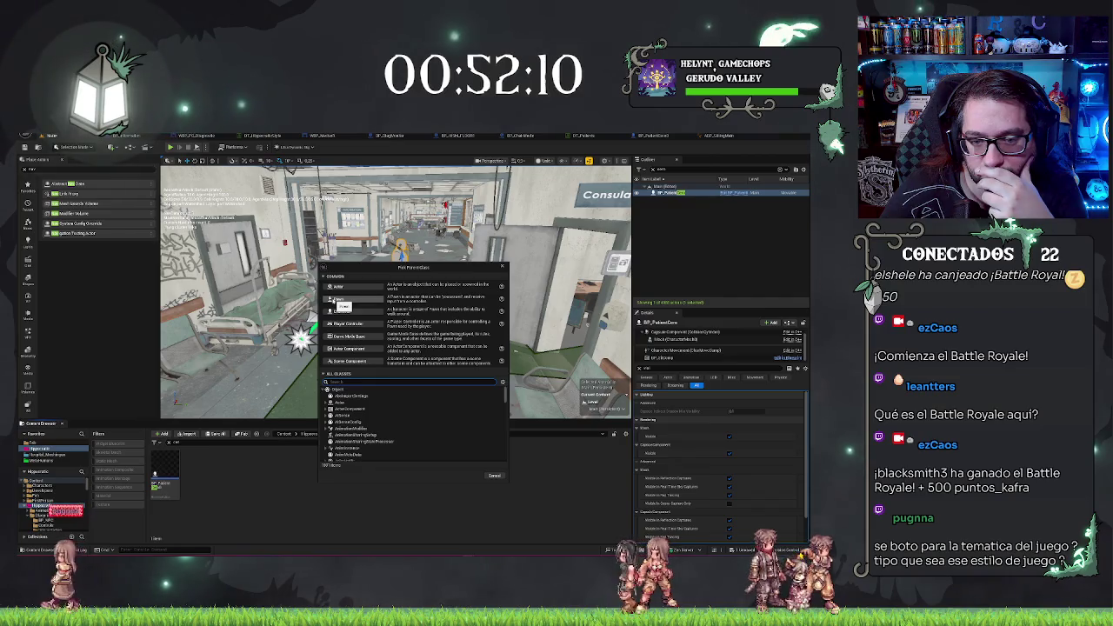
pyautogui.moveTo(468, 551)
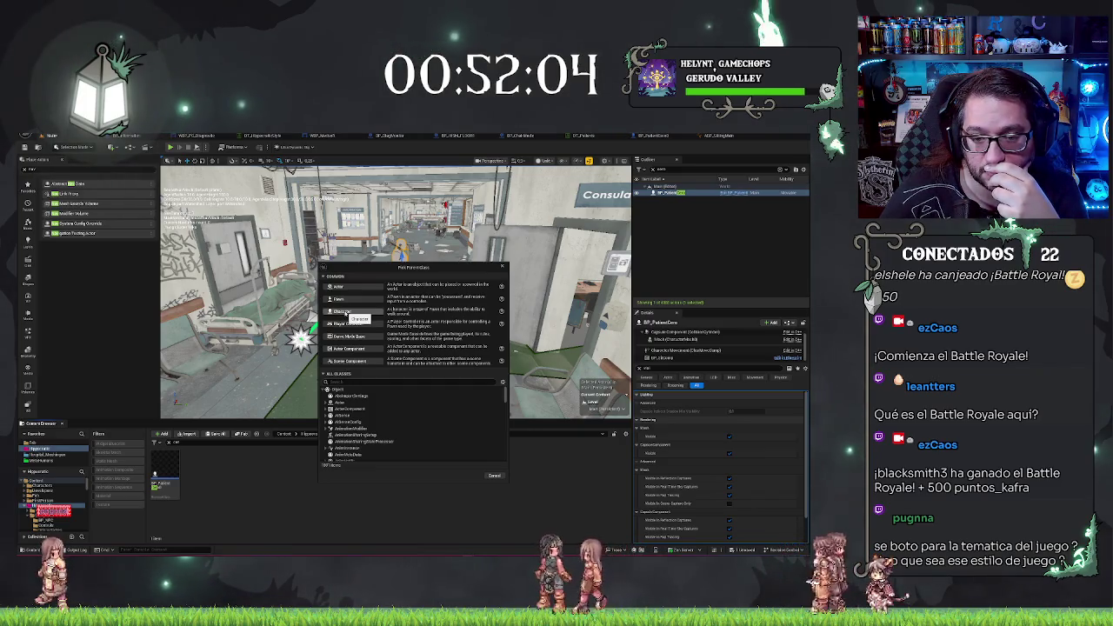
pyautogui.click(341, 311)
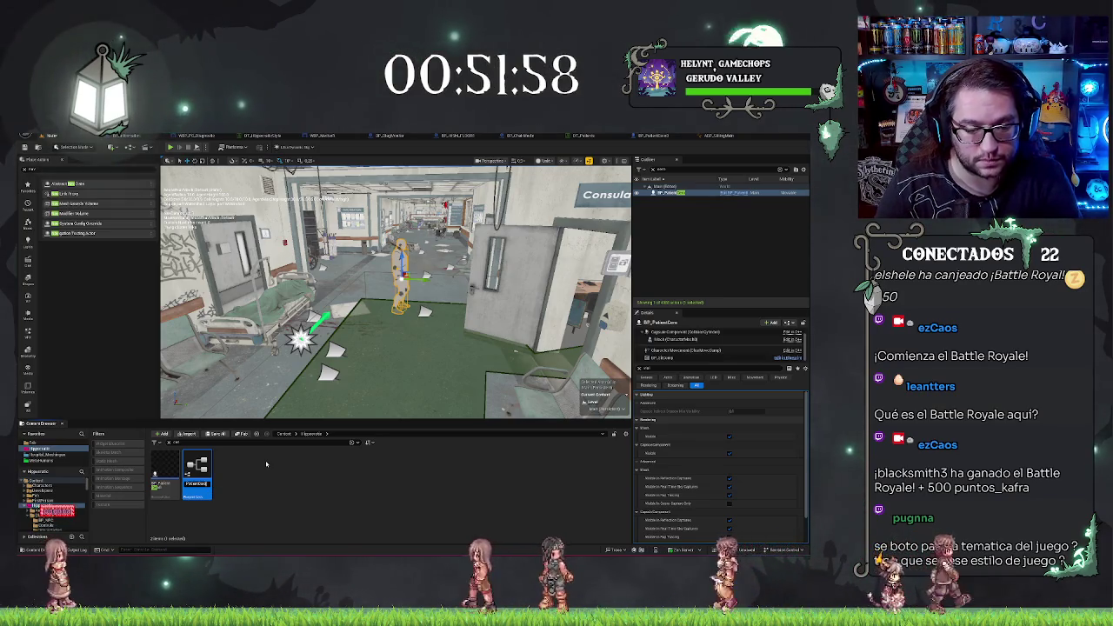
pyautogui.press('Return')
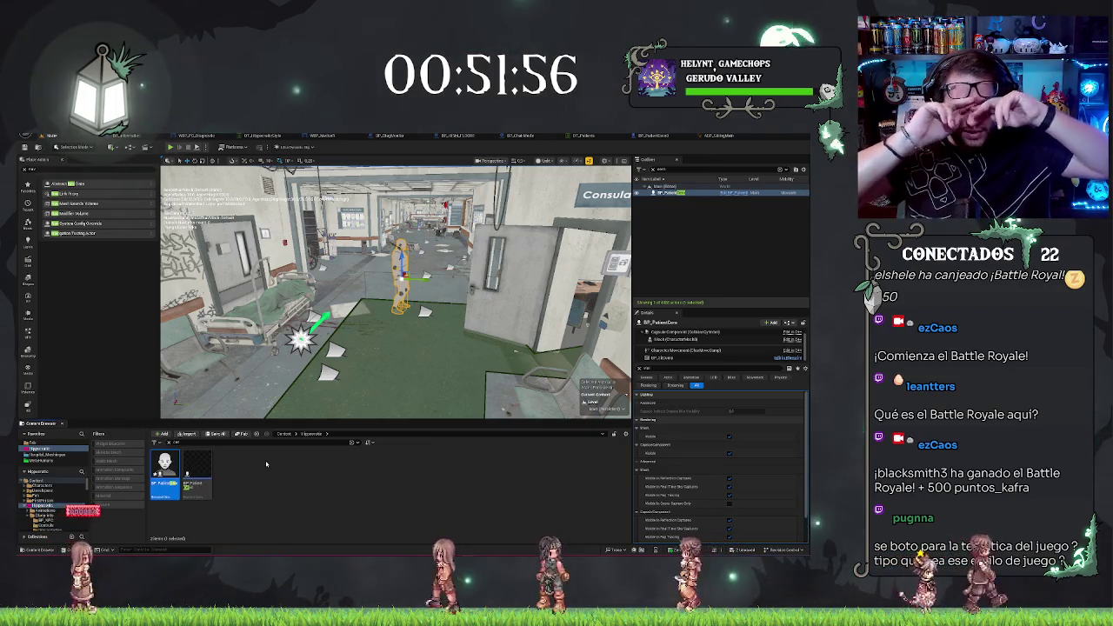
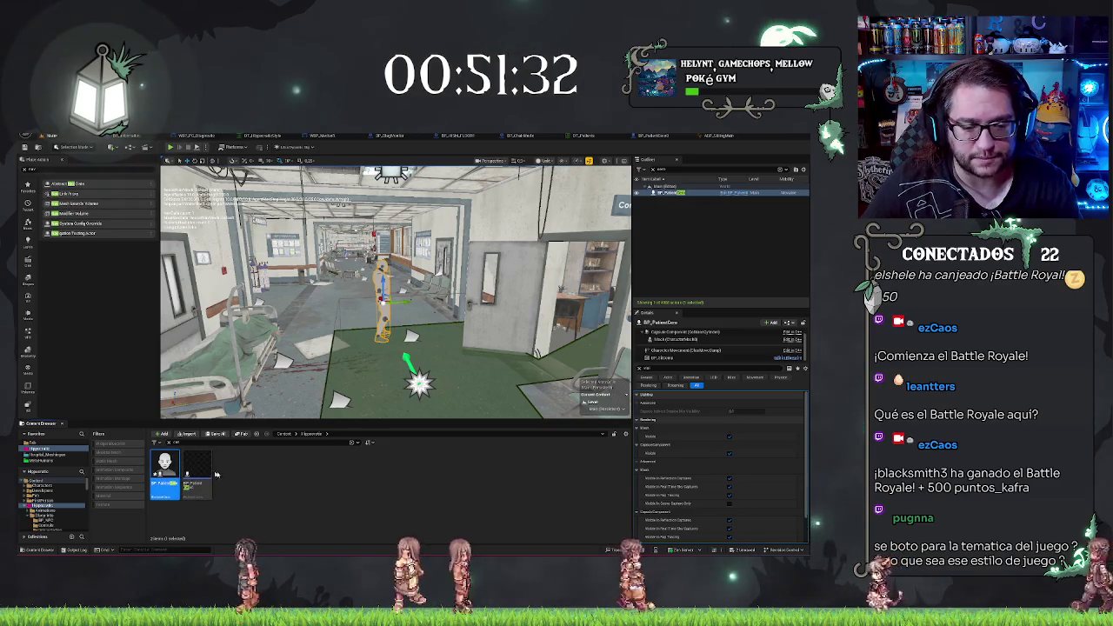
# Add a new component to the capsule-only character Blueprint, then check the ABP_SittingMain animation graph
pyautogui.hotkey('ctrl', 'e')
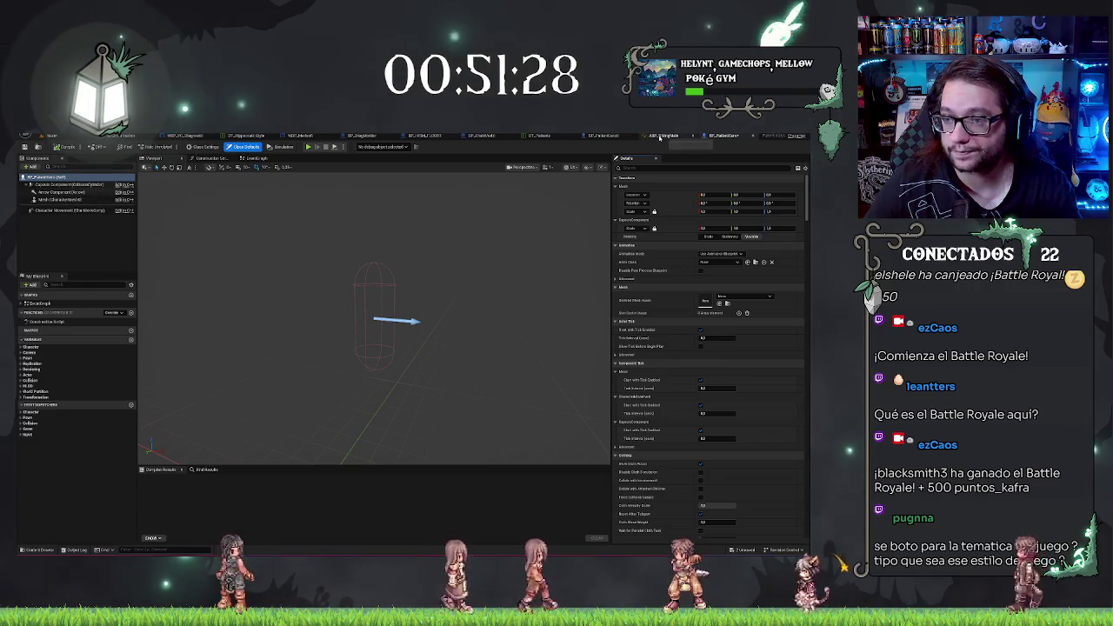
pyautogui.click(40, 167)
pyautogui.click(41, 167)
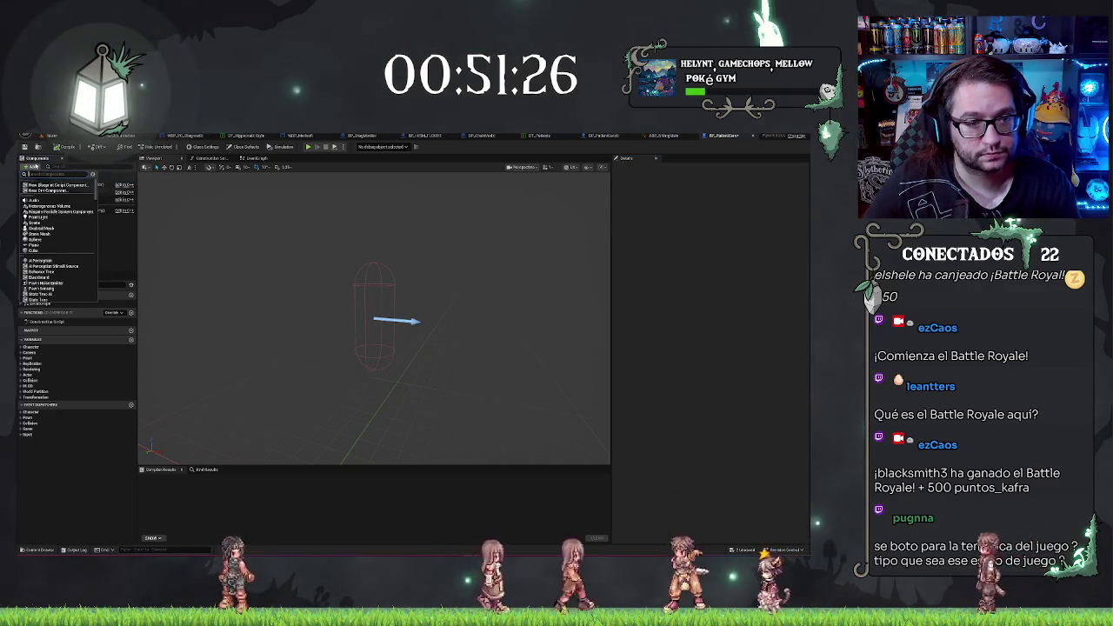
pyautogui.press('Return')
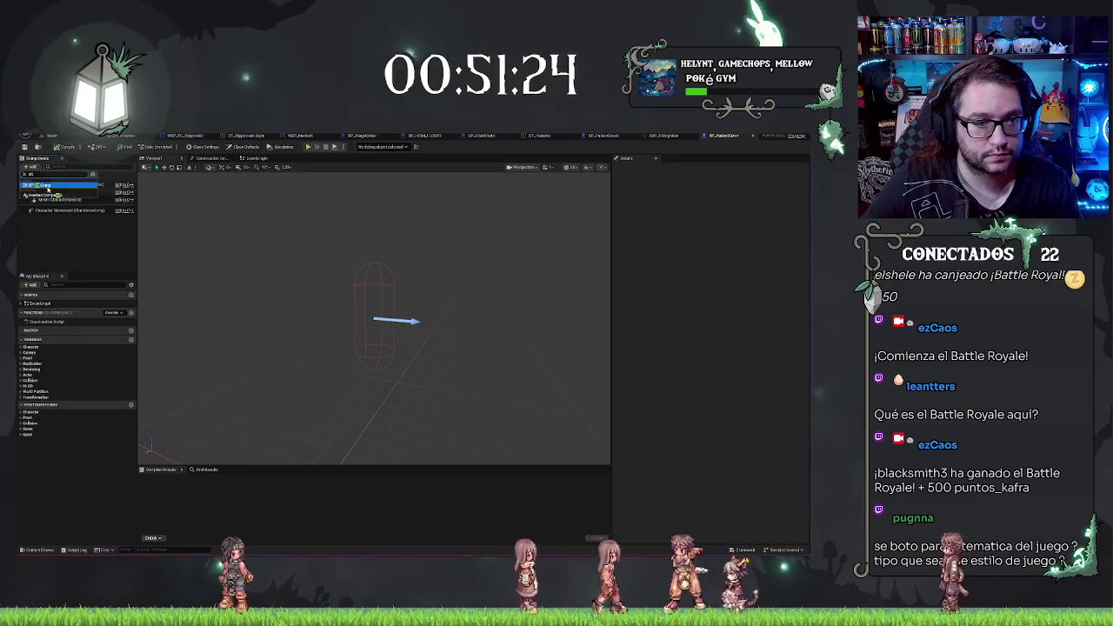
pyautogui.click(197, 212)
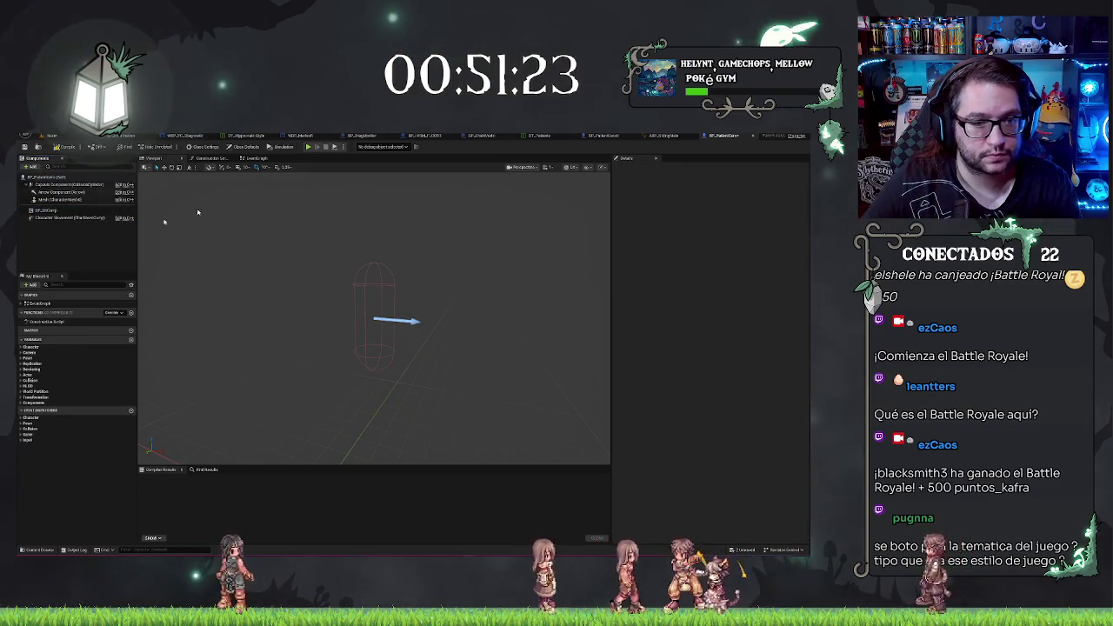
pyautogui.click(668, 136)
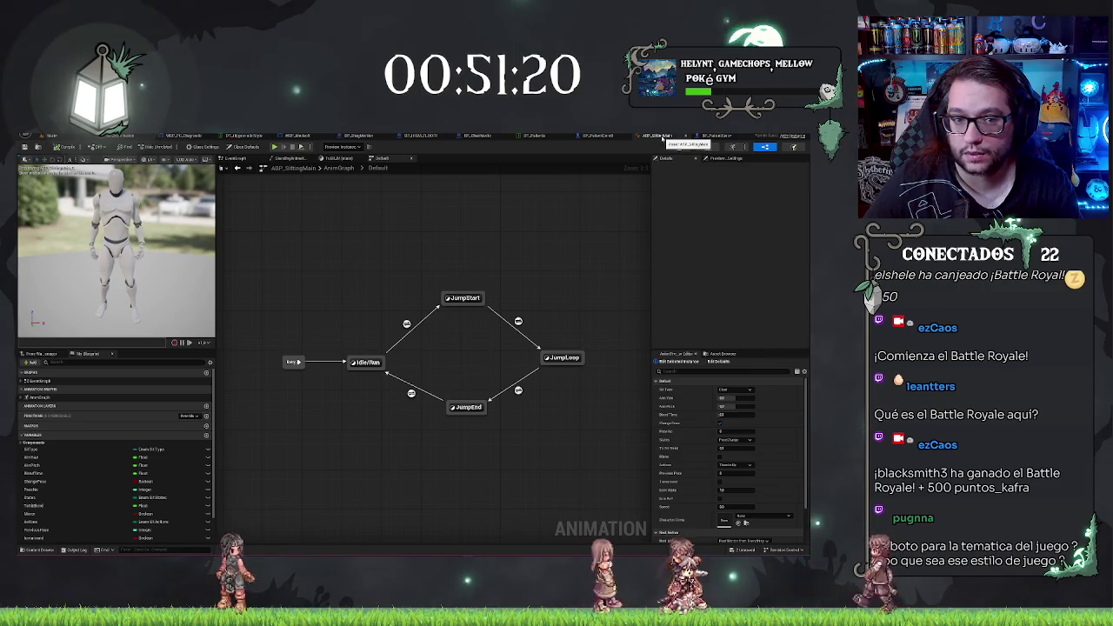
pyautogui.click(586, 135)
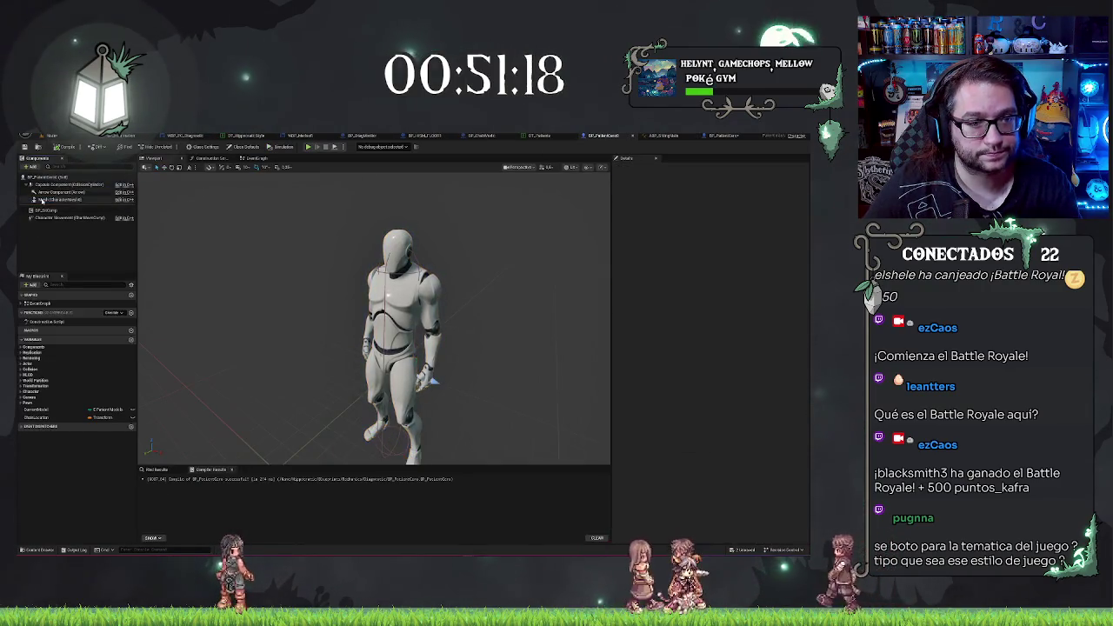
# Give the second Blueprint's Mesh the mannequin skeletal mesh and ABP_SittingMain Anim Class from BP_PatientCore
pyautogui.click(61, 199)
pyautogui.click(619, 168)
pyautogui.press('Escape')
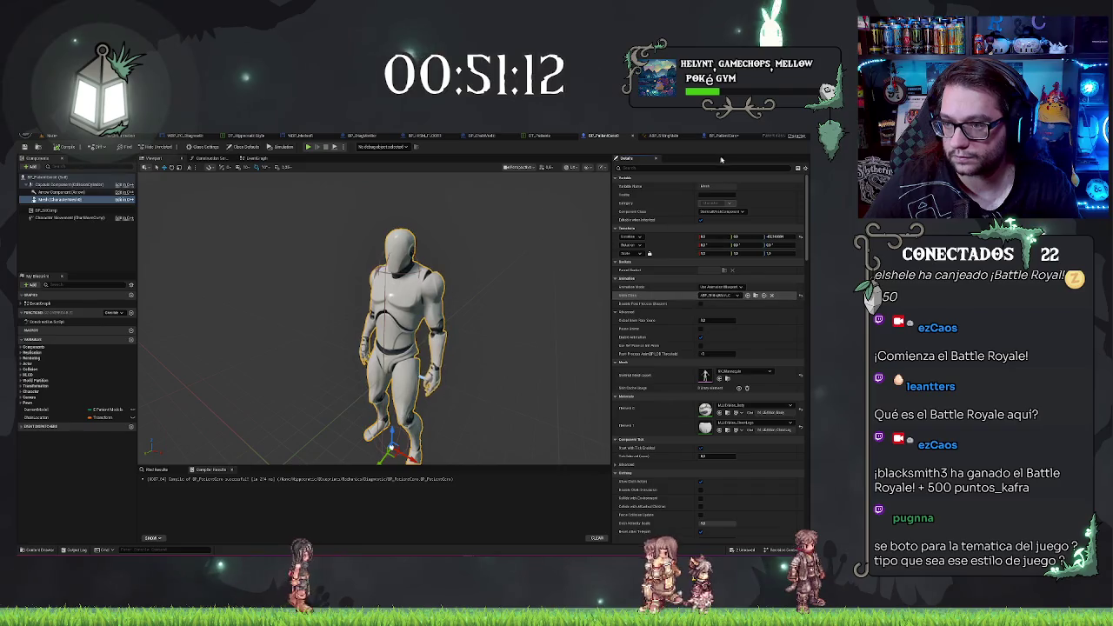
pyautogui.click(726, 135)
pyautogui.click(60, 200)
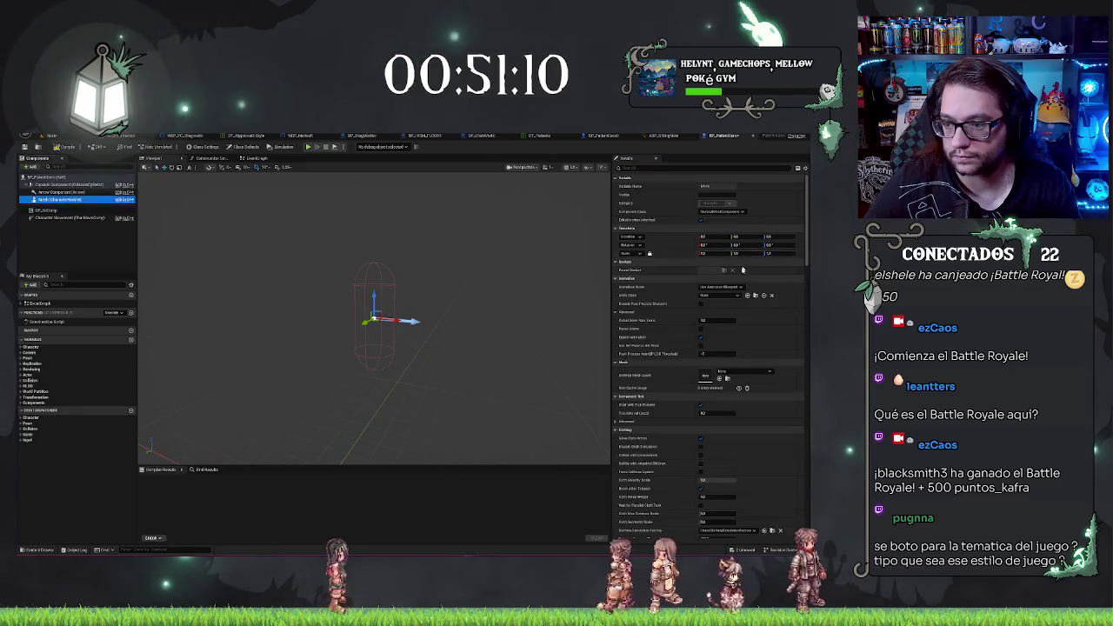
pyautogui.keyDown('shift'); pyautogui.click(656, 298); pyautogui.keyUp('shift')
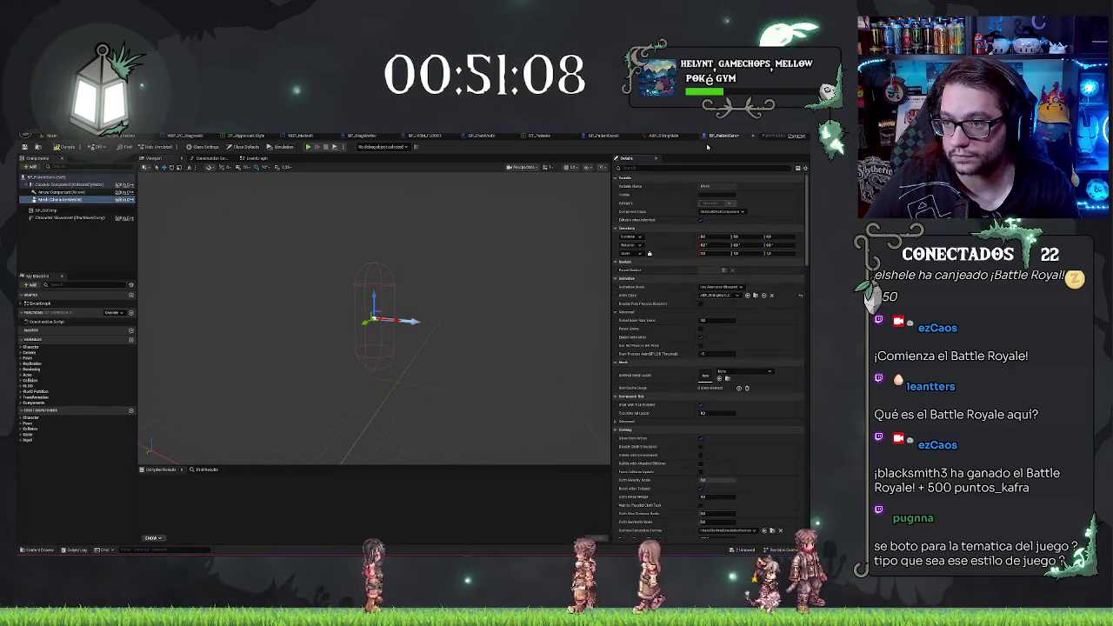
pyautogui.click(680, 136)
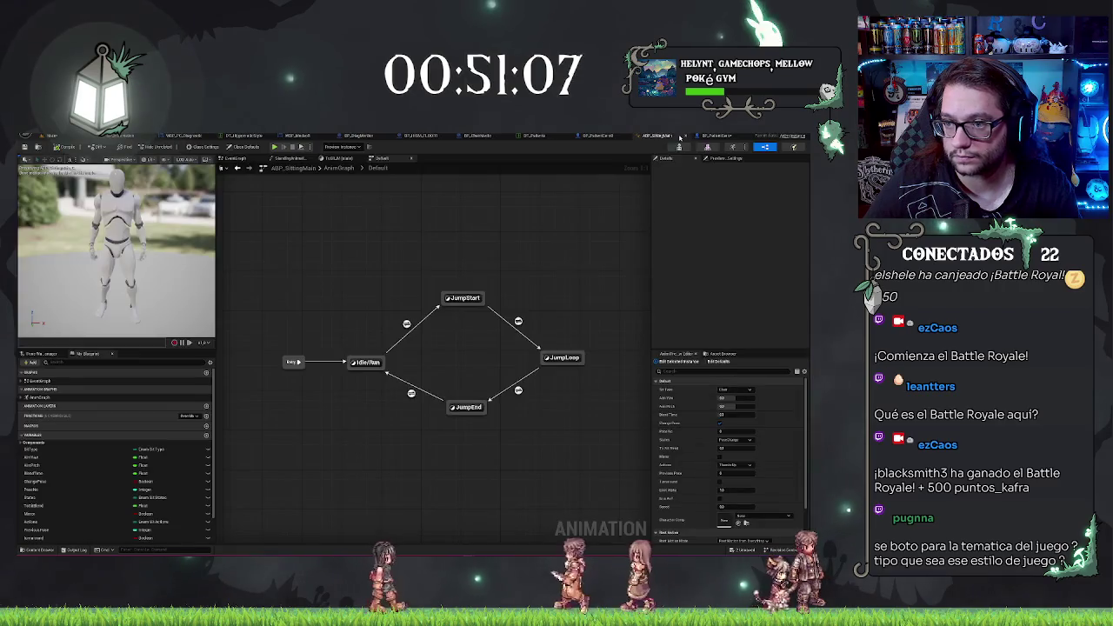
pyautogui.click(592, 135)
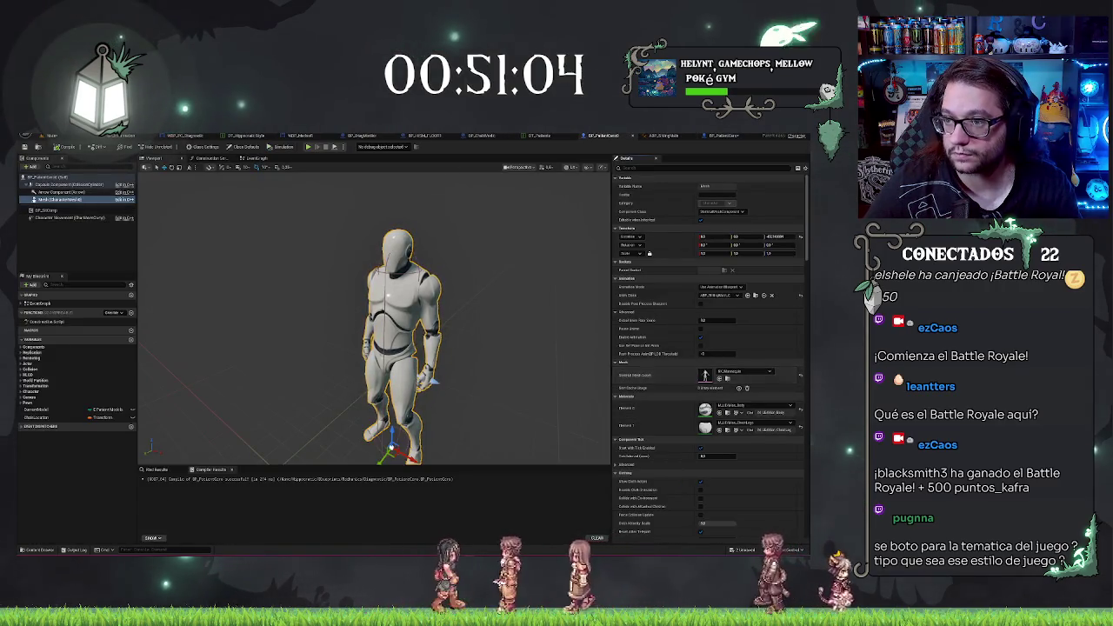
pyautogui.click(722, 136)
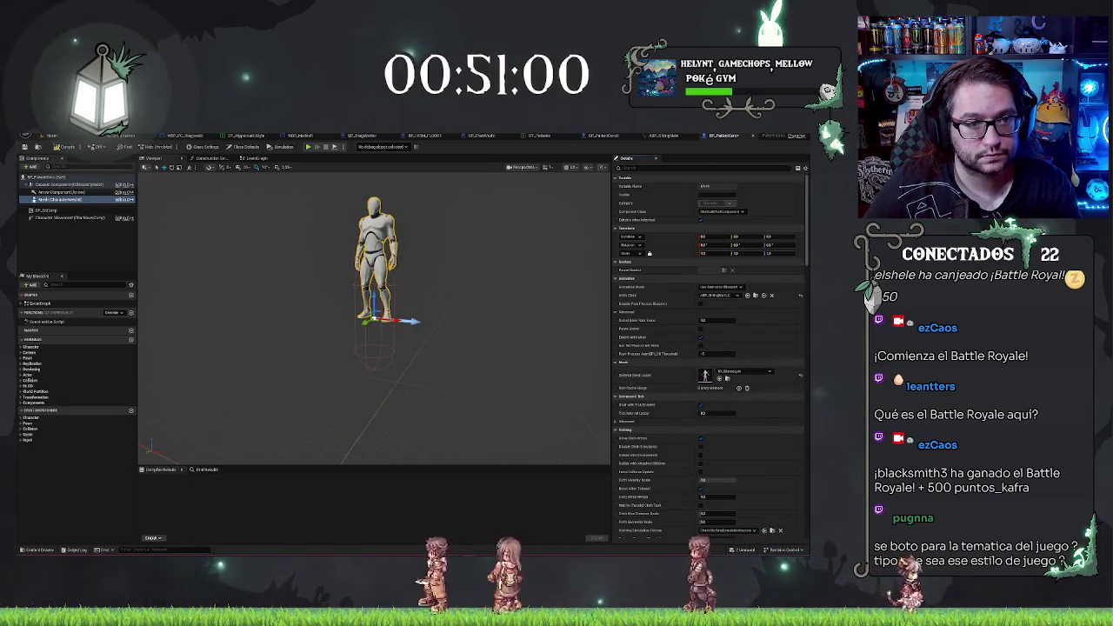
# Place the new patient character in the corridor and delete the old patient actor
pyautogui.hotkey('ctrl', 'b')
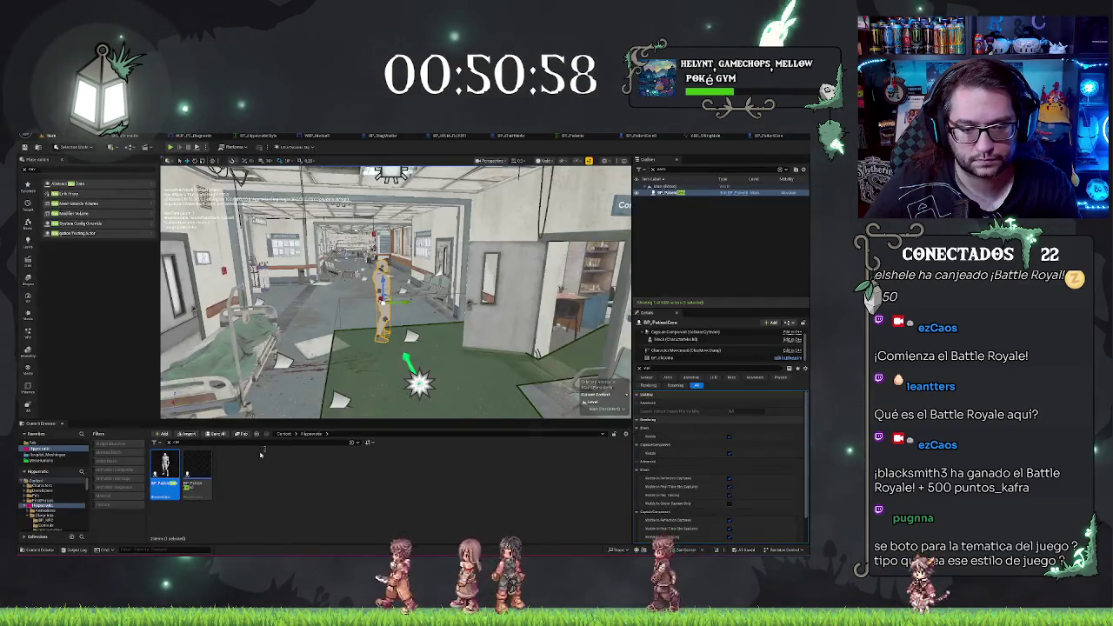
pyautogui.moveTo(165, 470); pyautogui.dragTo(346, 333)
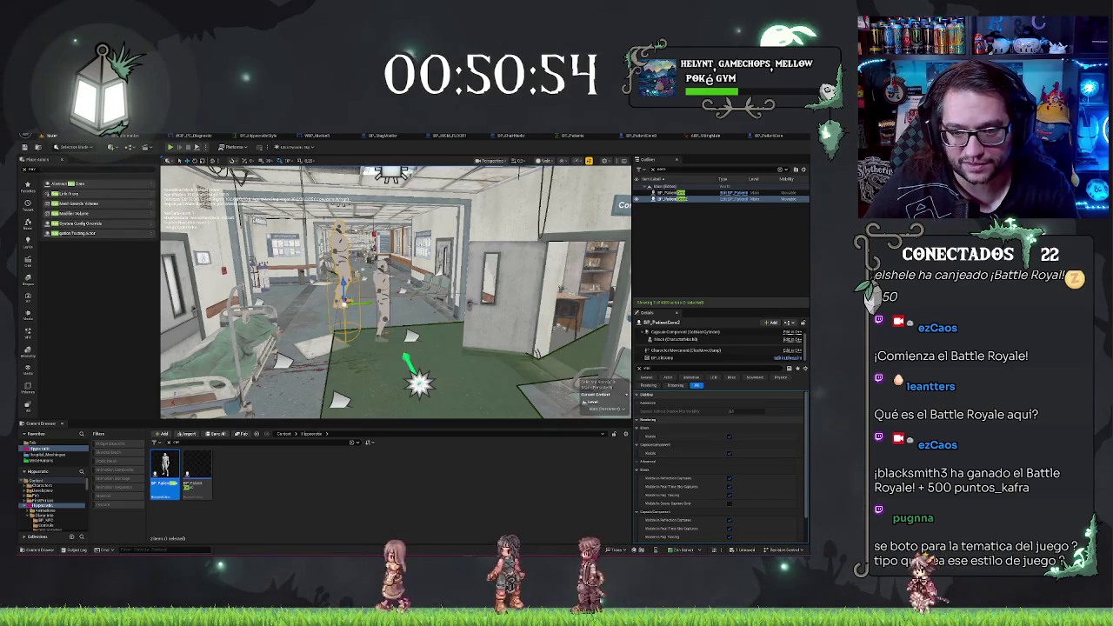
pyautogui.click(382, 287)
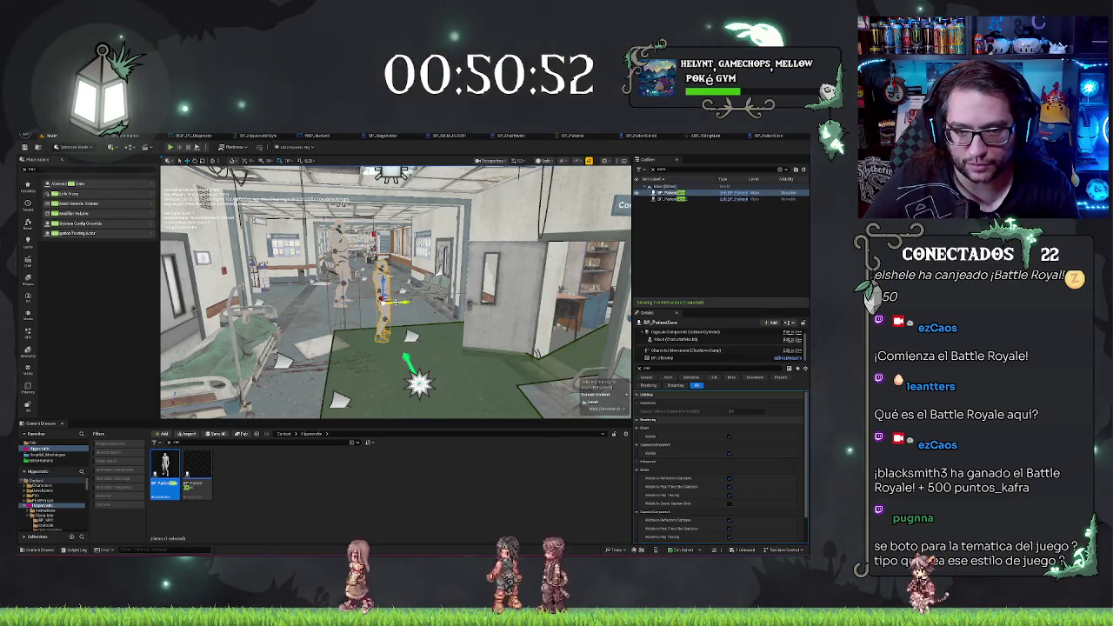
pyautogui.press('Delete')
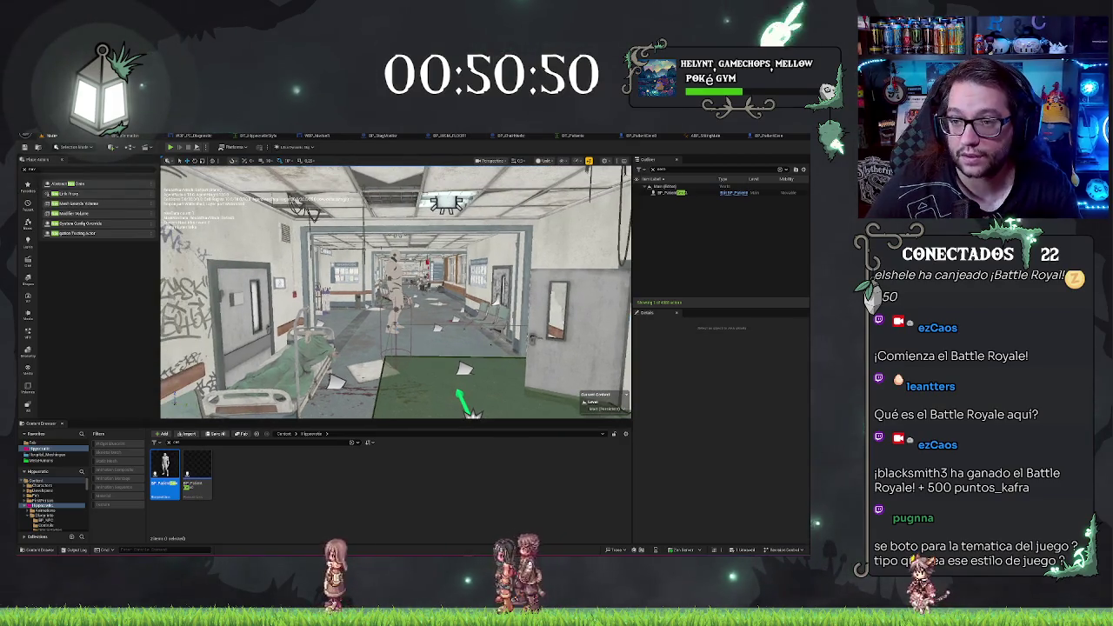
# Lower the mesh inside the capsule, set Capsule Radius to 10, and compile
pyautogui.click(769, 136)
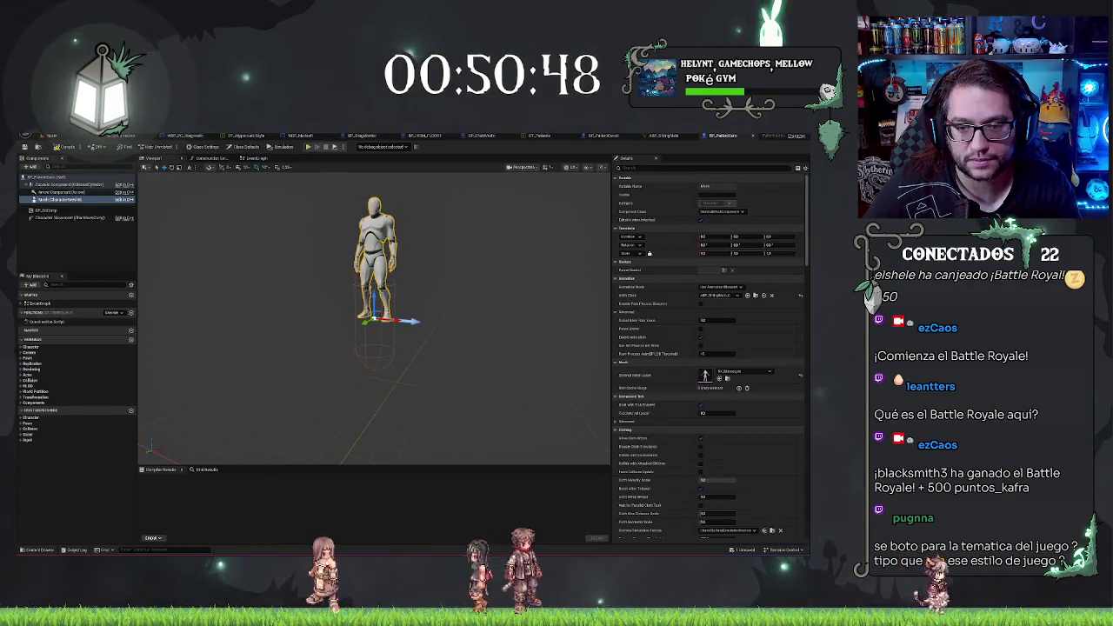
pyautogui.moveTo(374, 292); pyautogui.dragTo(374, 335)
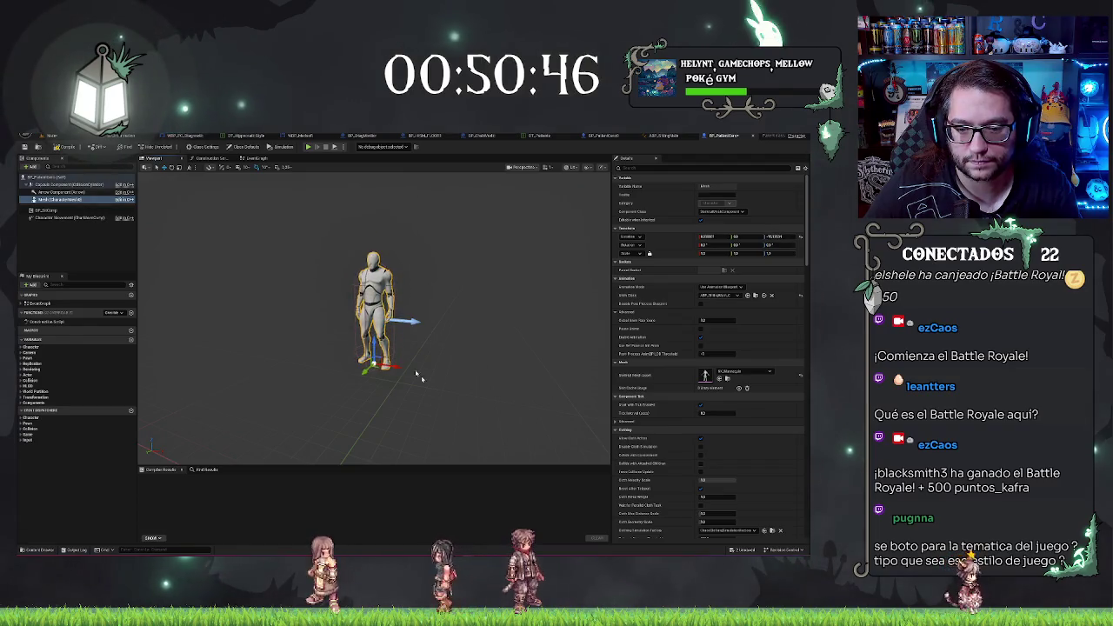
pyautogui.scroll(3, 421, 260)
pyautogui.scroll(-5, 433, 395)
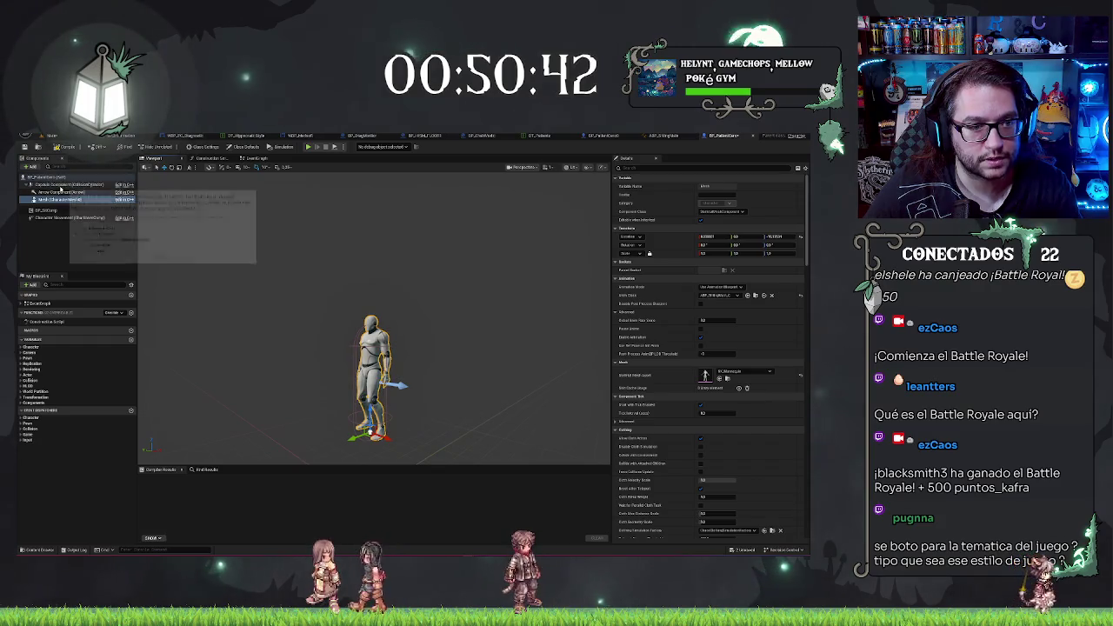
pyautogui.click(54, 184)
pyautogui.click(716, 287)
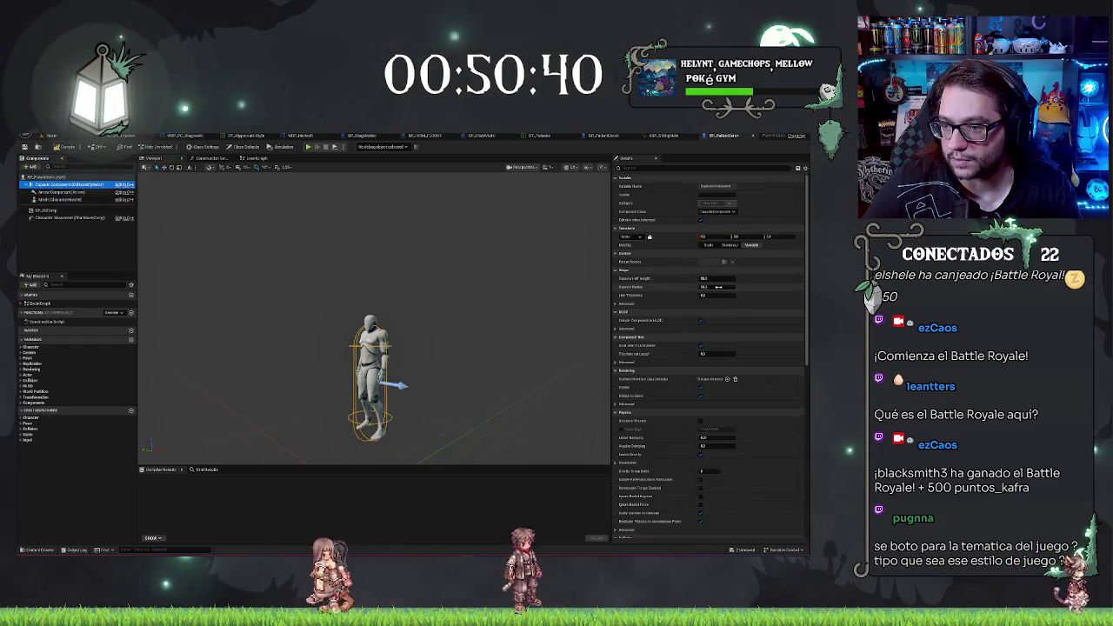
pyautogui.write('10')
pyautogui.press('Return')
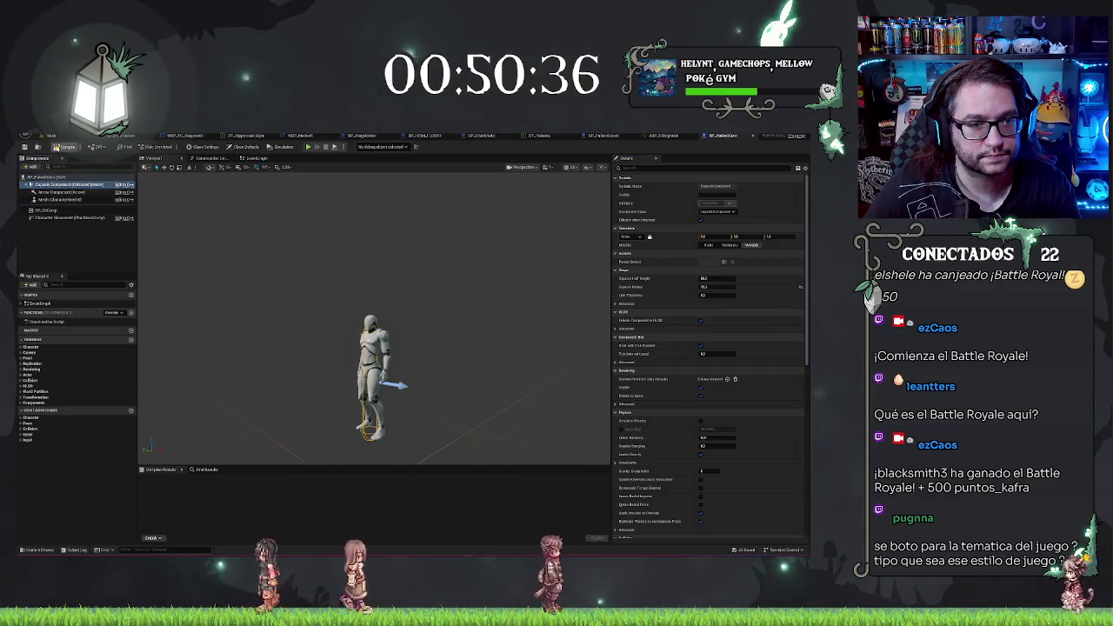
pyautogui.click(56, 147)
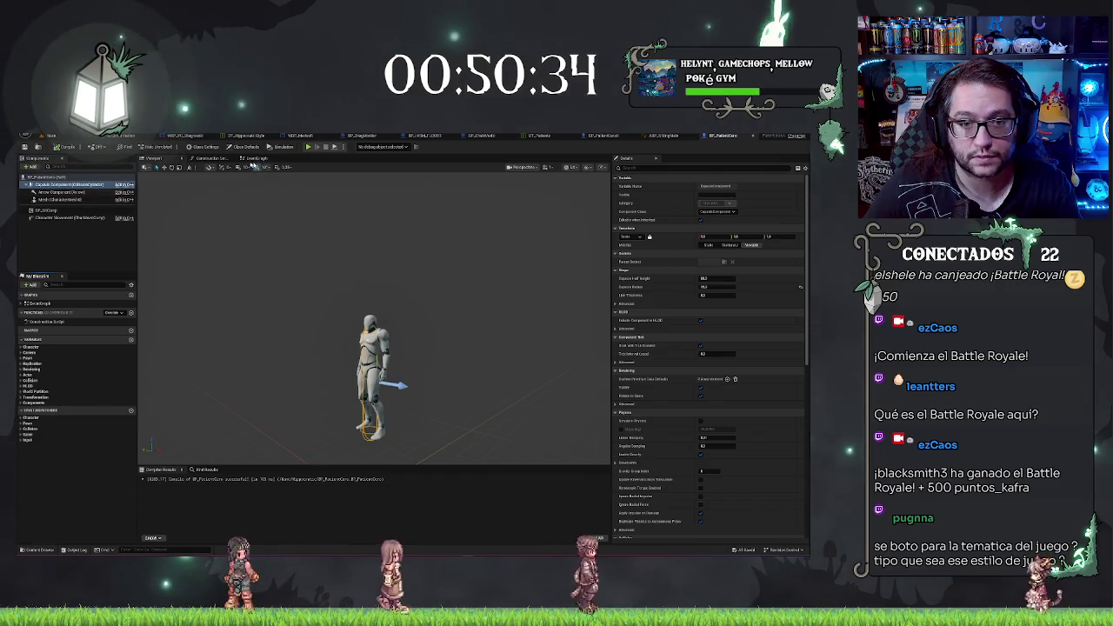
pyautogui.click(255, 158)
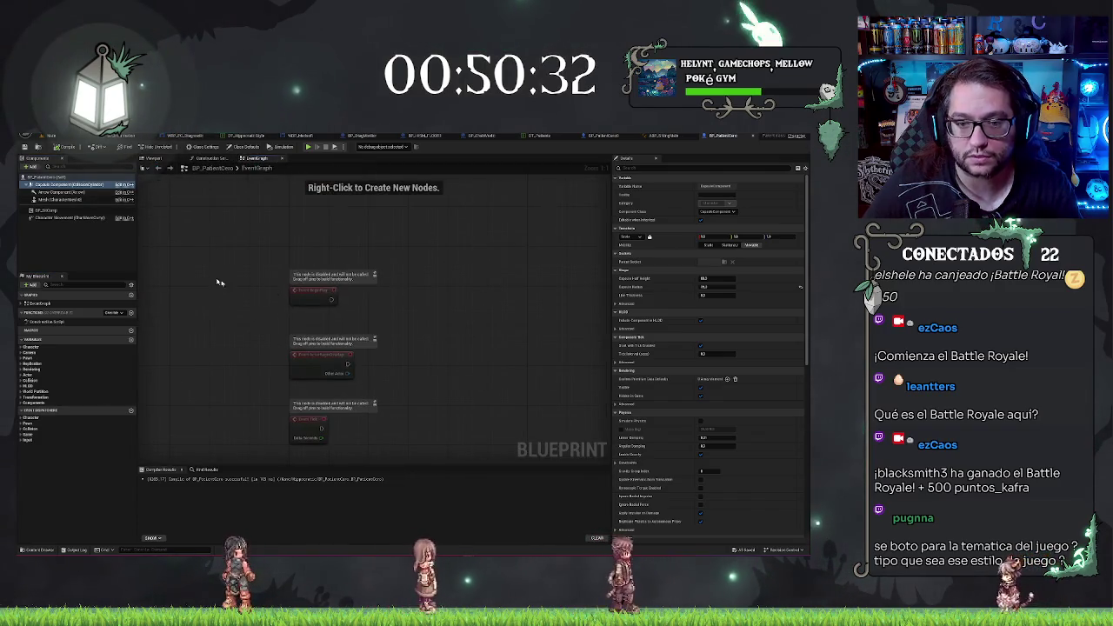
# Delete the placeholder nodes and select the upper node group in BP_PatientCore's event graph
pyautogui.hotkey('ctrl', 'a')
pyautogui.press('Delete')
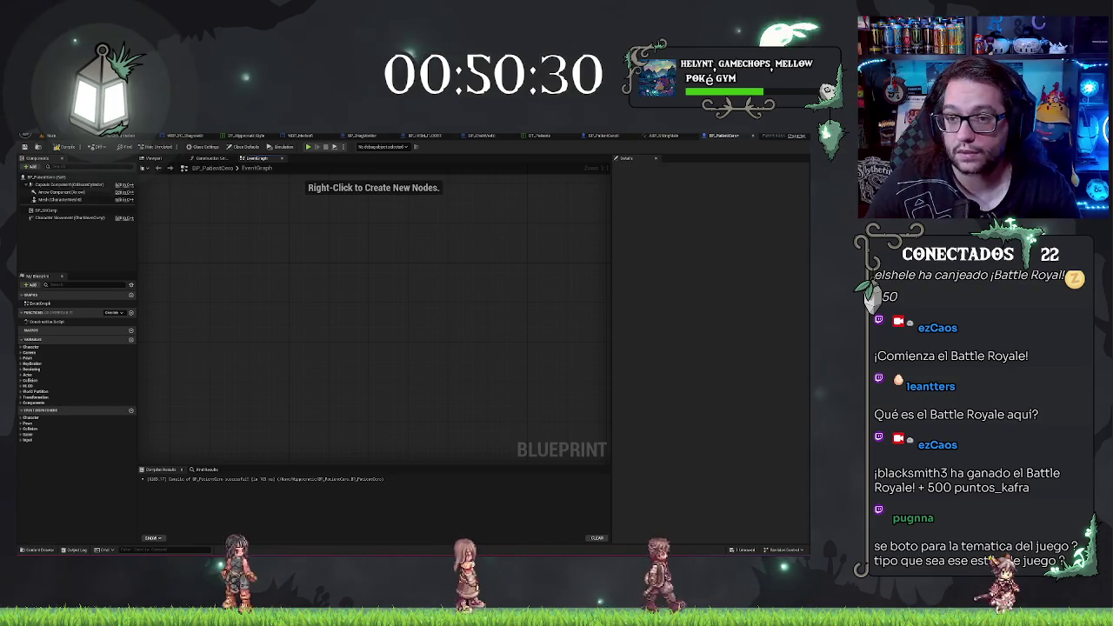
pyautogui.click(664, 136)
pyautogui.click(603, 136)
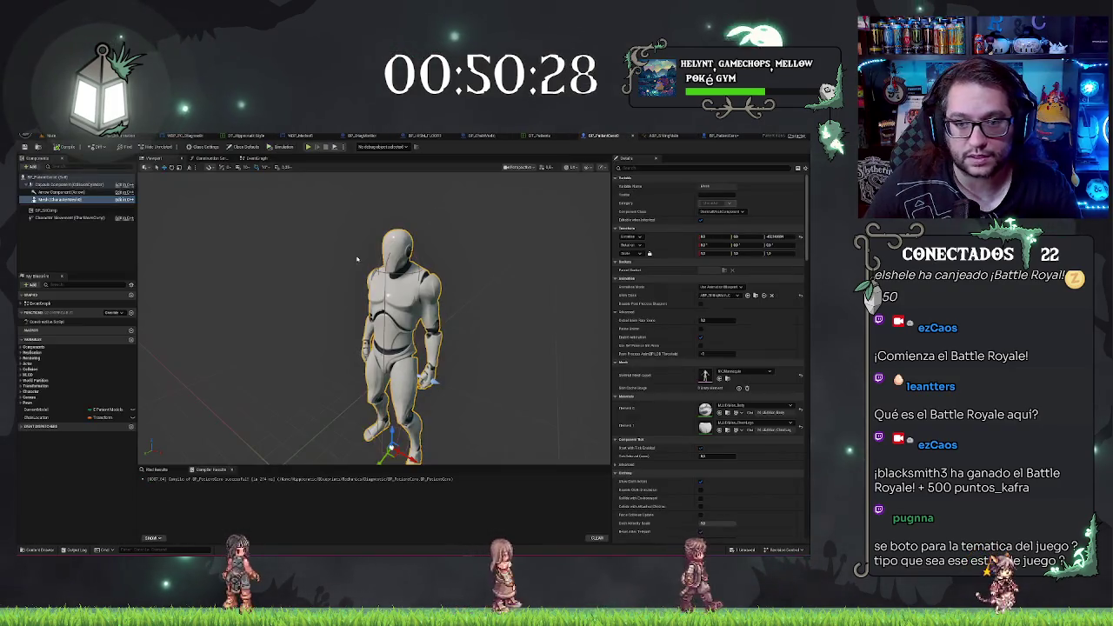
pyautogui.click(209, 158)
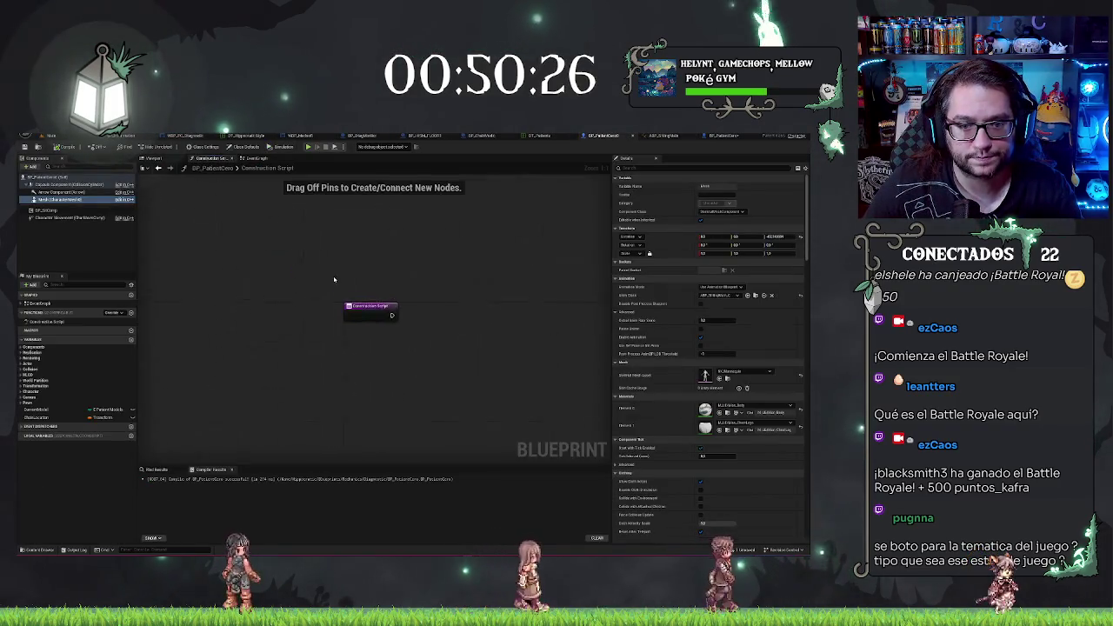
pyautogui.click(251, 158)
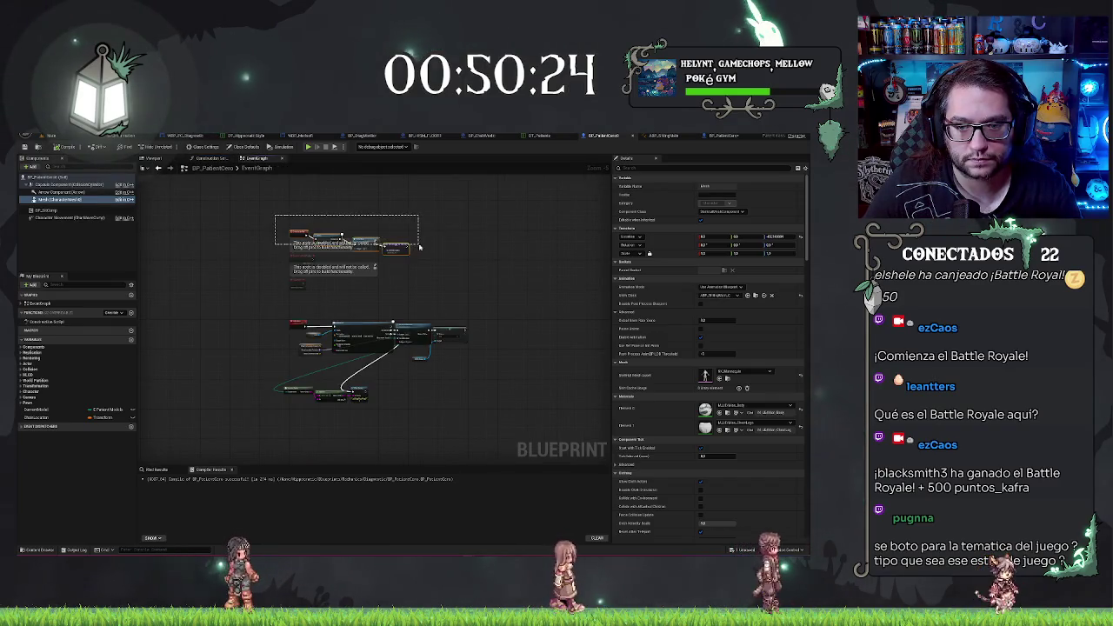
pyautogui.moveTo(419, 247); pyautogui.dragTo(421, 249)
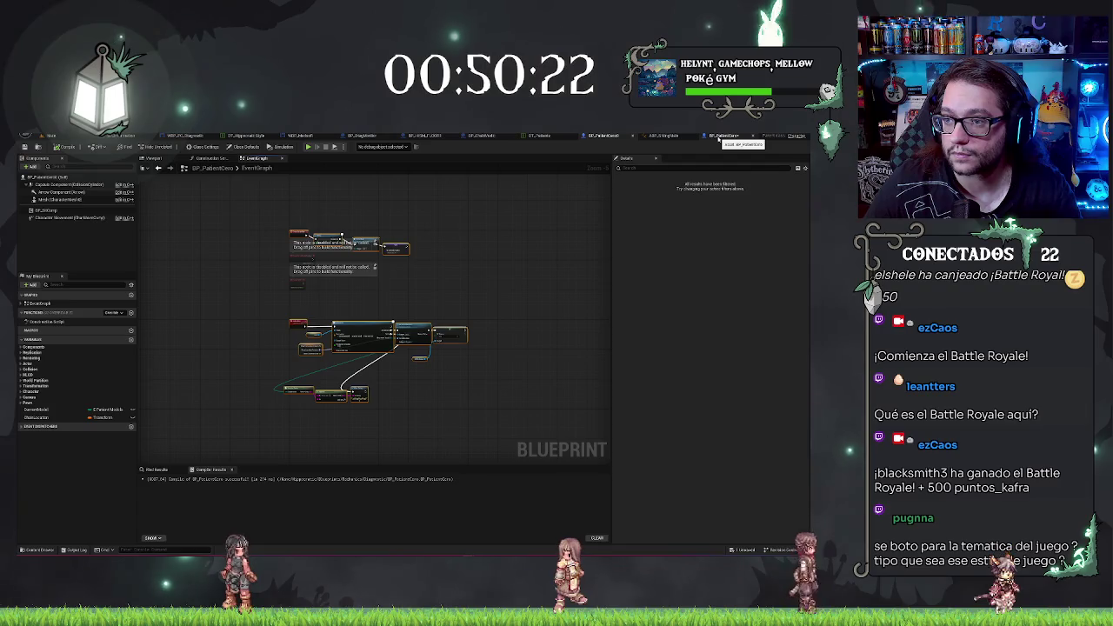
# Paste the GoToChair node chain into BP_PatientCero using Create Matching Function
pyautogui.click(718, 137)
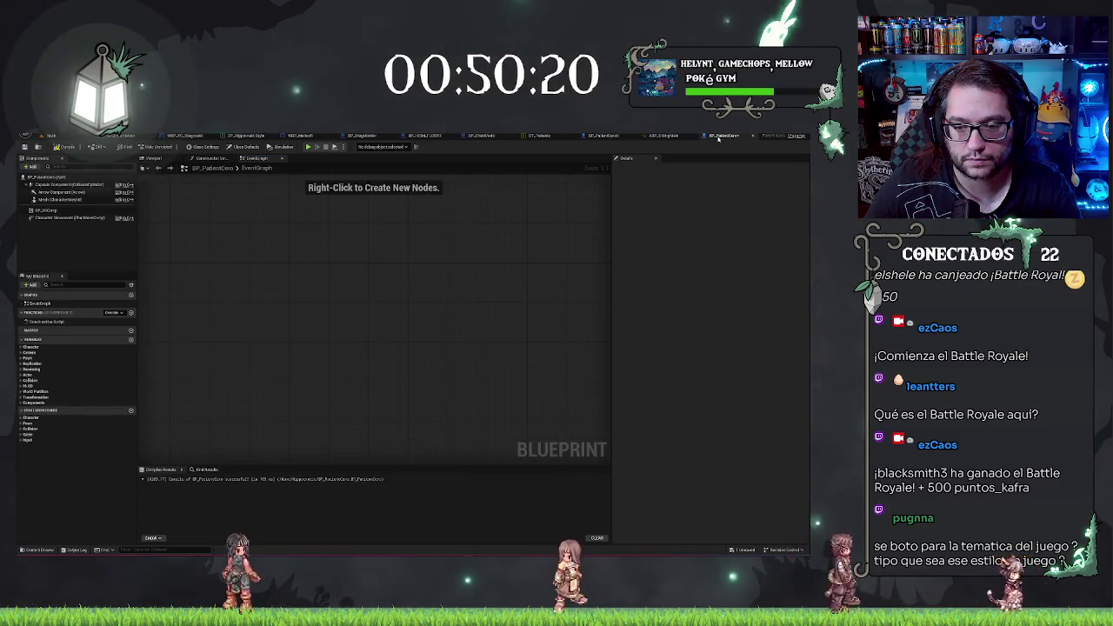
pyautogui.hotkey('ctrl', 'v')
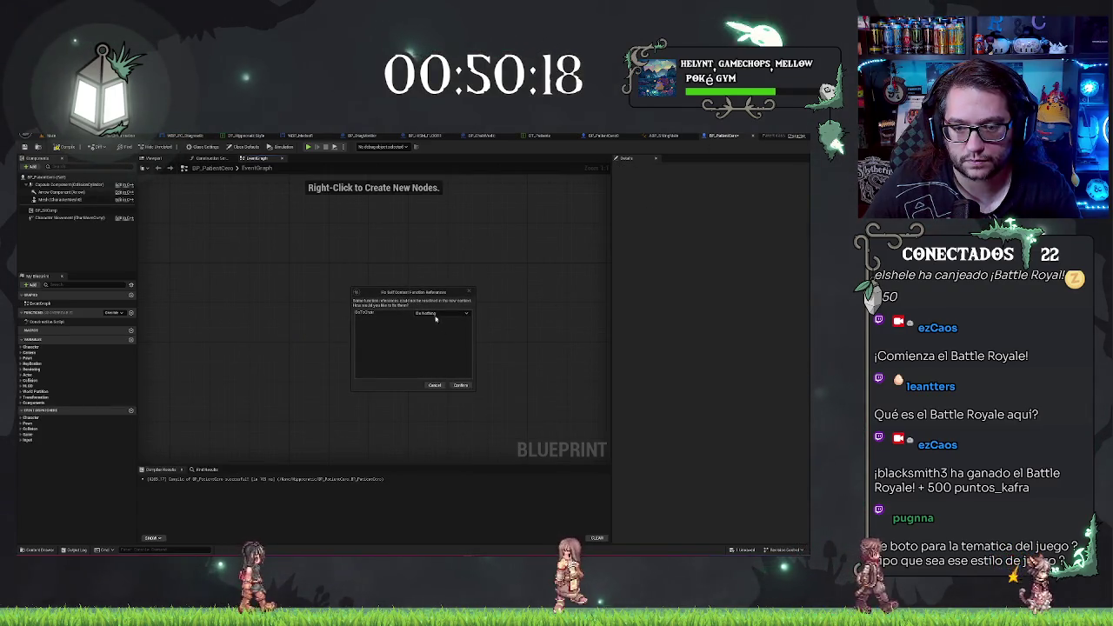
pyautogui.click(439, 313)
pyautogui.click(439, 326)
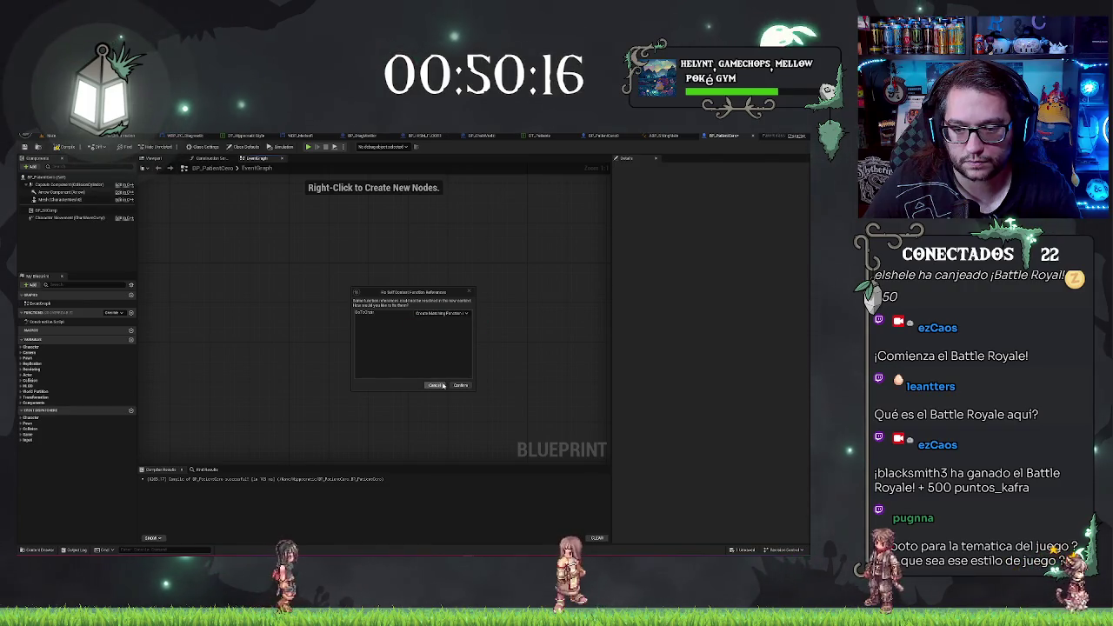
pyautogui.click(461, 385)
pyautogui.scroll(-5, 385, 324)
pyautogui.scroll(2, 385, 323)
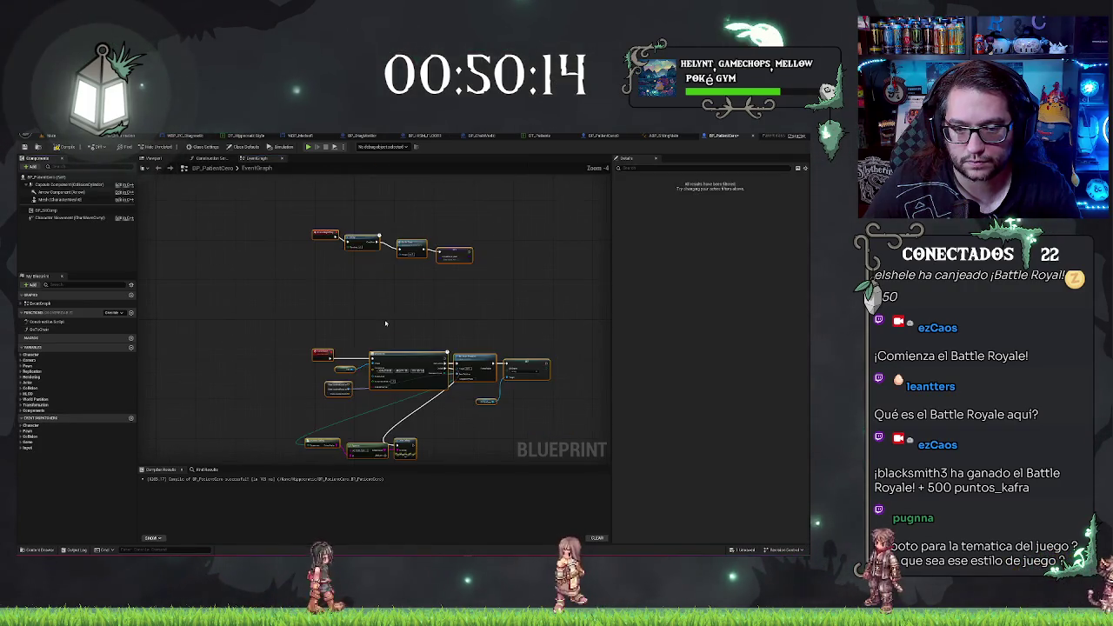
# Promote the chair location pin to a ChairLocation variable and compile, inspecting the GoToChair conflict
pyautogui.moveTo(349, 223)
pyautogui.mouseDown()
pyautogui.moveTo(434, 278)
pyautogui.moveTo(384, 311)
pyautogui.moveTo(372, 206)
pyautogui.mouseUp()
pyautogui.scroll(3, 405, 315)
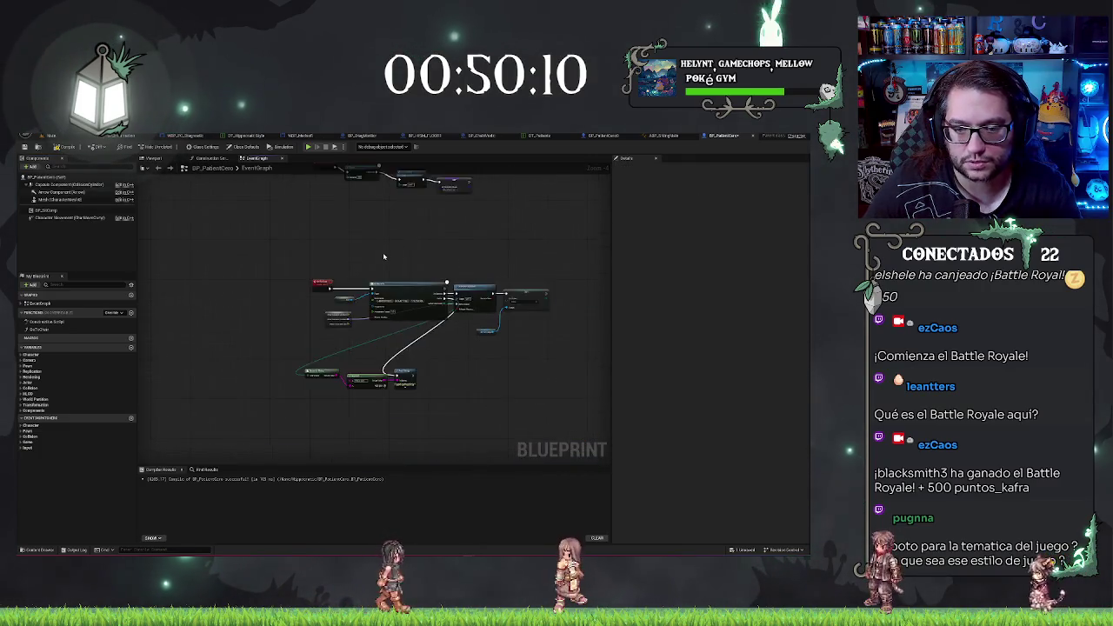
pyautogui.rightClick(306, 350)
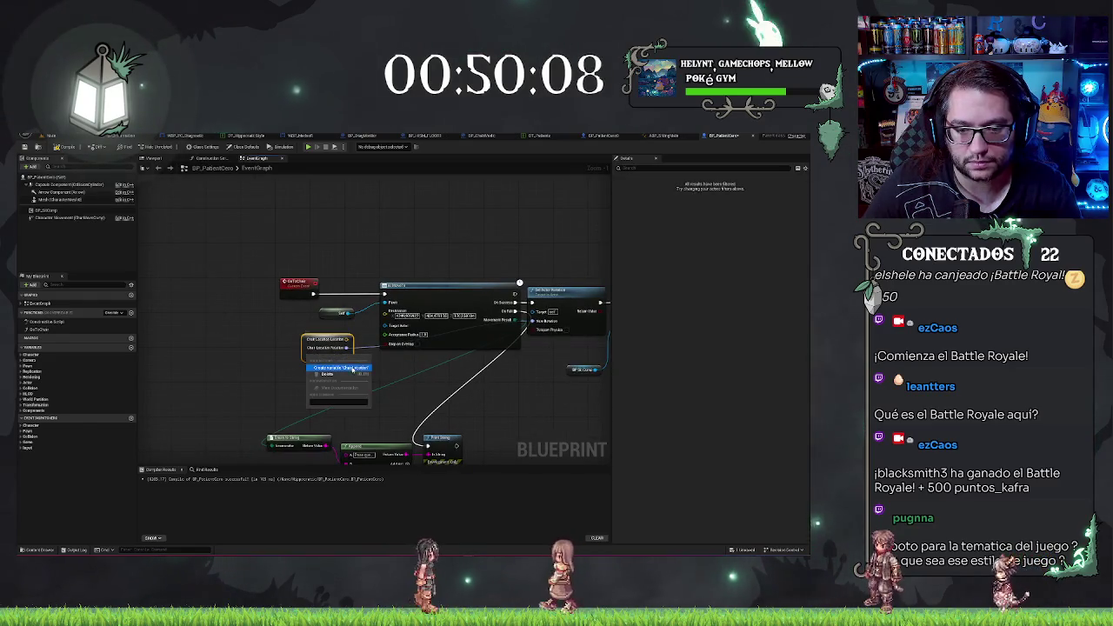
pyautogui.click(341, 368)
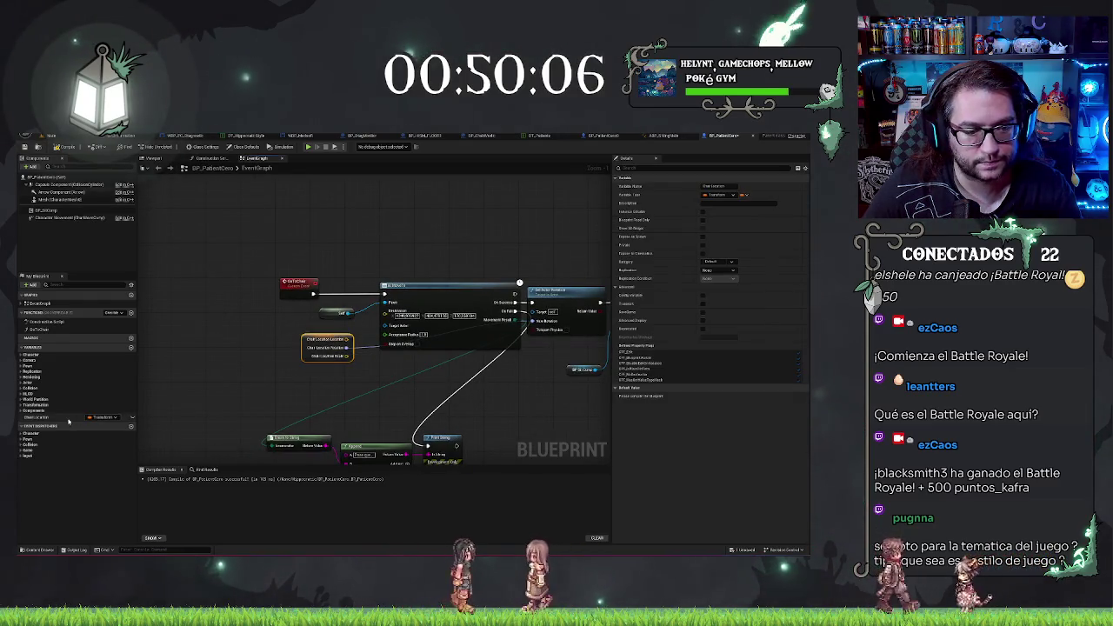
pyautogui.click(550, 211)
pyautogui.press('F7')
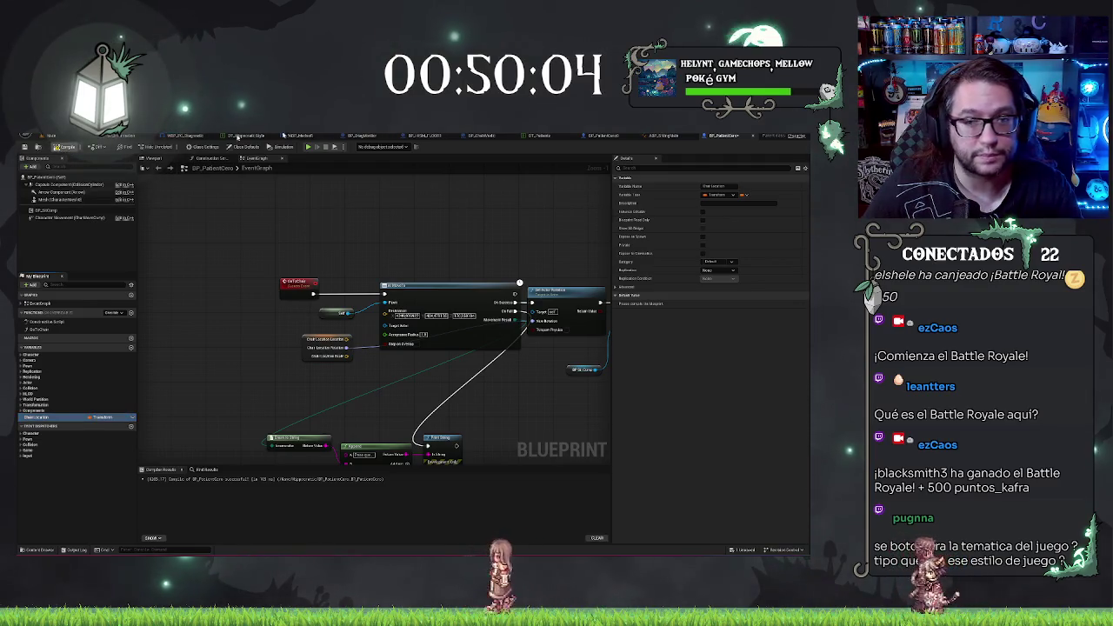
pyautogui.moveTo(510, 226)
pyautogui.mouseDown()
pyautogui.moveTo(381, 207)
pyautogui.moveTo(523, 183)
pyautogui.mouseUp()
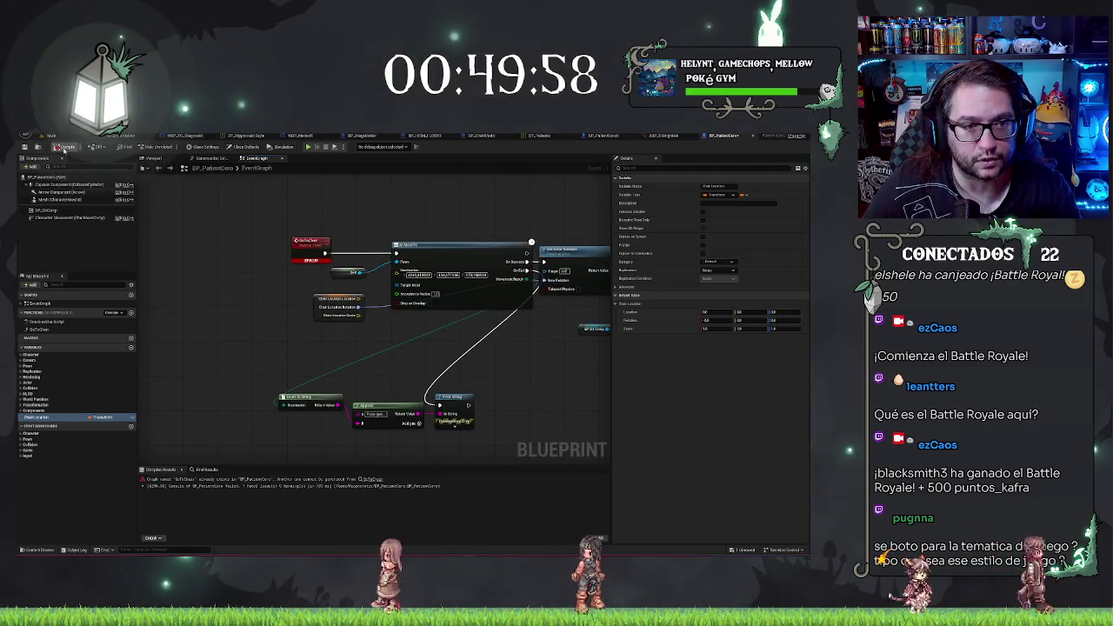
pyautogui.click(309, 241)
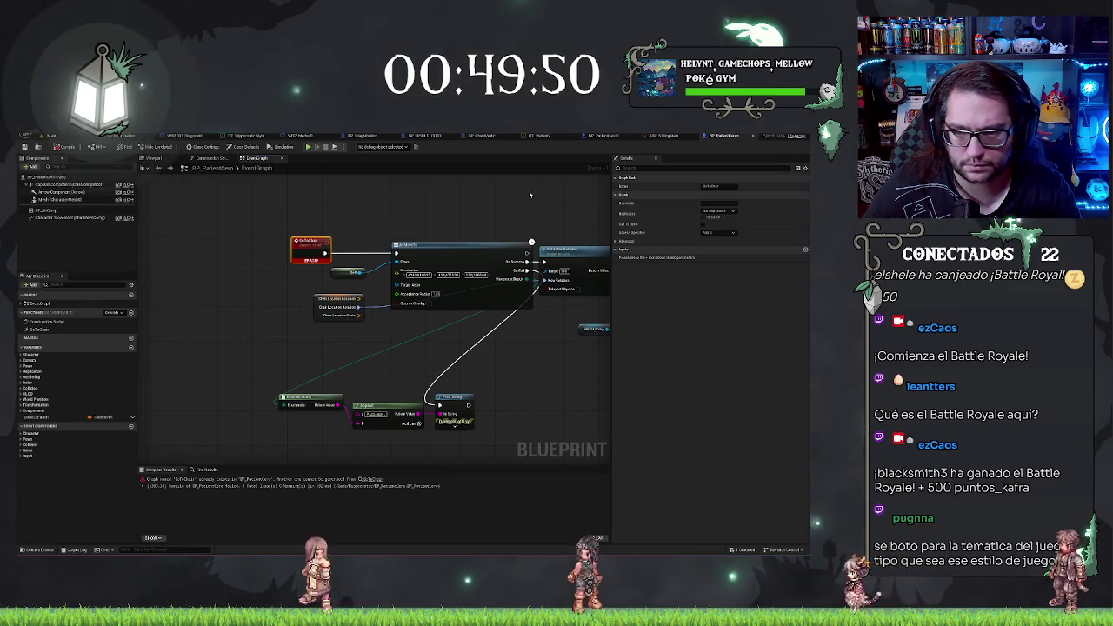
pyautogui.moveTo(514, 199); pyautogui.dragTo(436, 213)
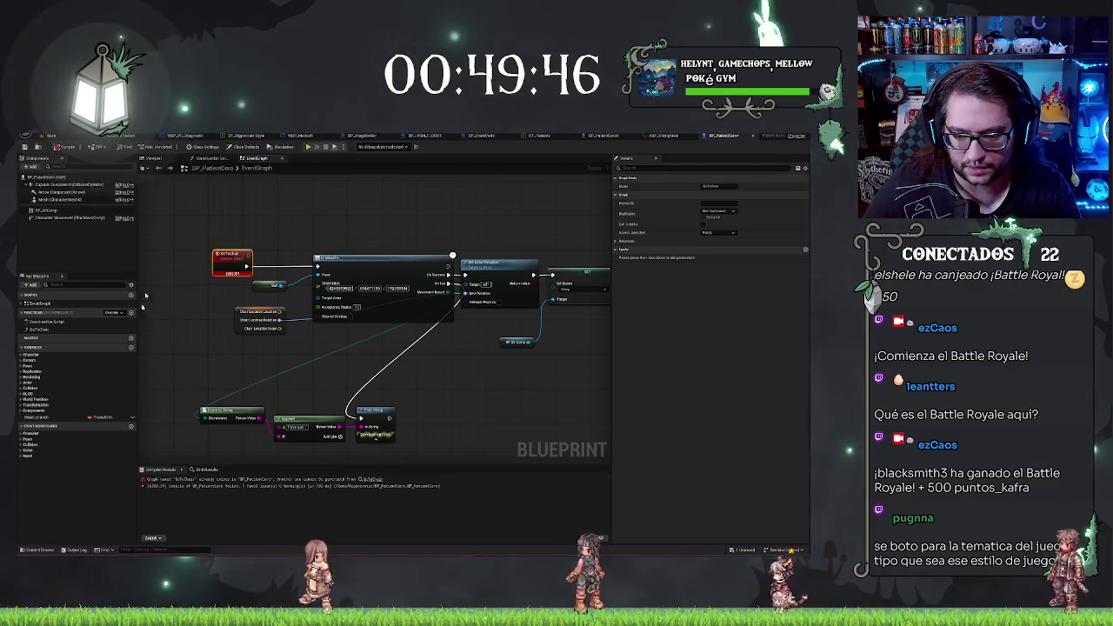
# Delete the SET node and wire the Delay's Completed pin to the AI MoveTo node
pyautogui.click(603, 135)
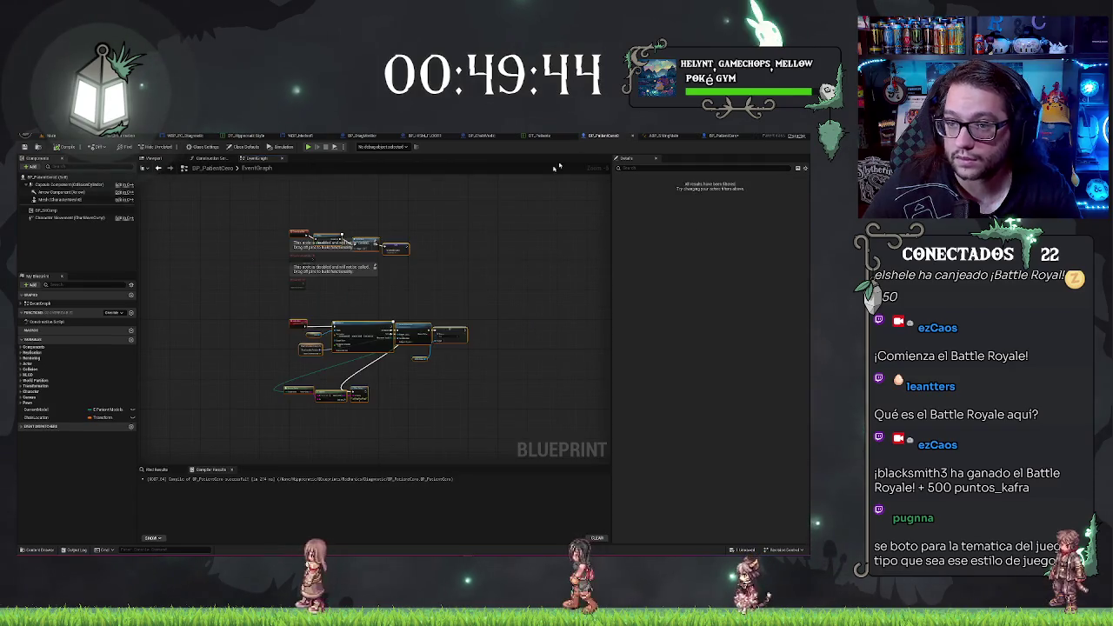
pyautogui.click(718, 136)
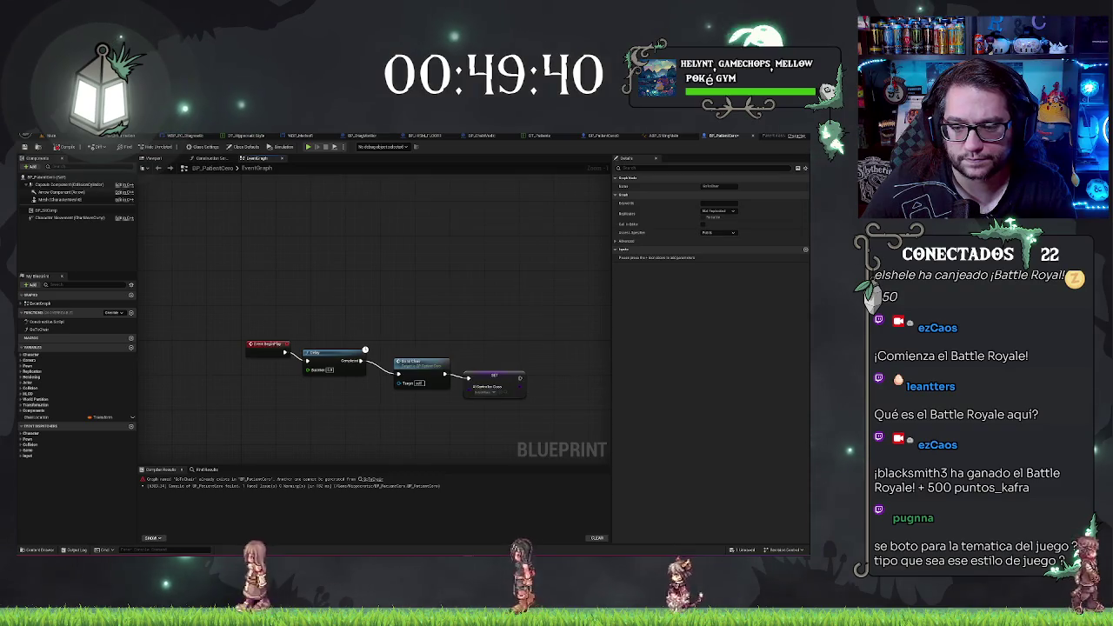
pyautogui.moveTo(500, 383); pyautogui.dragTo(495, 293)
pyautogui.click(489, 291)
pyautogui.press('Delete')
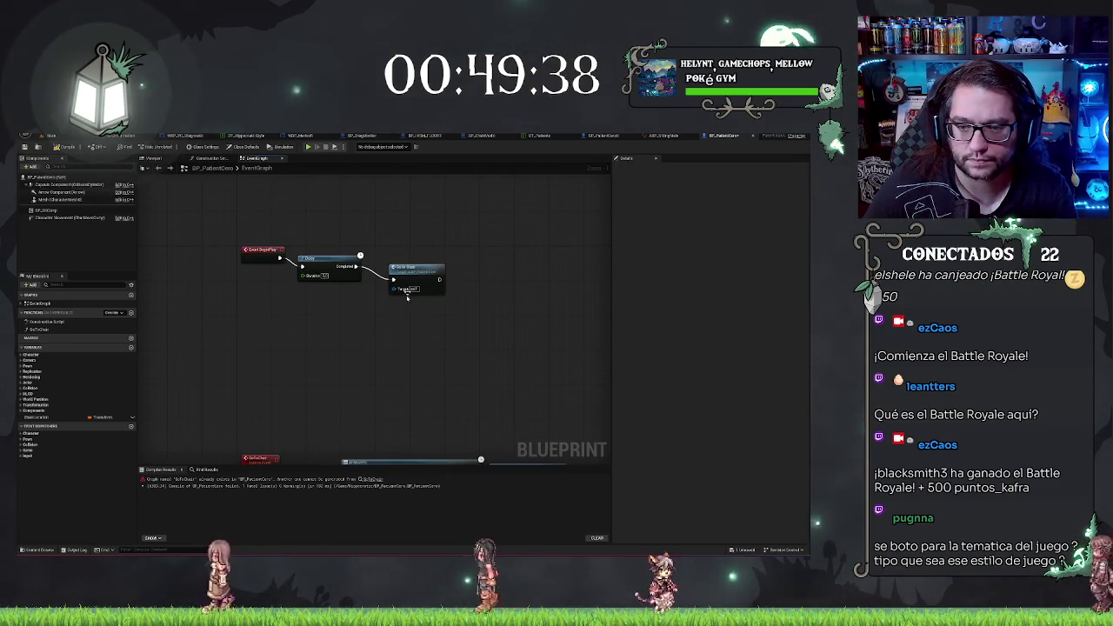
pyautogui.moveTo(414, 275); pyautogui.dragTo(405, 262)
pyautogui.moveTo(380, 305); pyautogui.dragTo(404, 250)
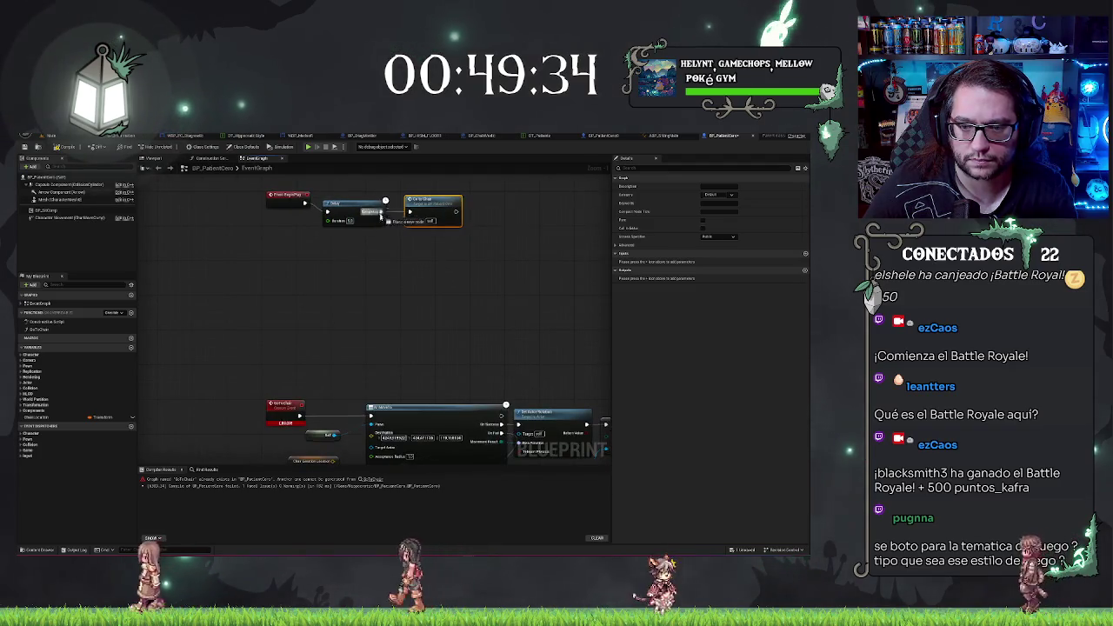
pyautogui.moveTo(385, 211); pyautogui.dragTo(369, 411)
pyautogui.click(174, 277)
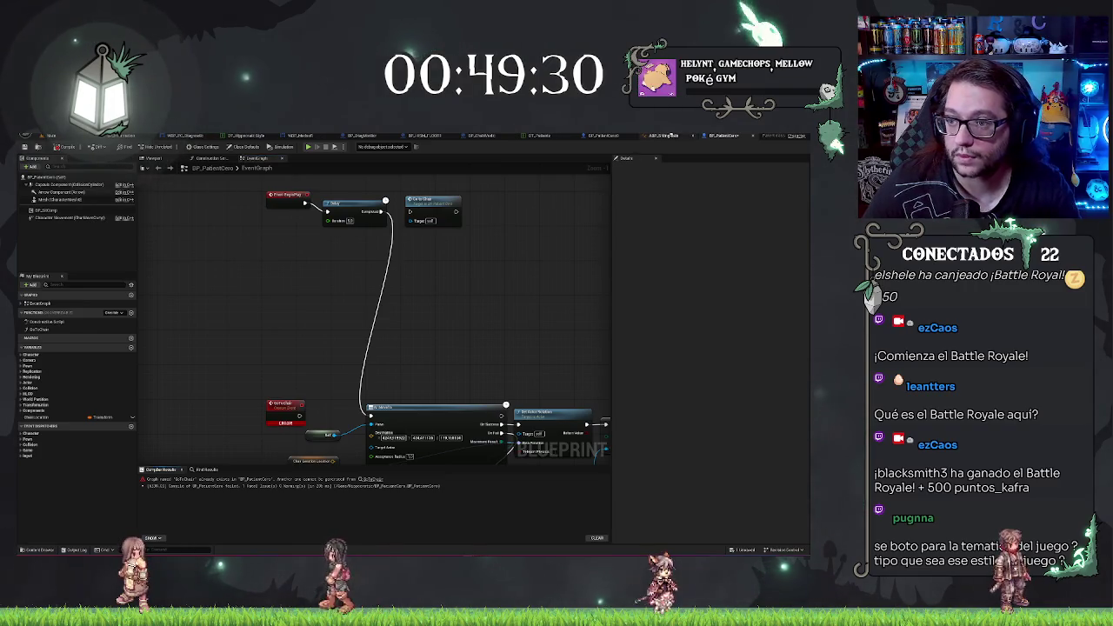
# Delete the red GoToChair custom event node
pyautogui.moveTo(255, 391)
pyautogui.mouseDown()
pyautogui.moveTo(303, 311)
pyautogui.moveTo(304, 281)
pyautogui.mouseUp()
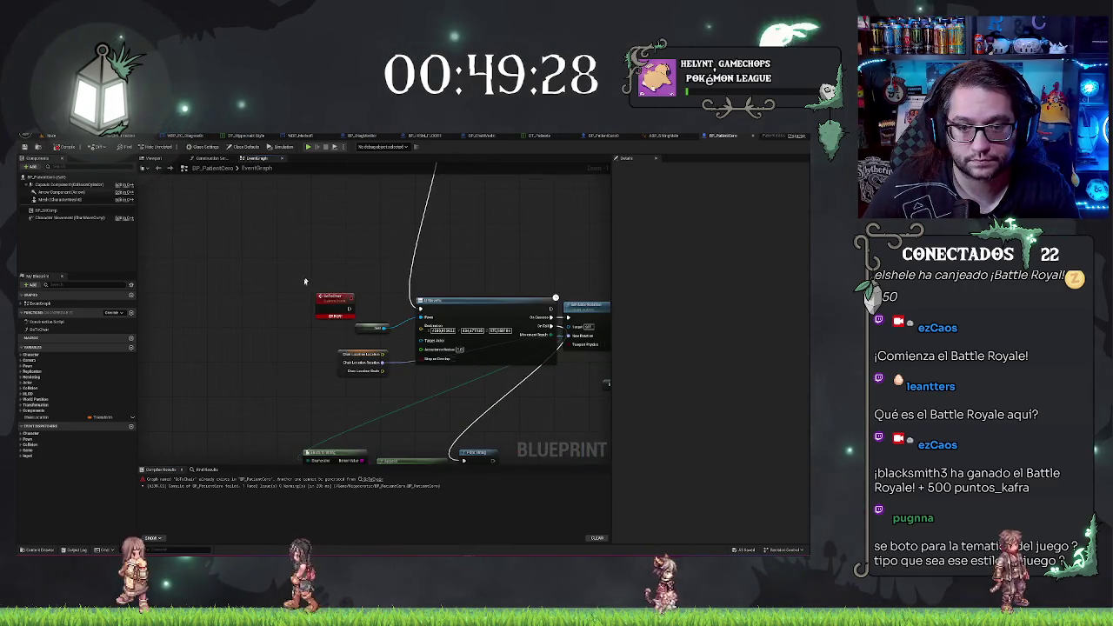
pyautogui.click(327, 313)
pyautogui.press('Delete')
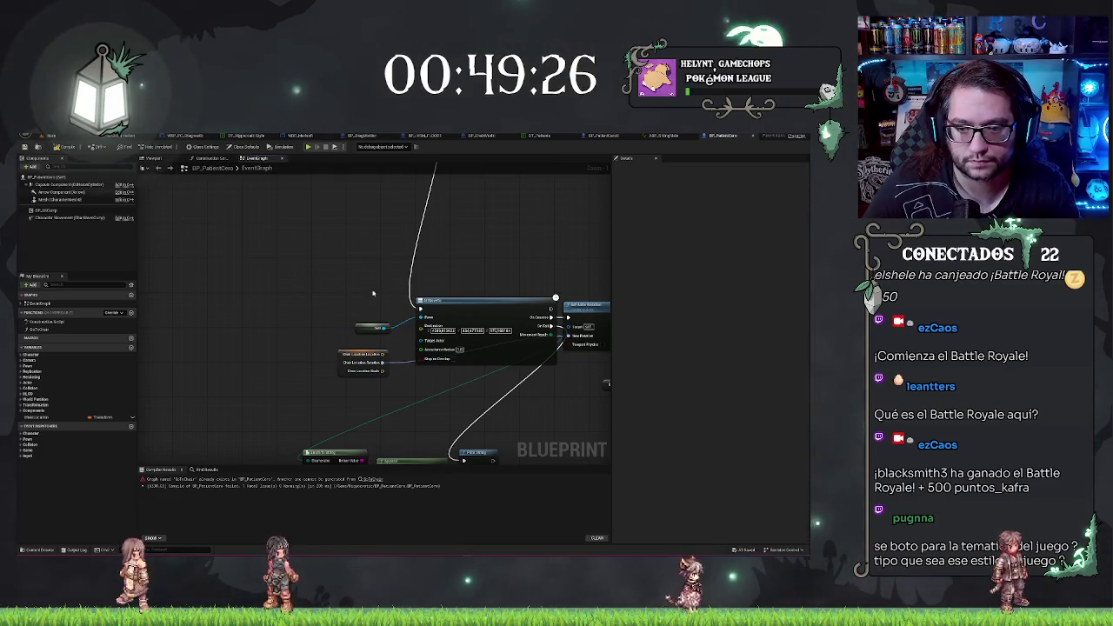
# Set ChairLocation's default to 4403.88, 1166.20, 170 copied from the other Blueprint, and compile
pyautogui.moveTo(373, 294); pyautogui.dragTo(339, 215)
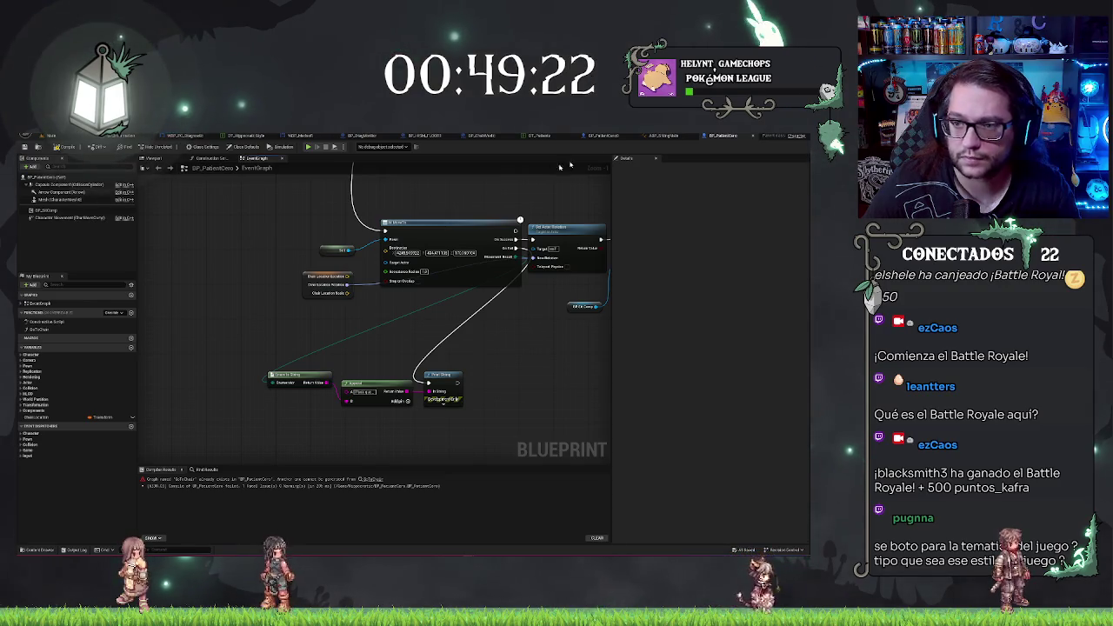
pyautogui.click(603, 136)
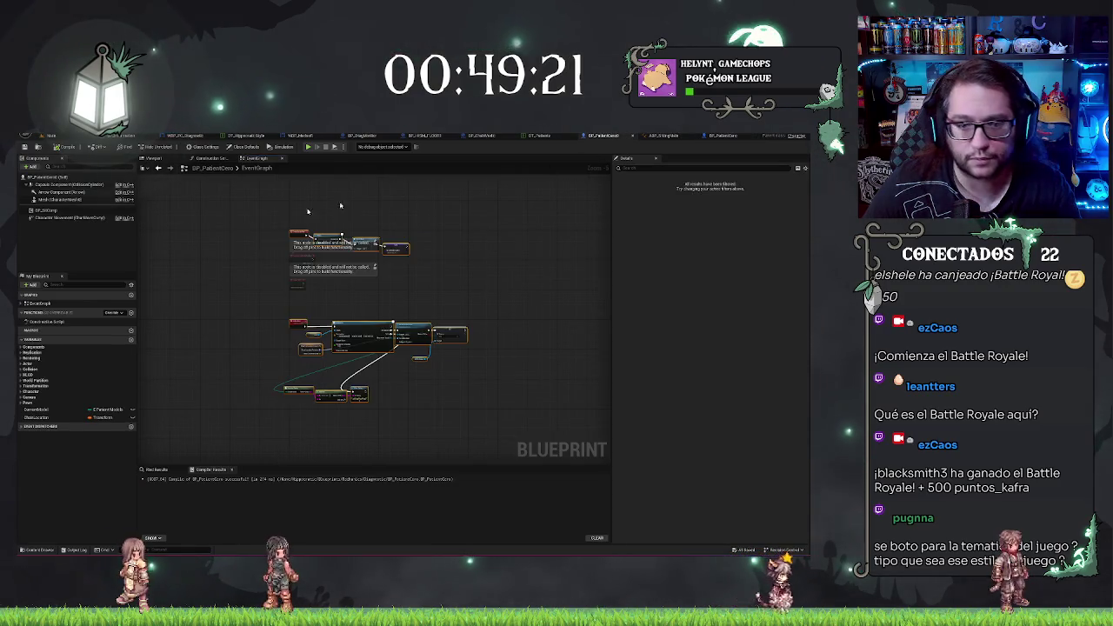
pyautogui.click(46, 418)
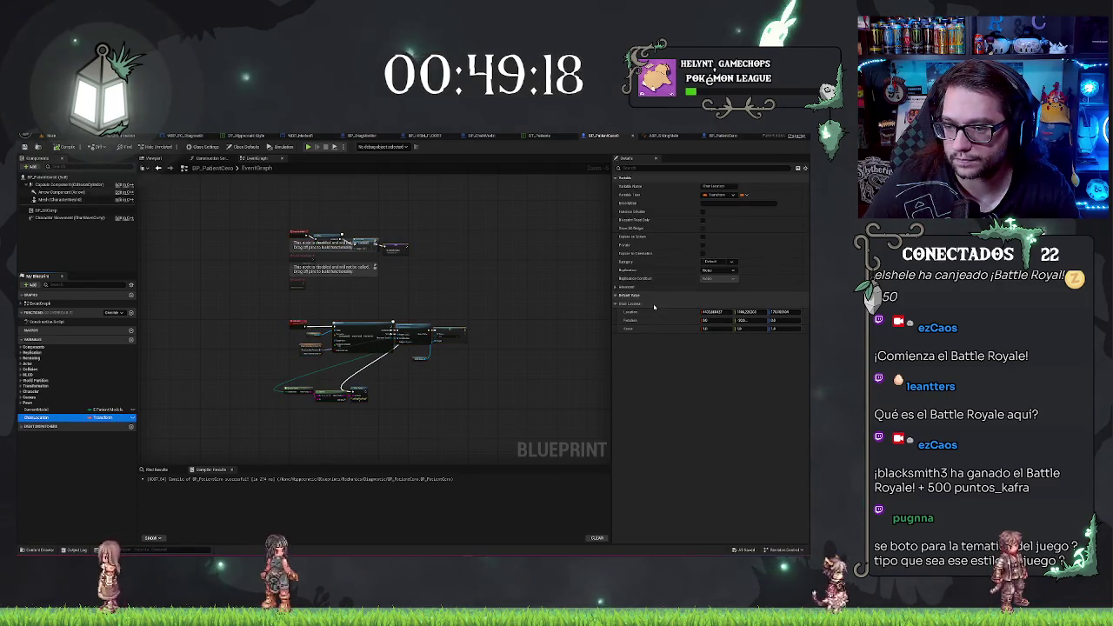
pyautogui.click(722, 136)
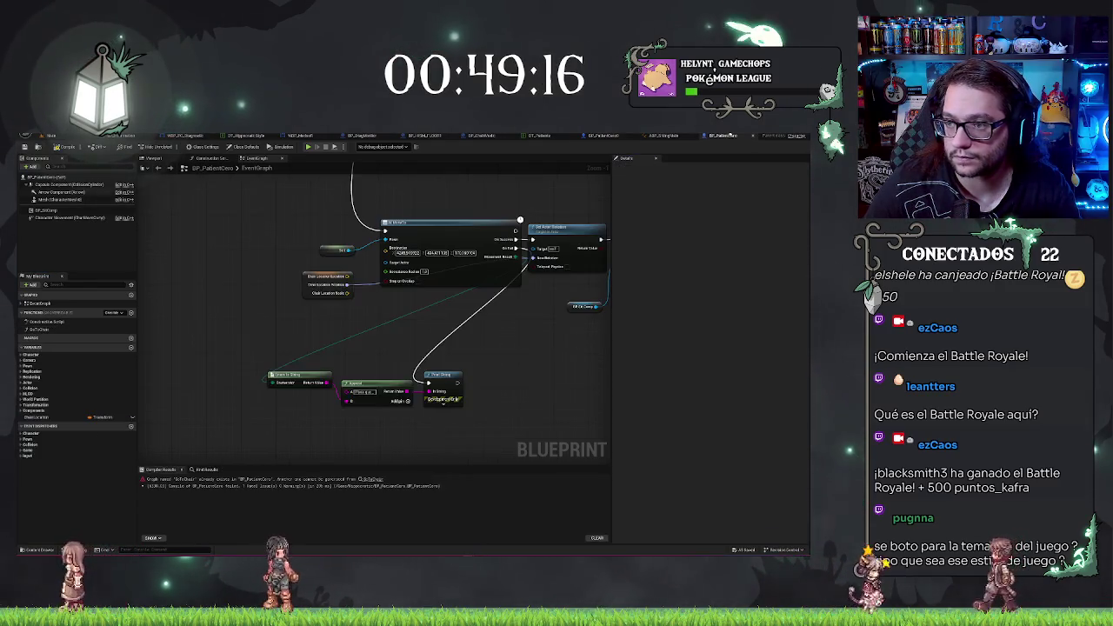
pyautogui.click(67, 146)
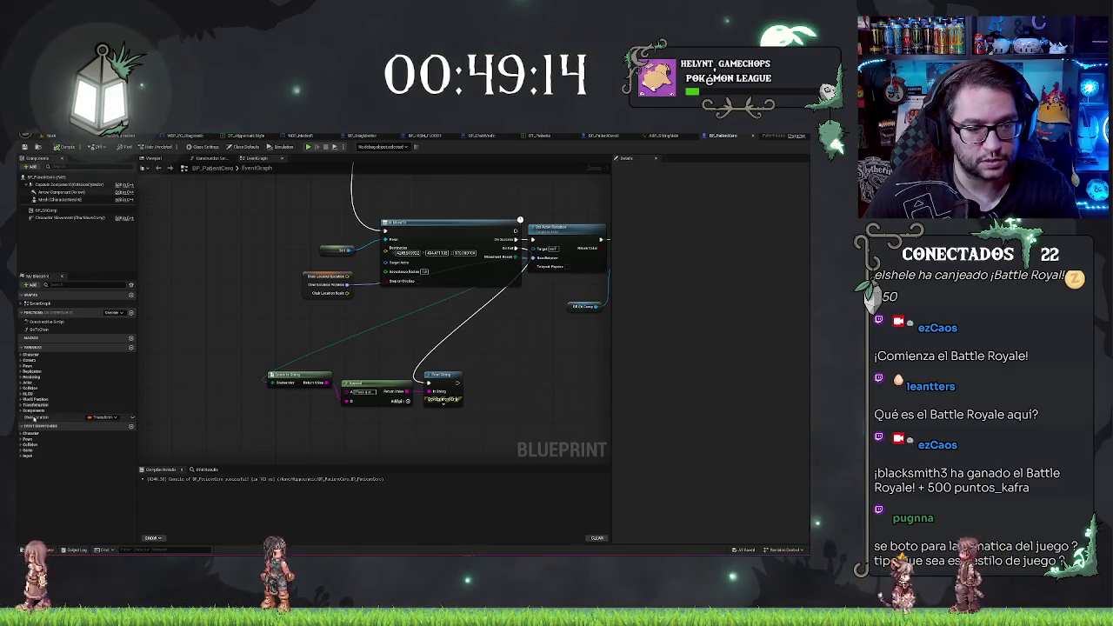
pyautogui.click(78, 417)
pyautogui.hotkey('ctrl', 'v')
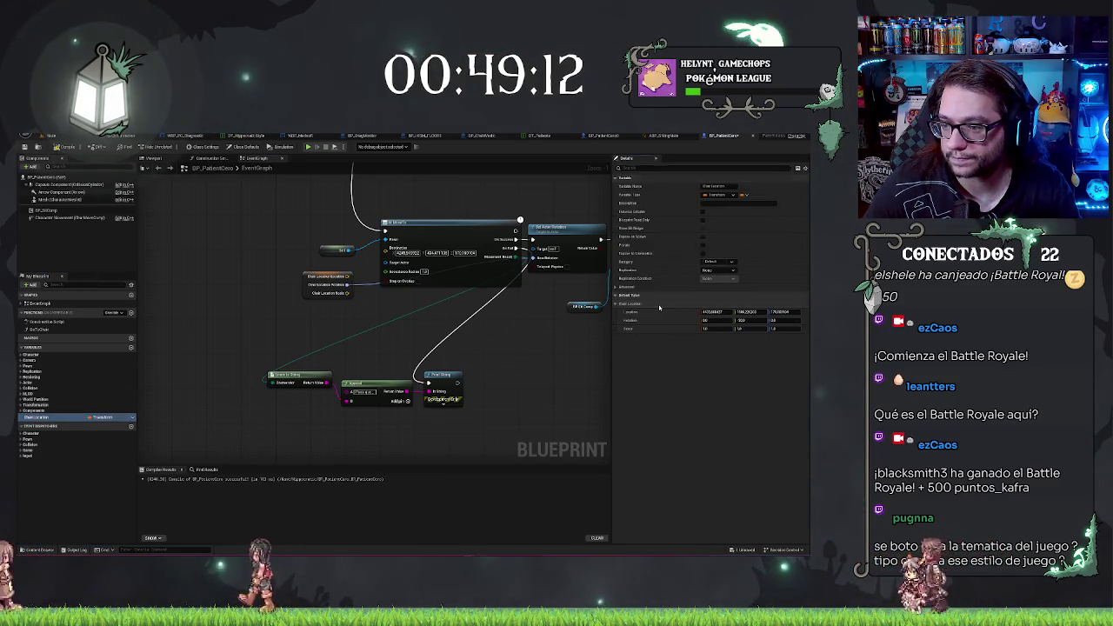
pyautogui.click(740, 320)
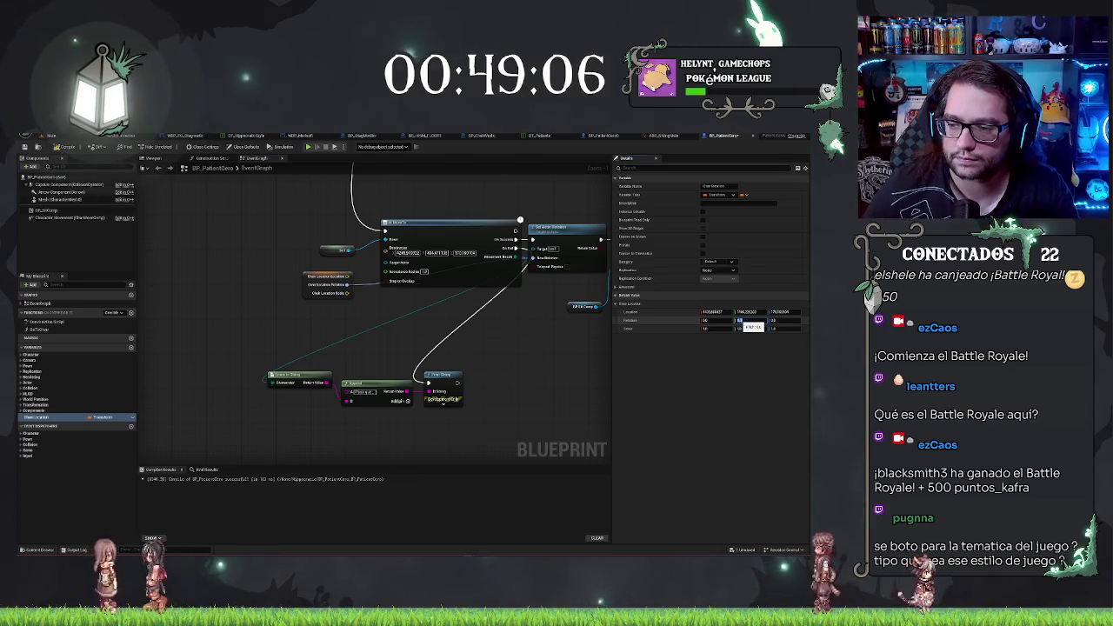
# Review the patient's Pawn and Input class defaults, then return to the hospital level
pyautogui.click(52, 177)
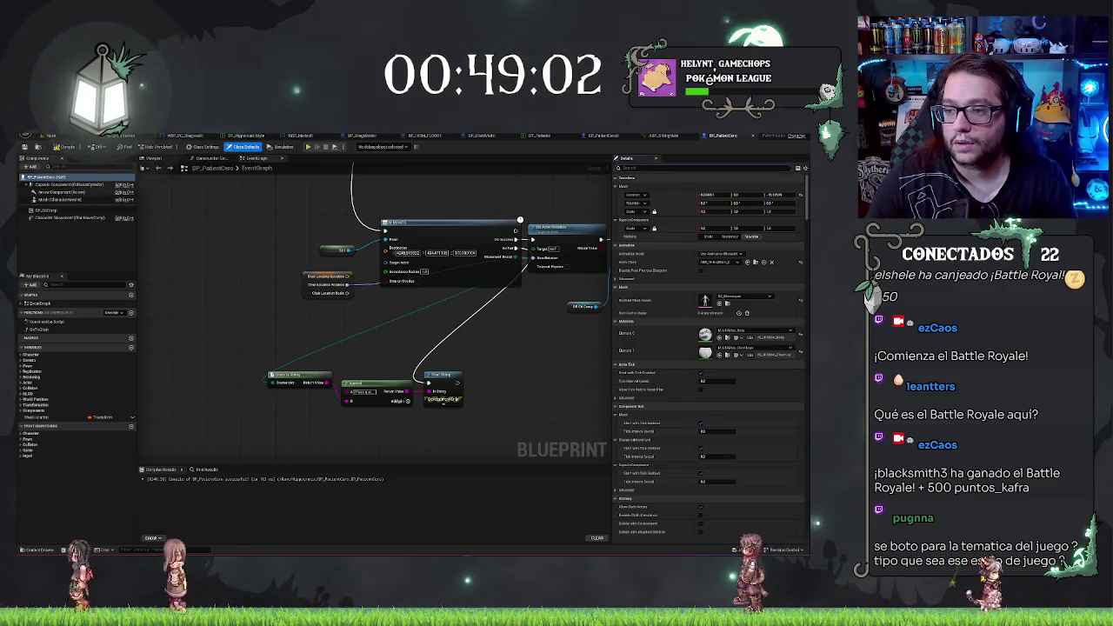
pyautogui.scroll(-15, 714, 274)
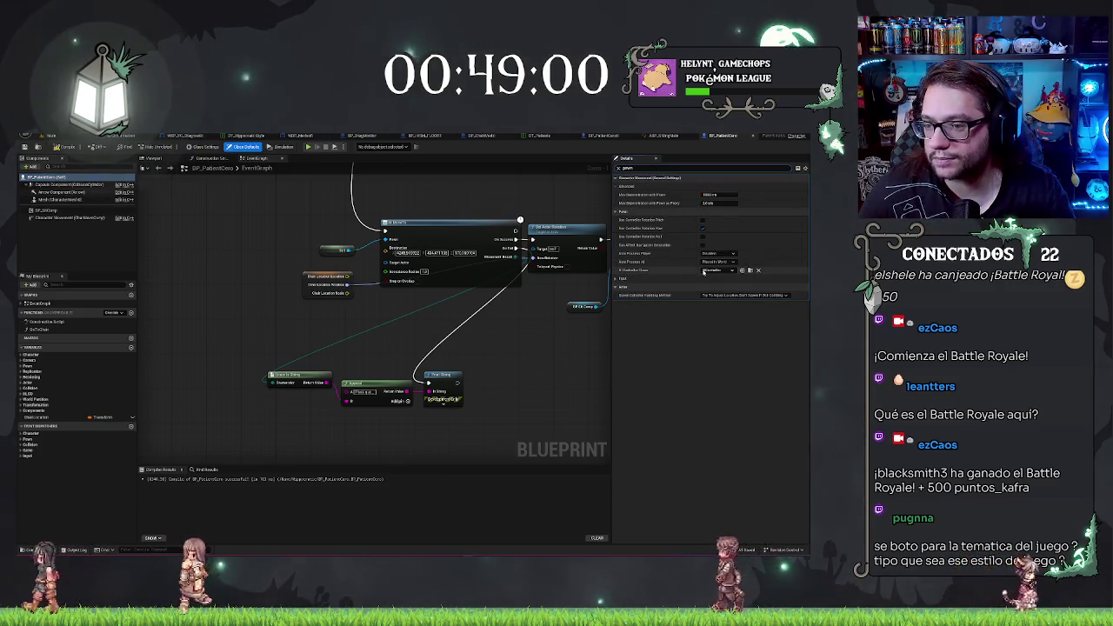
pyautogui.click(704, 278)
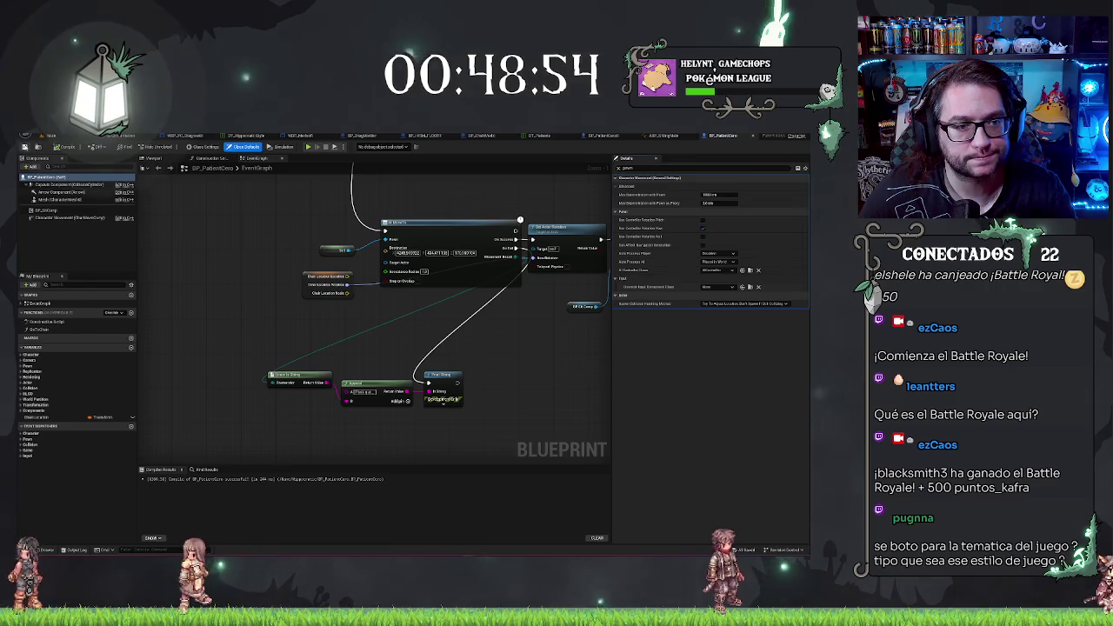
pyautogui.click(54, 136)
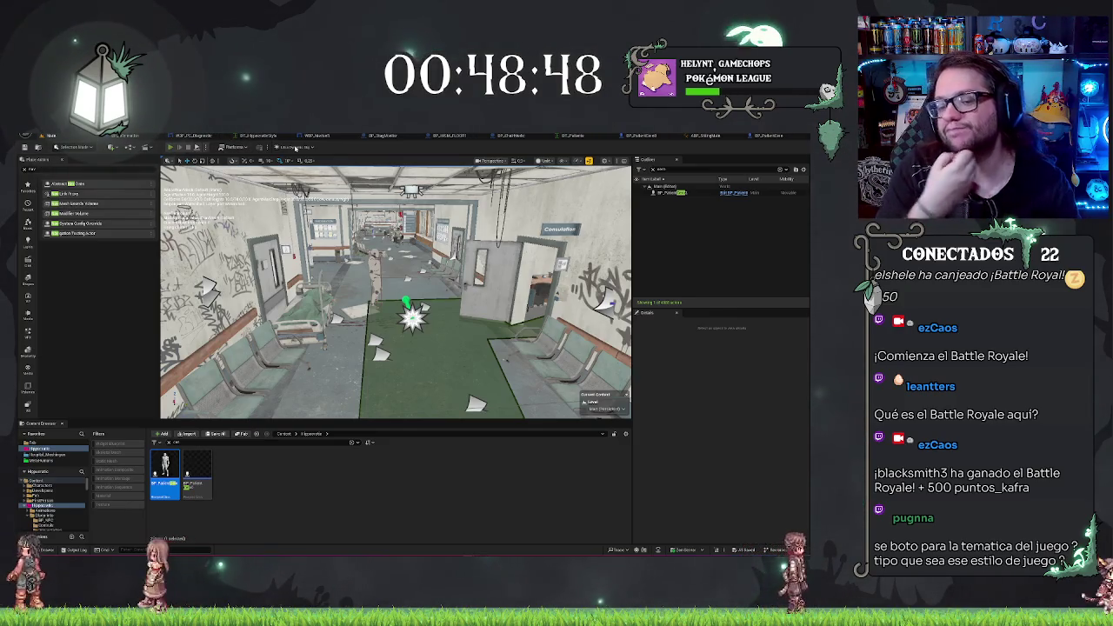
# Play-test the level, walking through the doorway into the bed room, then stop
pyautogui.click(171, 147)
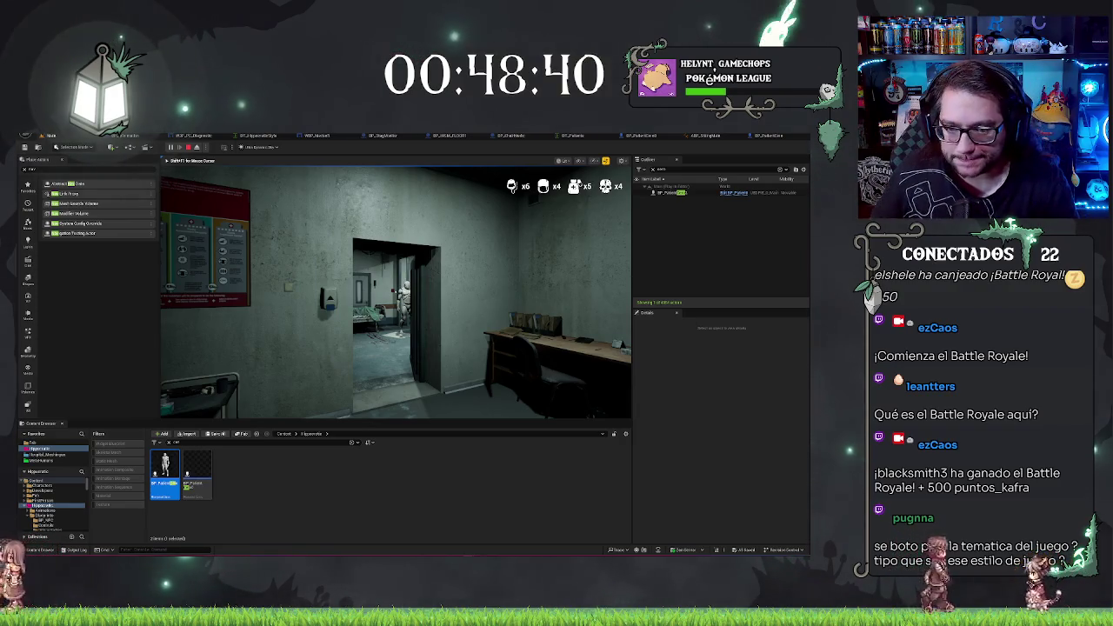
pyautogui.press('w')
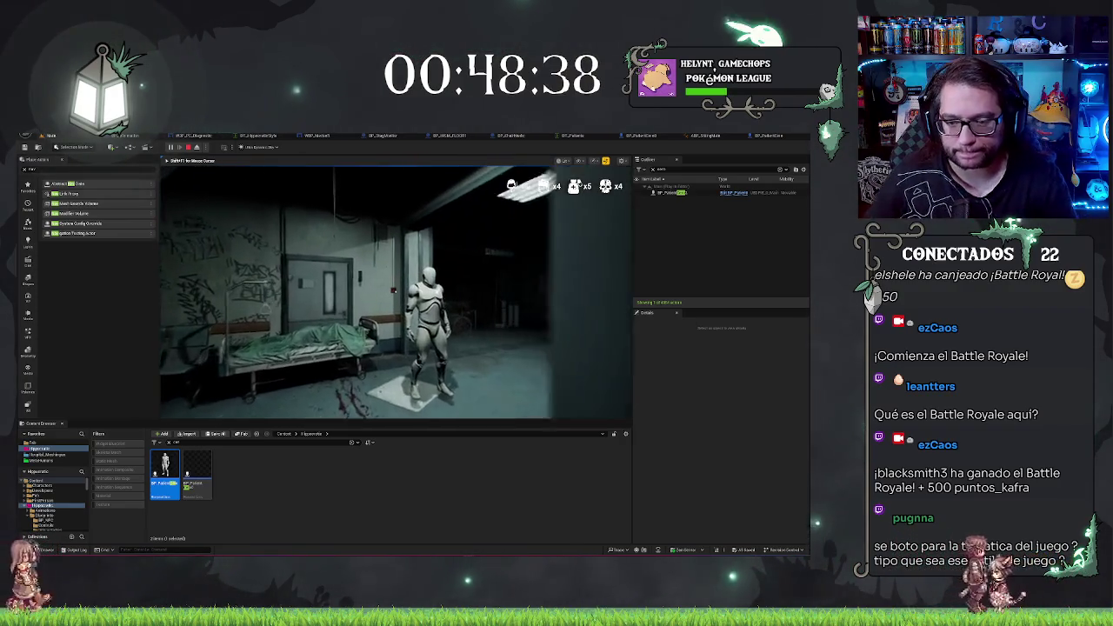
pyautogui.press('w')
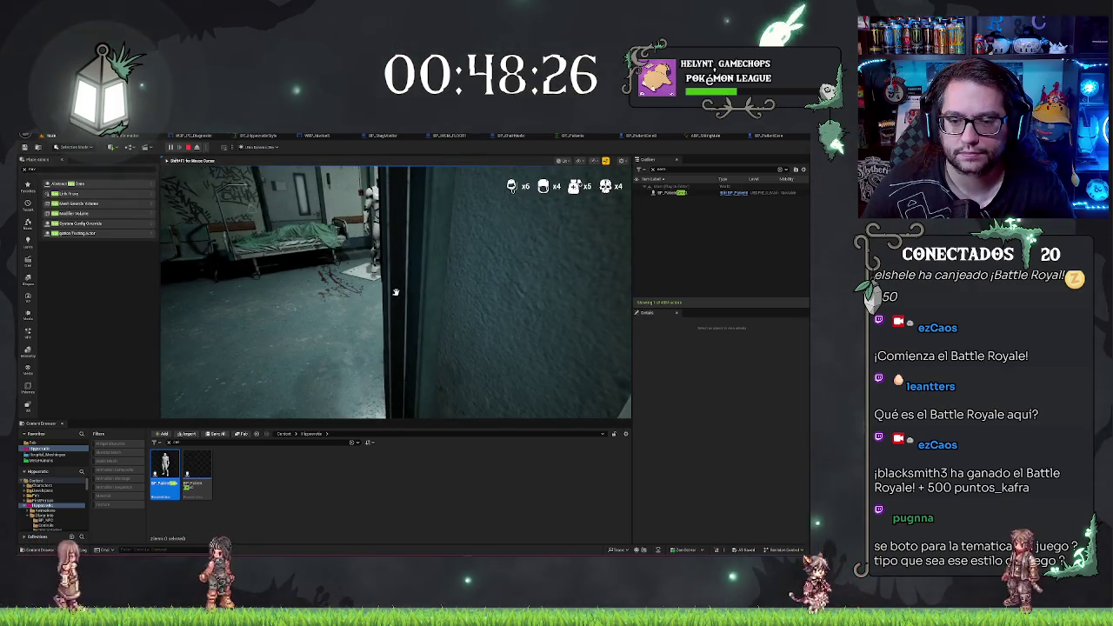
pyautogui.press('Escape')
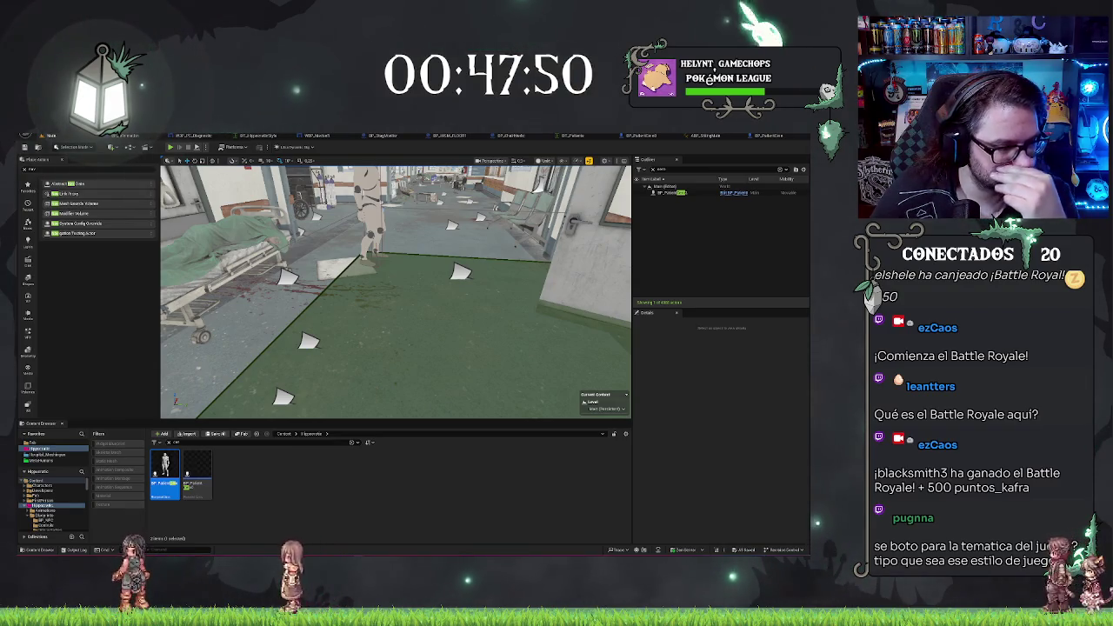
# Add a Simple Move to Location node to BP_PatientCero's event graph
pyautogui.click(766, 135)
pyautogui.scroll(-3, 428, 271)
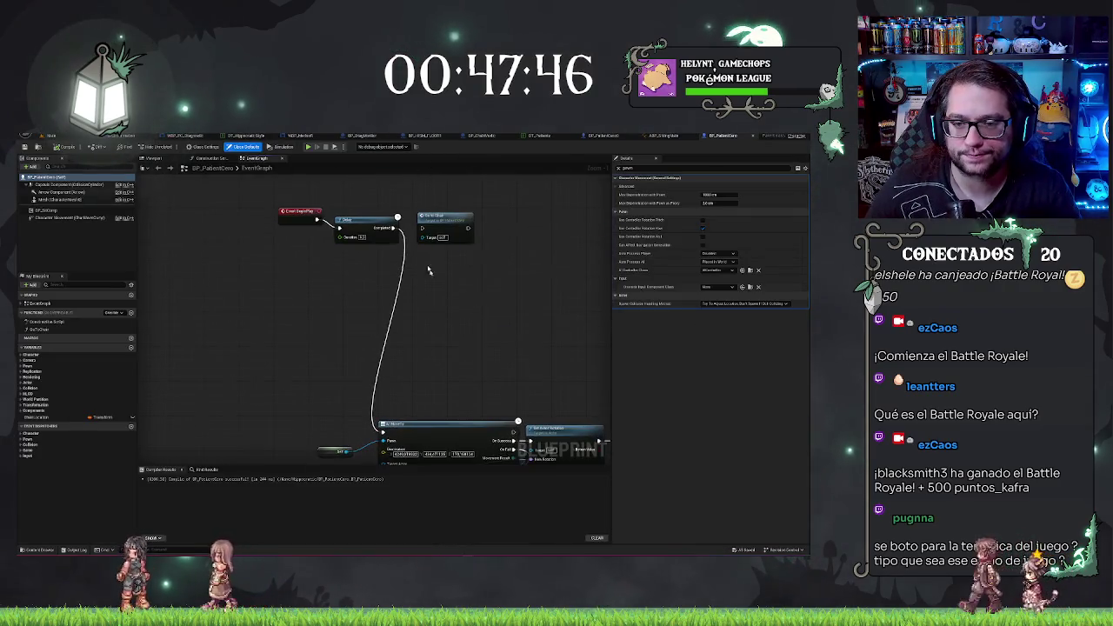
pyautogui.rightClick(328, 319)
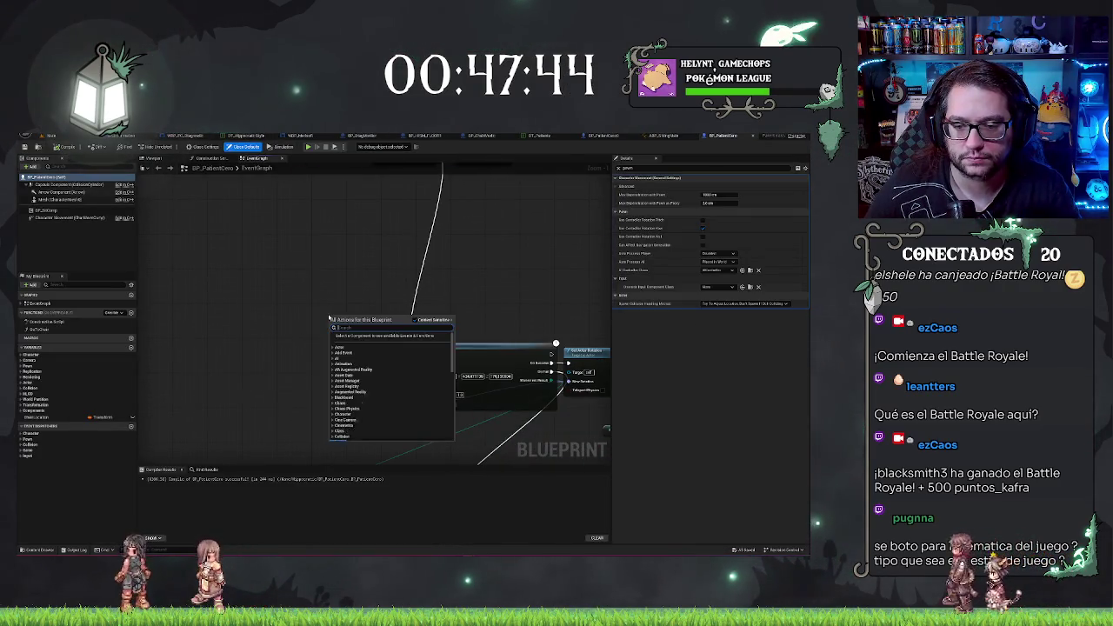
pyautogui.press('Escape')
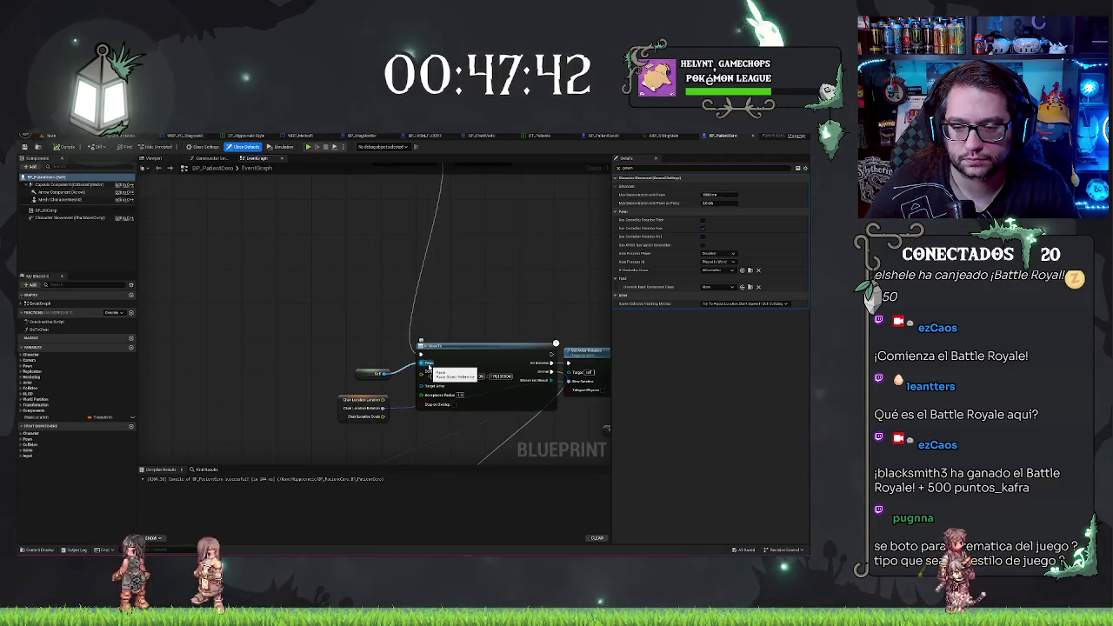
pyautogui.rightClick(350, 301)
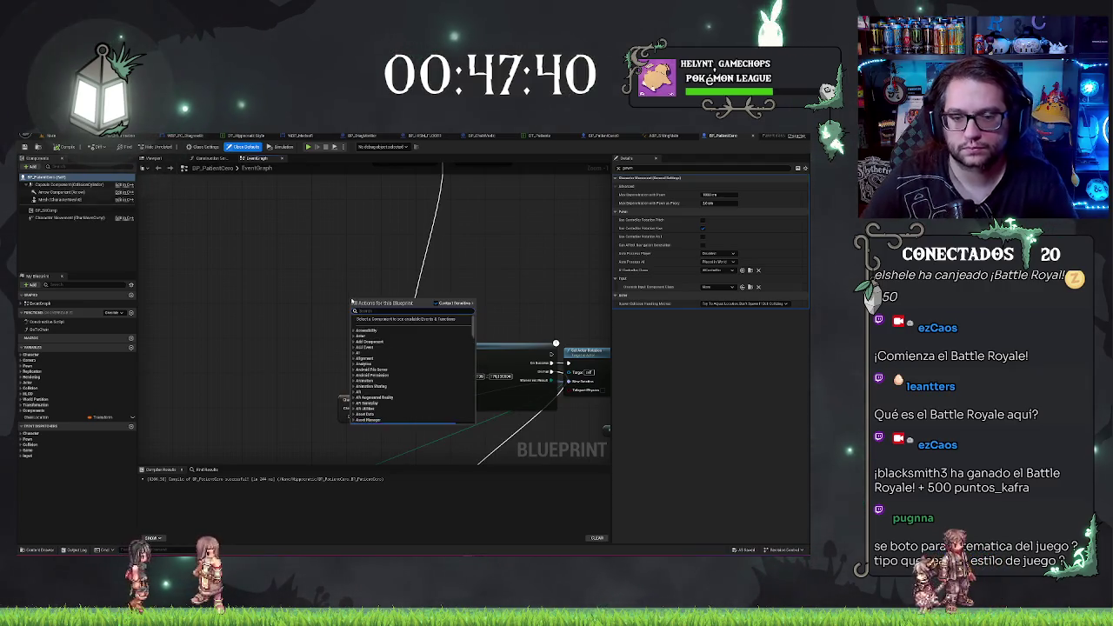
pyautogui.write('move c')
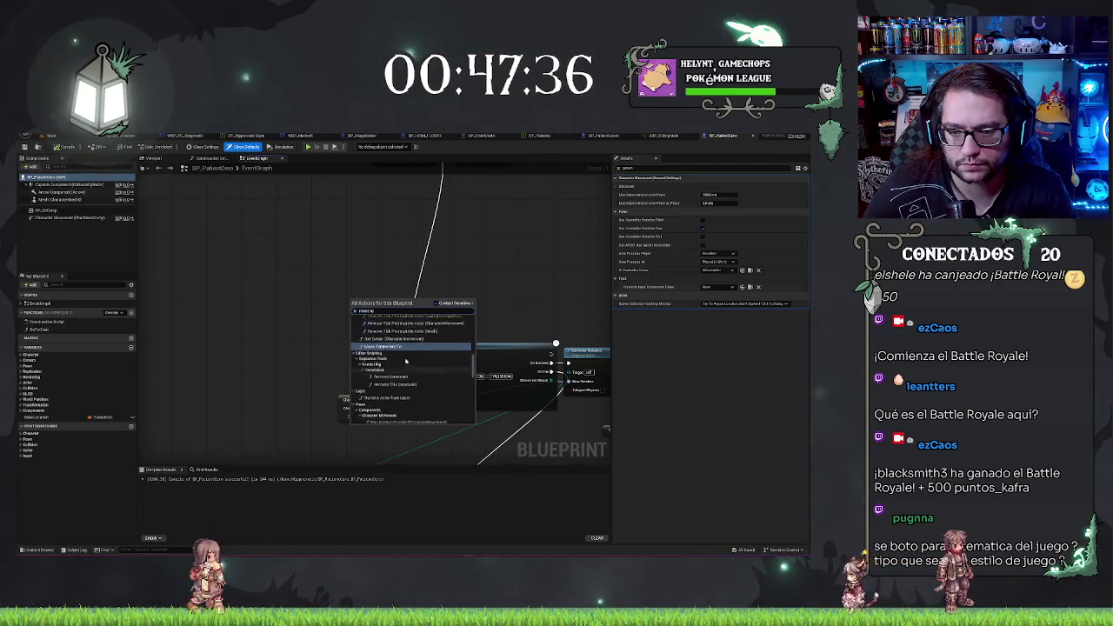
pyautogui.scroll(-3, 417, 348)
pyautogui.scroll(-3, 430, 335)
pyautogui.write('o')
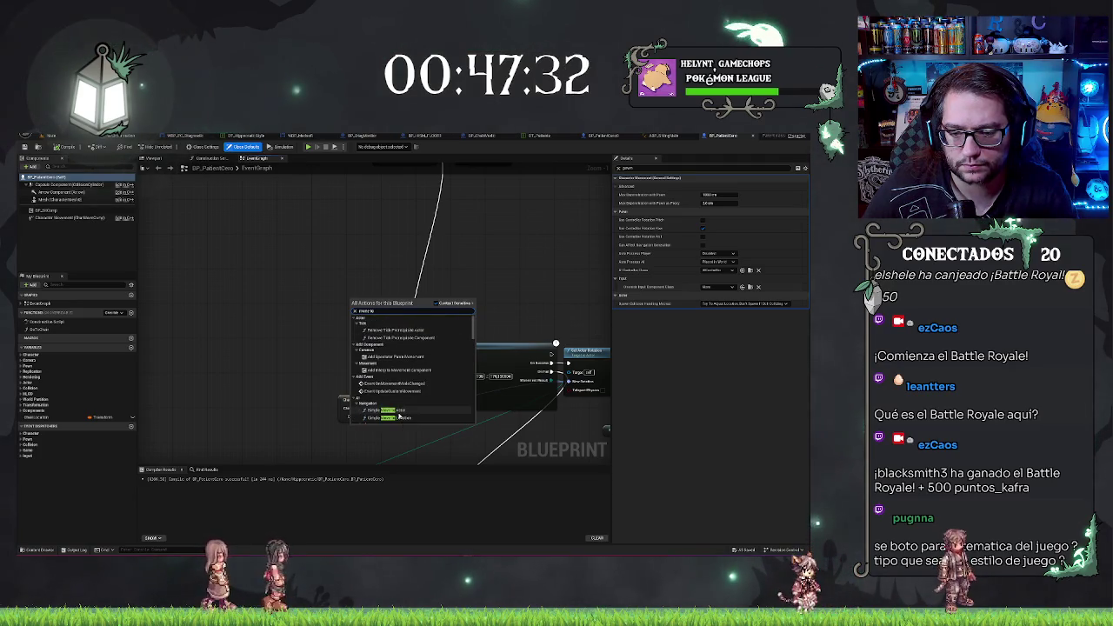
pyautogui.scroll(-1, 399, 417)
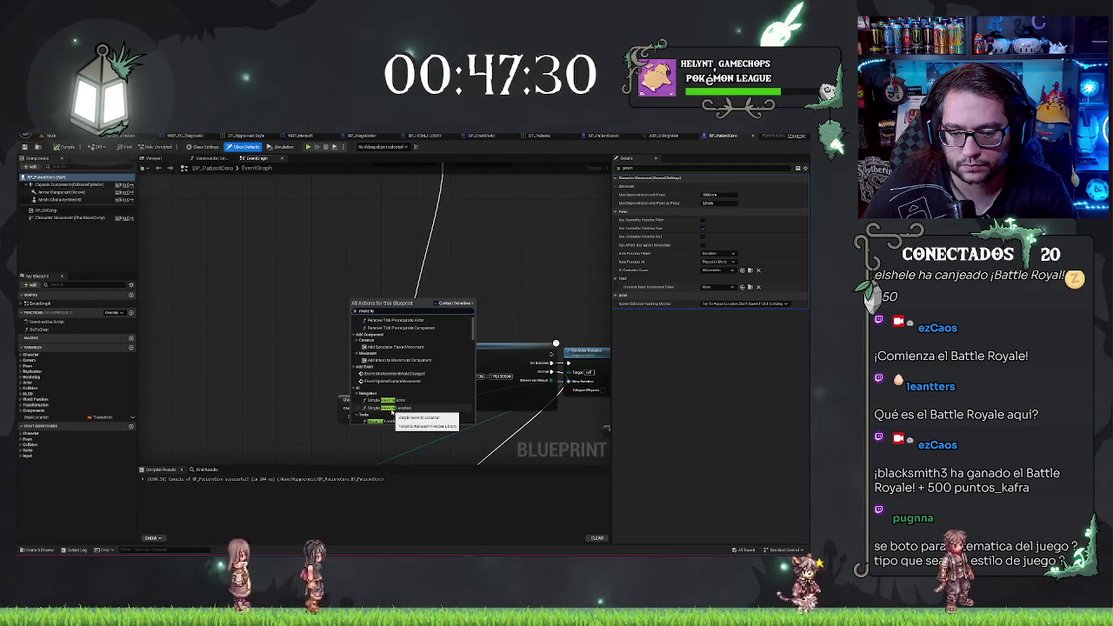
pyautogui.click(396, 410)
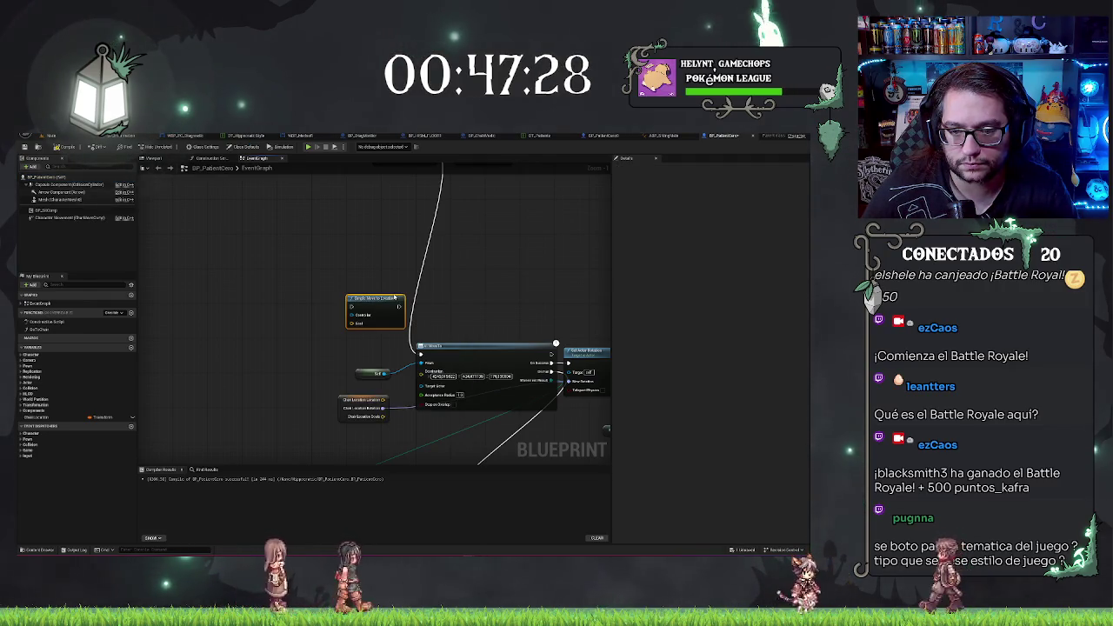
# Feed Get AI Controller into its Controller input and split Goal into X, Y, Z
pyautogui.moveTo(376, 299)
pyautogui.mouseDown()
pyautogui.moveTo(480, 291)
pyautogui.moveTo(417, 296)
pyautogui.mouseUp()
pyautogui.write('get ai')
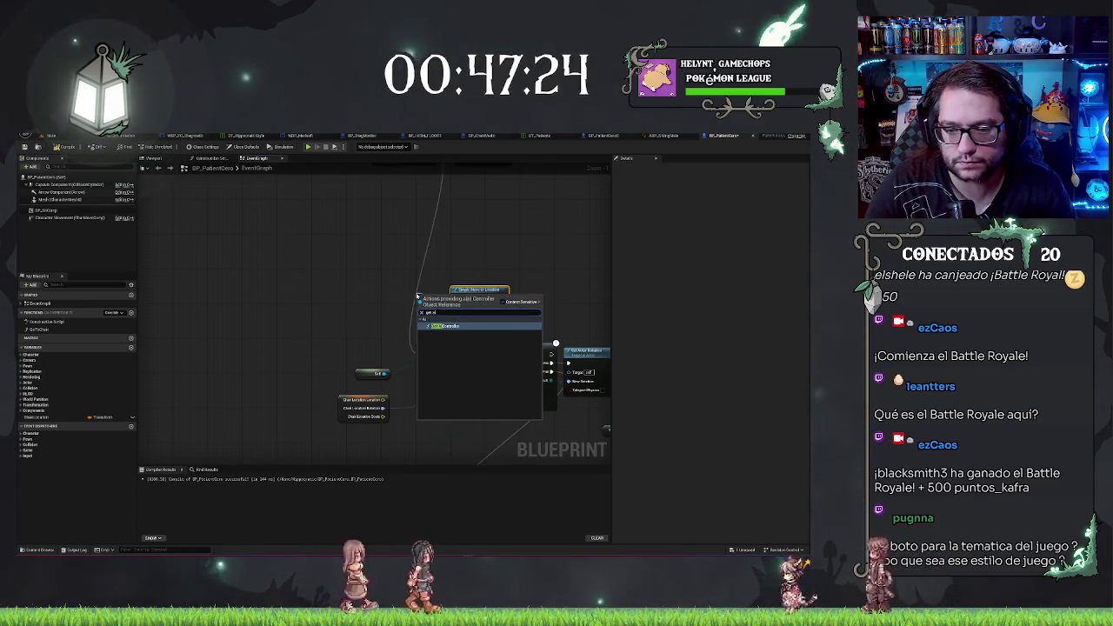
pyautogui.click(445, 325)
pyautogui.moveTo(308, 291); pyautogui.dragTo(371, 300)
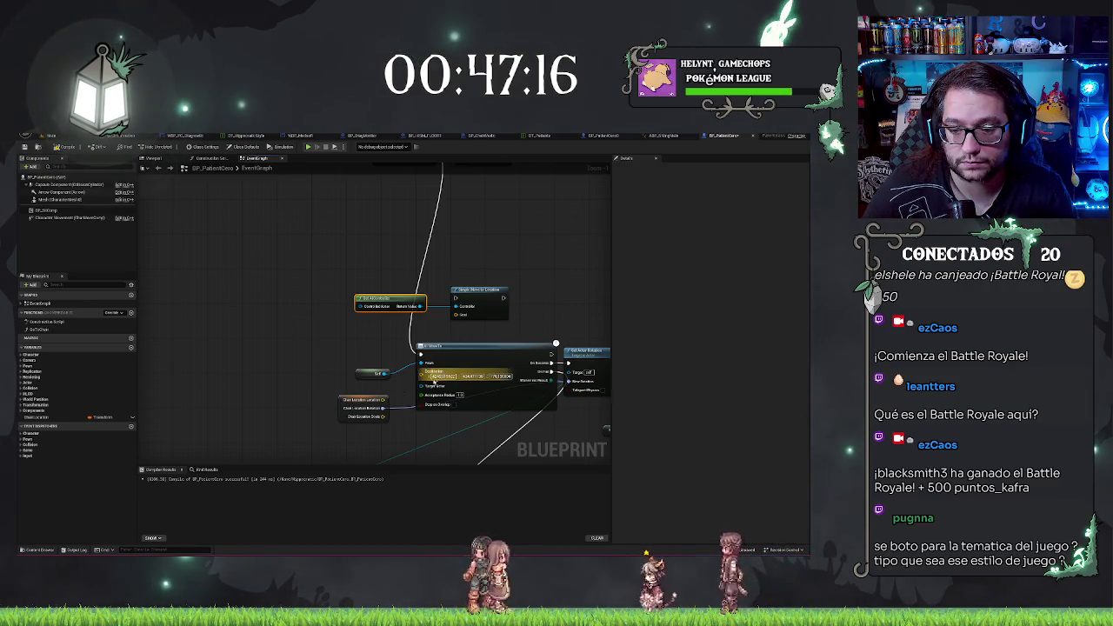
pyautogui.rightClick(457, 315)
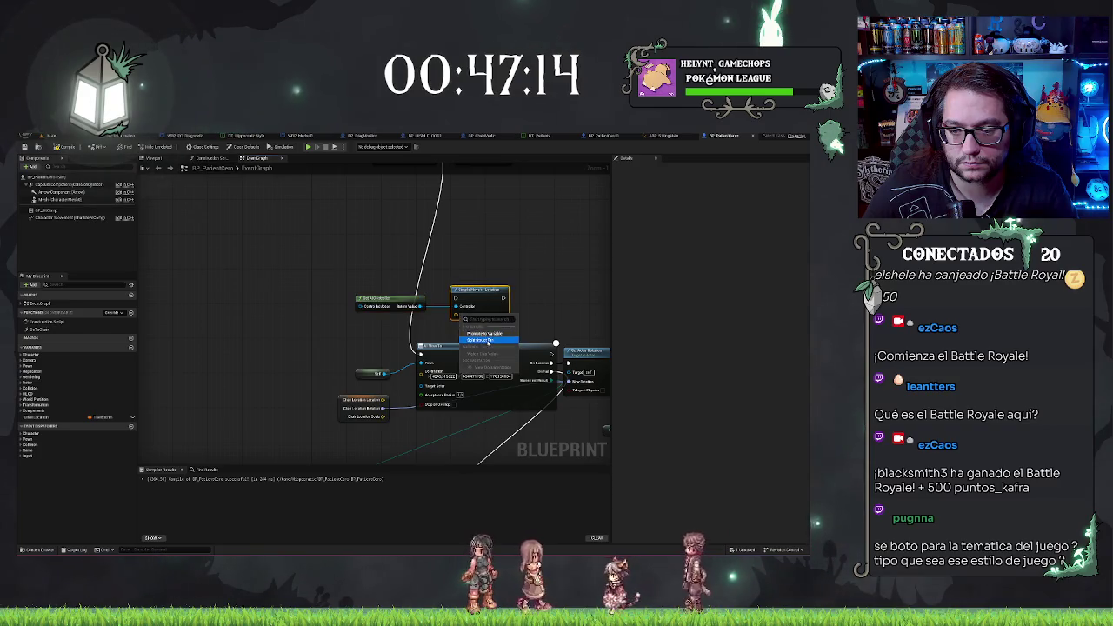
pyautogui.click(488, 341)
pyautogui.moveTo(476, 293); pyautogui.dragTo(485, 250)
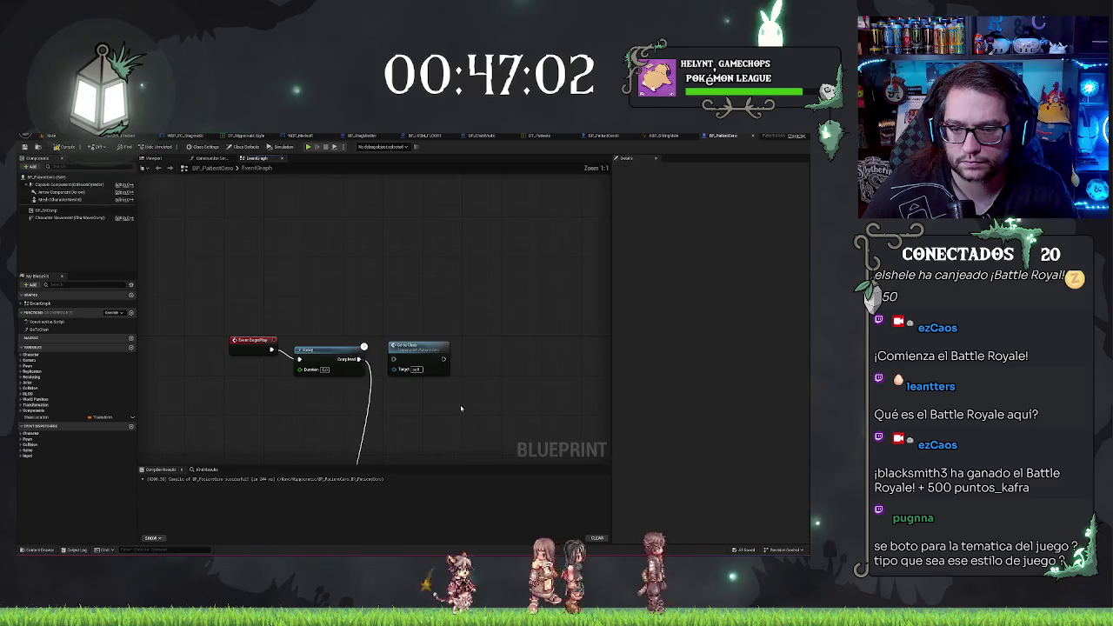
pyautogui.scroll(2, 408, 380)
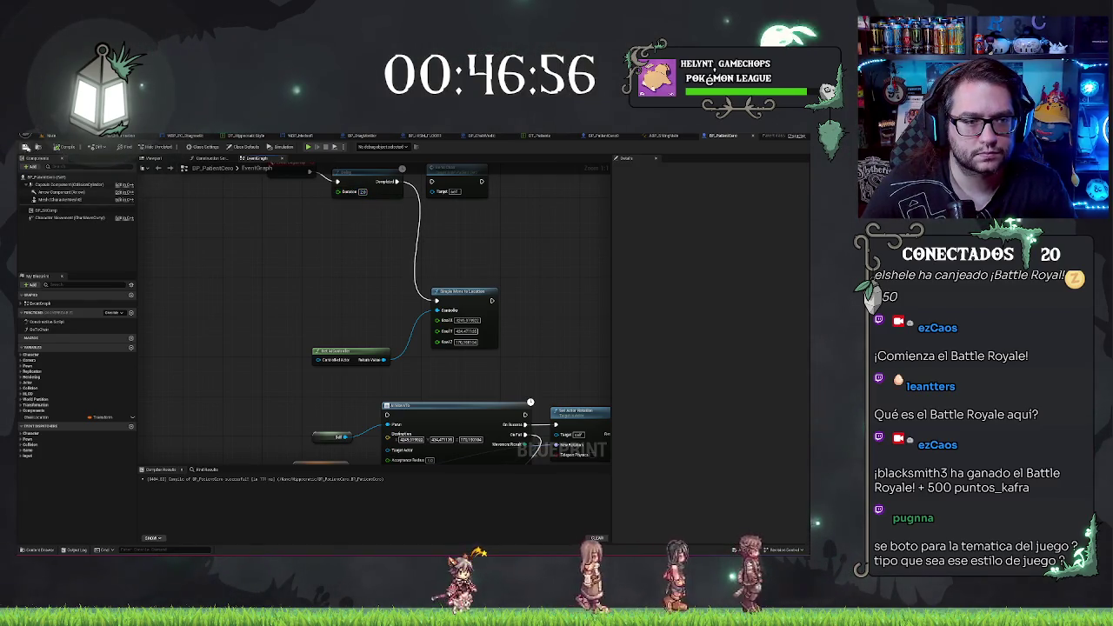
pyautogui.moveTo(329, 231); pyautogui.dragTo(344, 264)
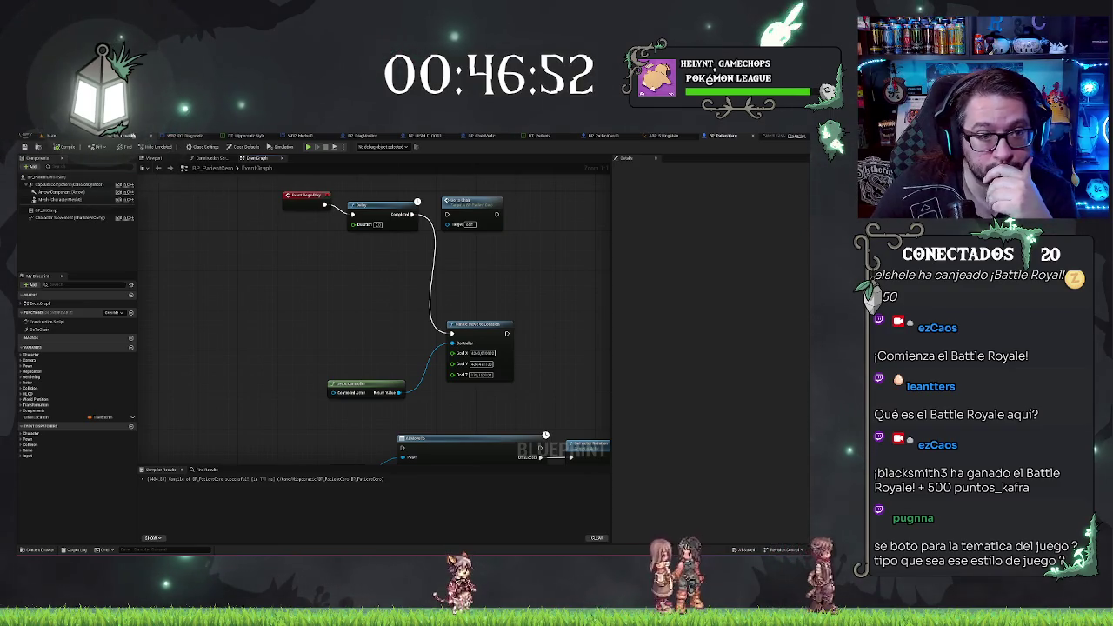
pyautogui.click(52, 136)
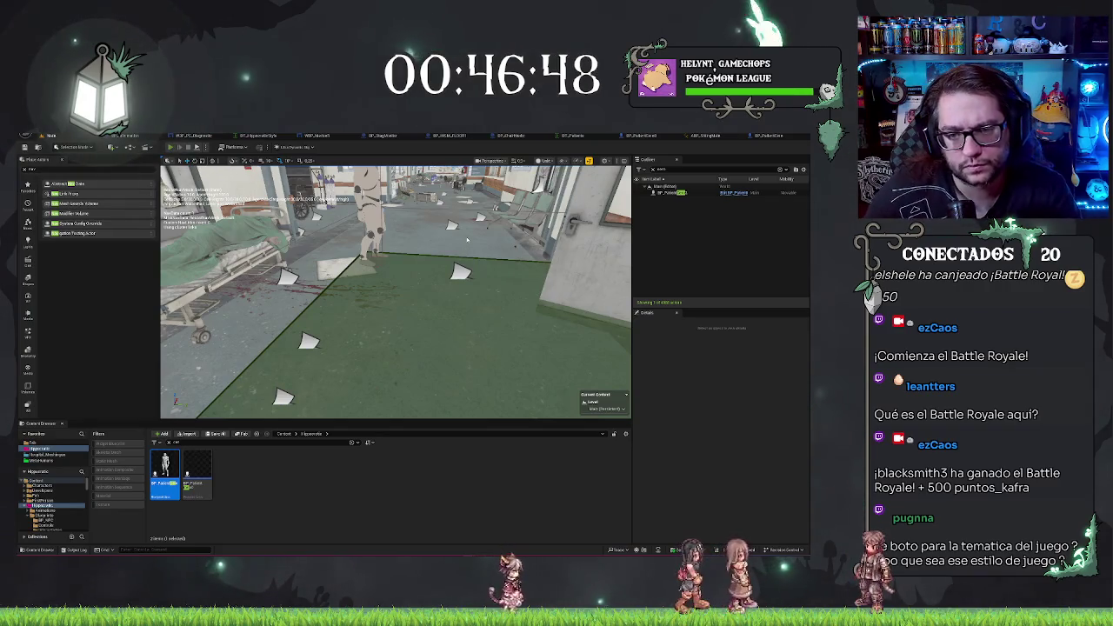
pyautogui.hotkey('alt', 'p')
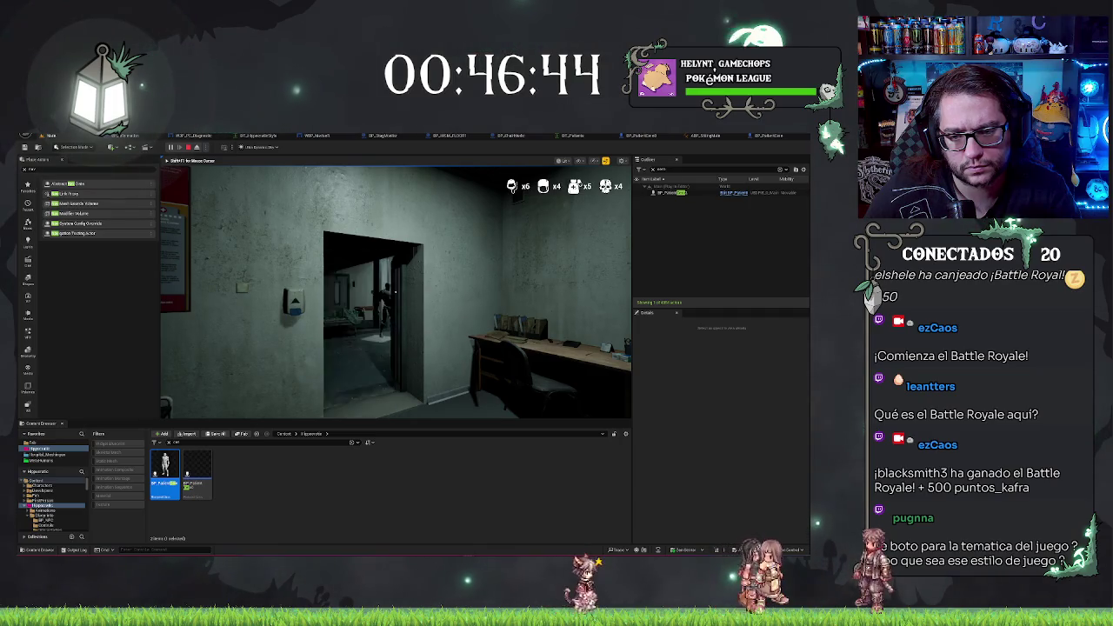
pyautogui.press('w')
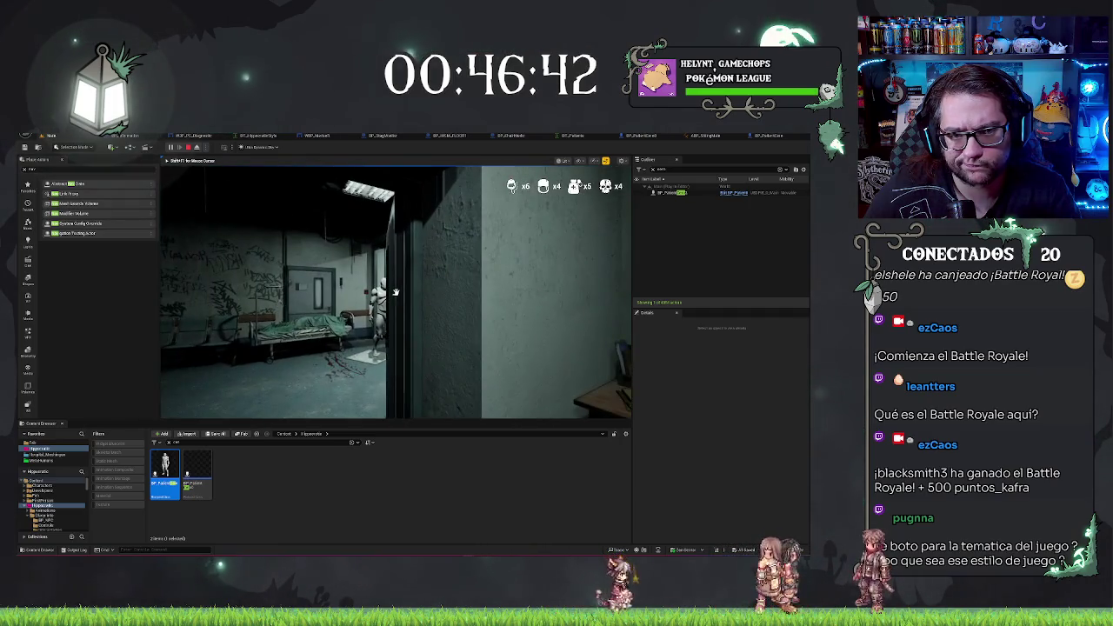
pyautogui.press('Escape')
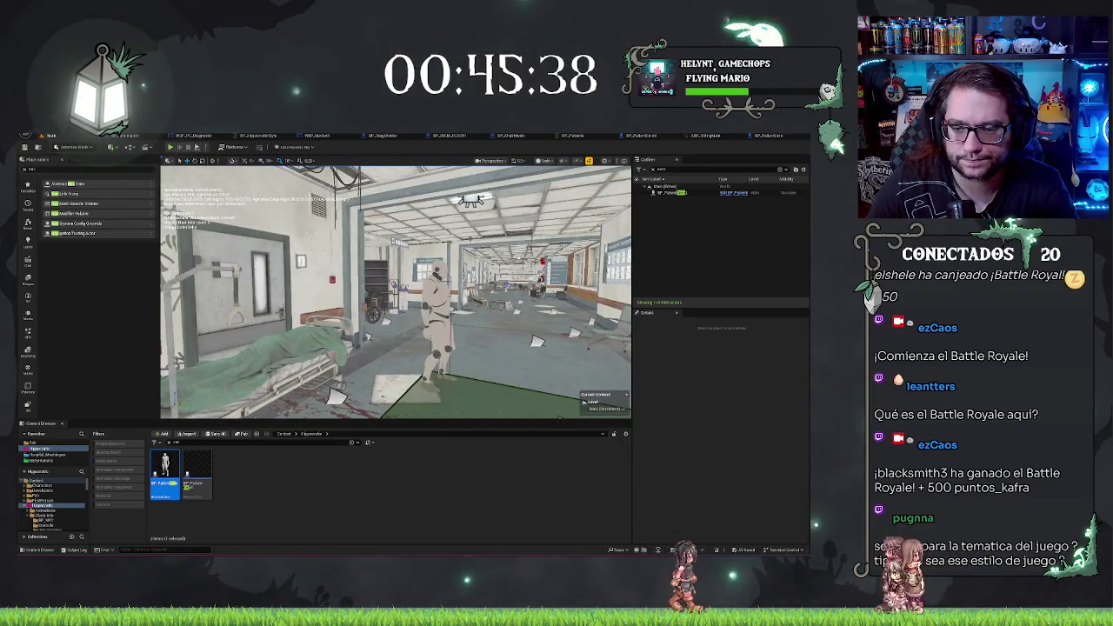
# Check the placed patient's Auto Possess AI setting, then reopen the BP_PatientCero blueprint
pyautogui.click(687, 192)
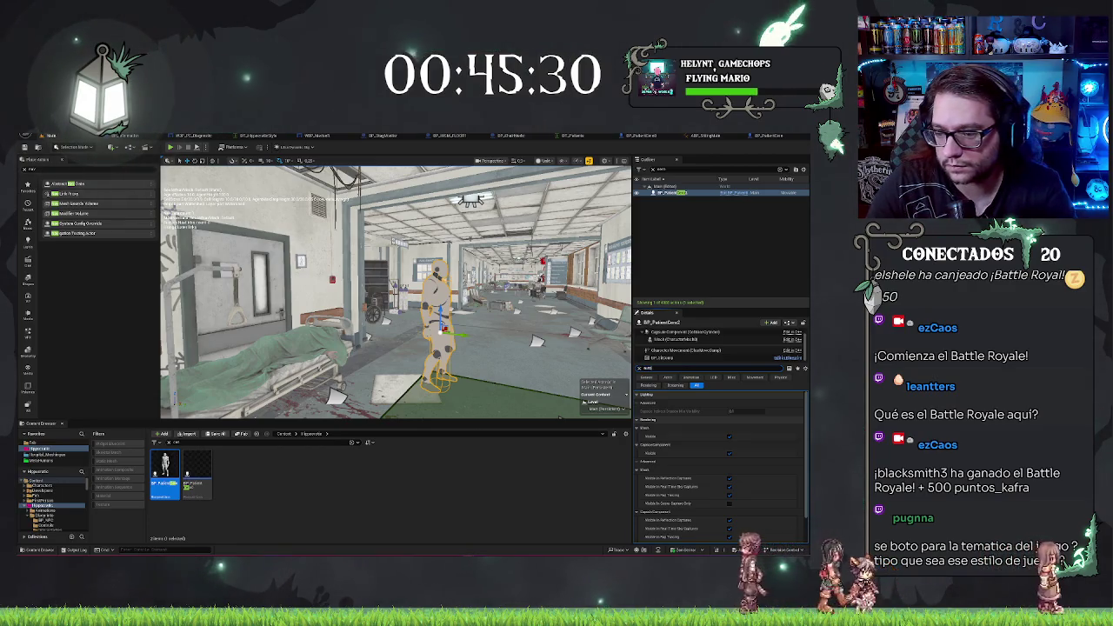
pyautogui.write('auto possess')
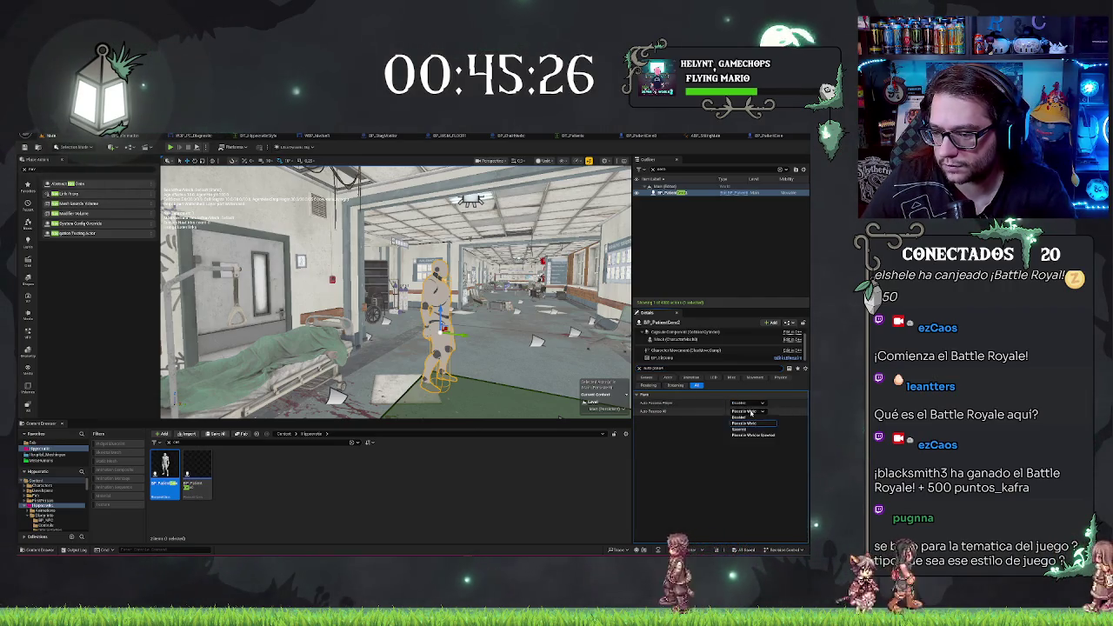
pyautogui.click(747, 411)
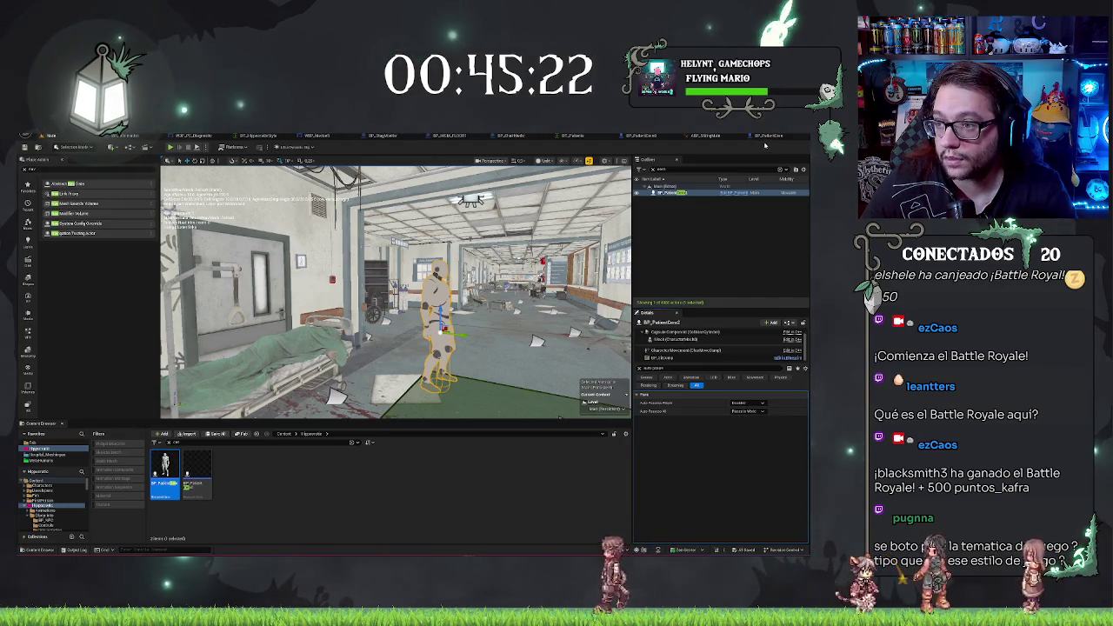
pyautogui.click(706, 137)
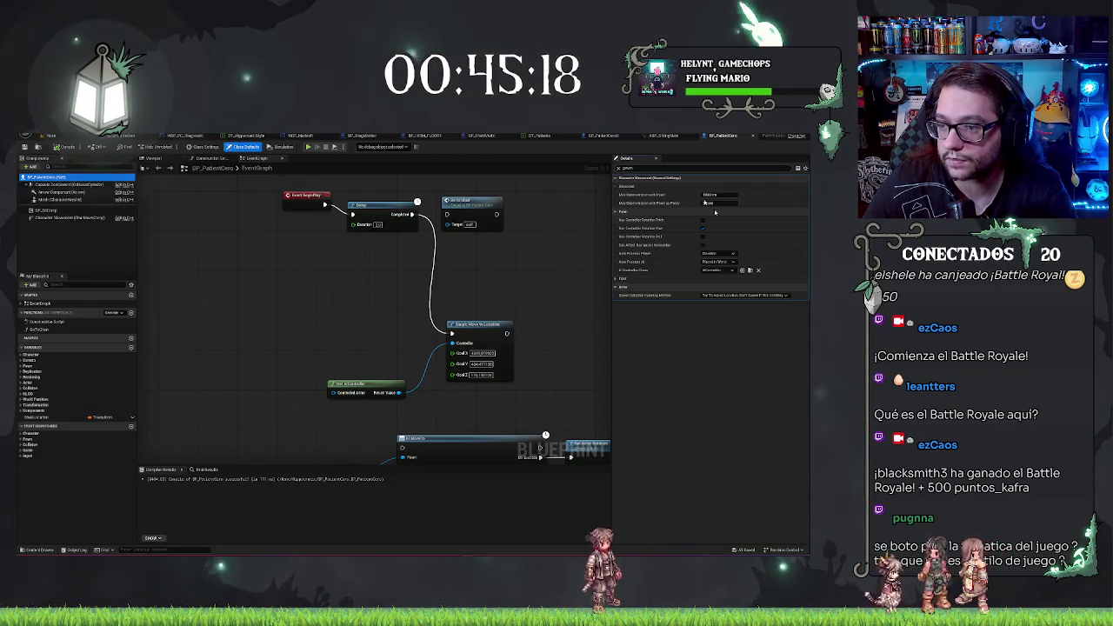
# Set the patient's Auto Possess AI to 'Placed in World or Spawned' in Class Defaults
pyautogui.click(718, 261)
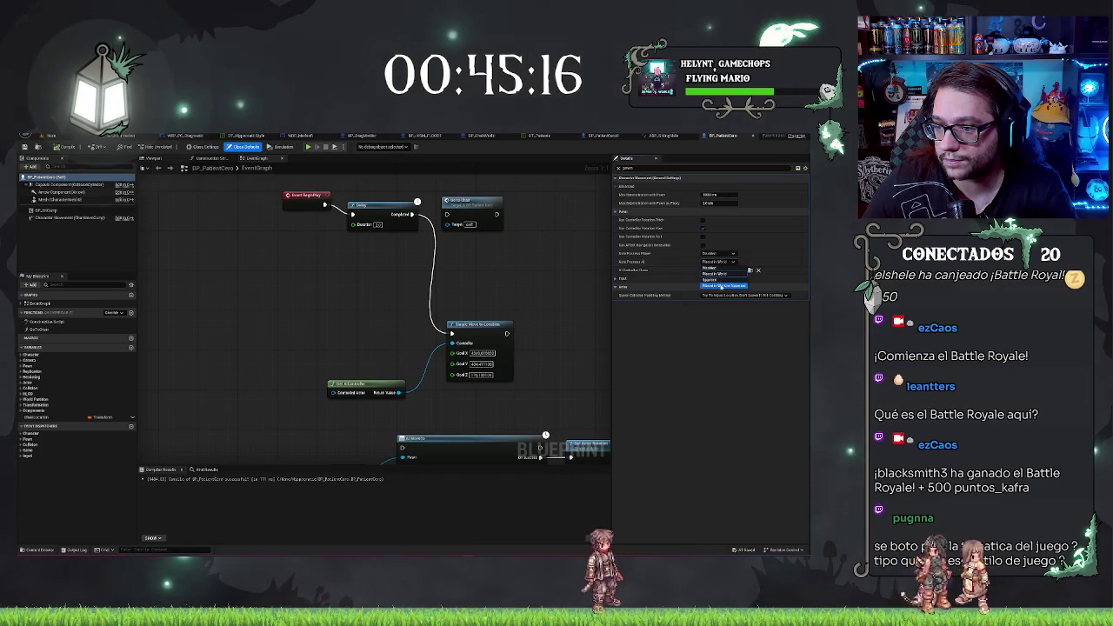
pyautogui.click(717, 276)
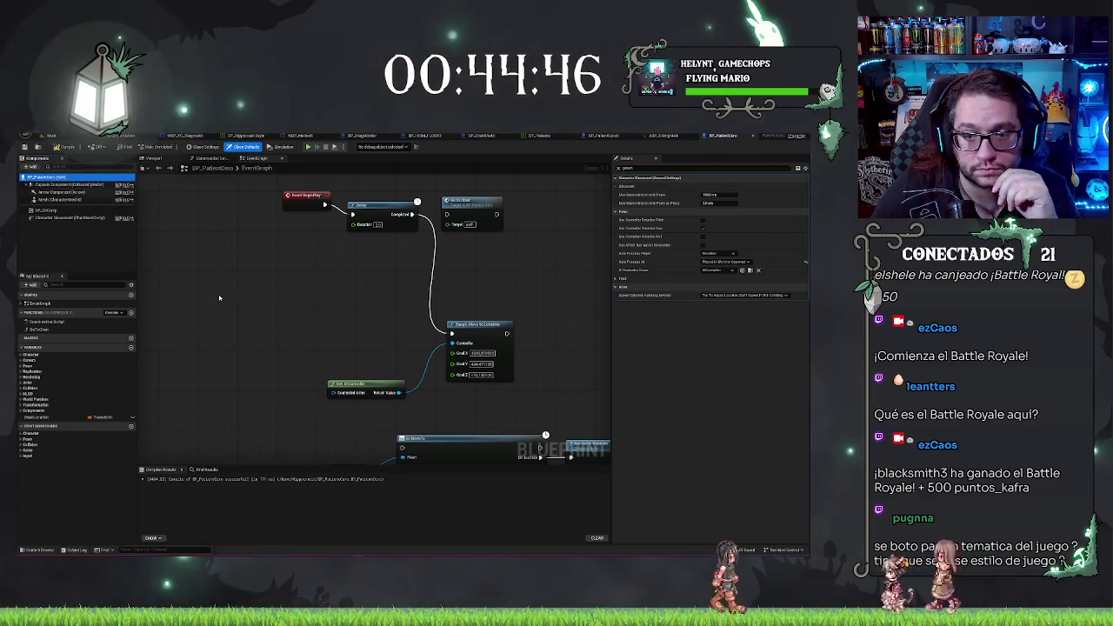
pyautogui.moveTo(201, 346)
pyautogui.mouseDown()
pyautogui.moveTo(233, 284)
pyautogui.moveTo(227, 164)
pyautogui.mouseUp()
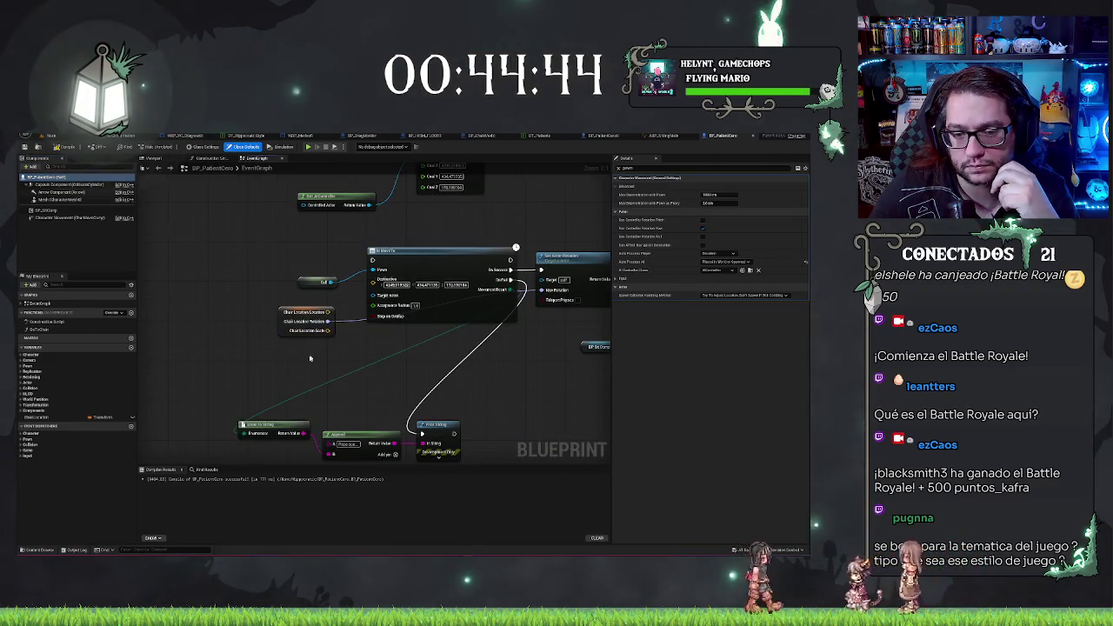
pyautogui.moveTo(272, 385); pyautogui.dragTo(261, 349)
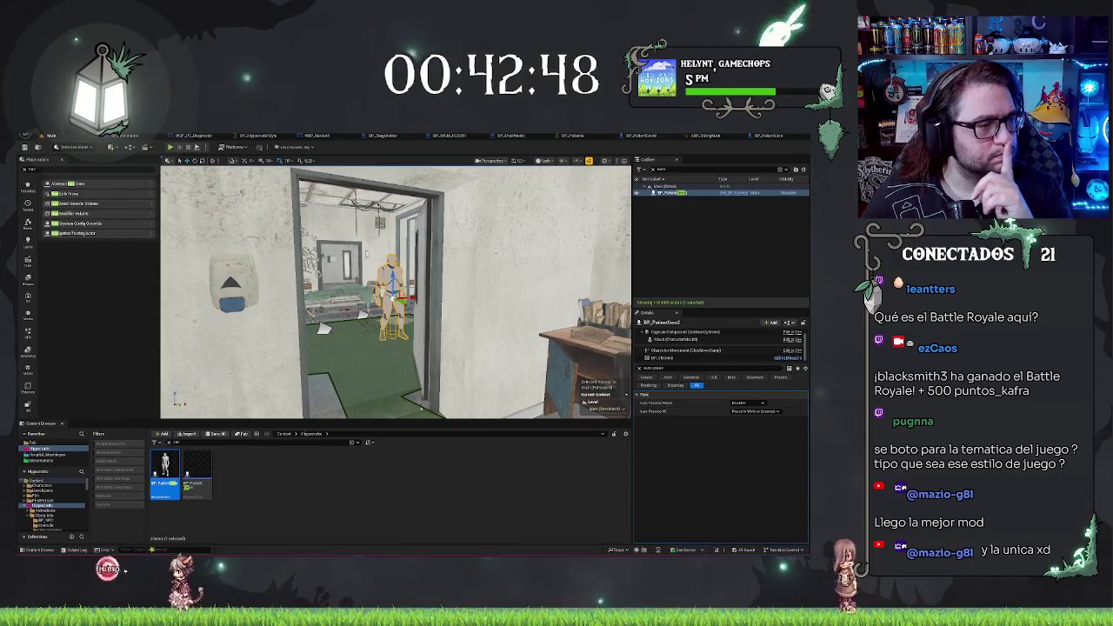
pyautogui.click(764, 136)
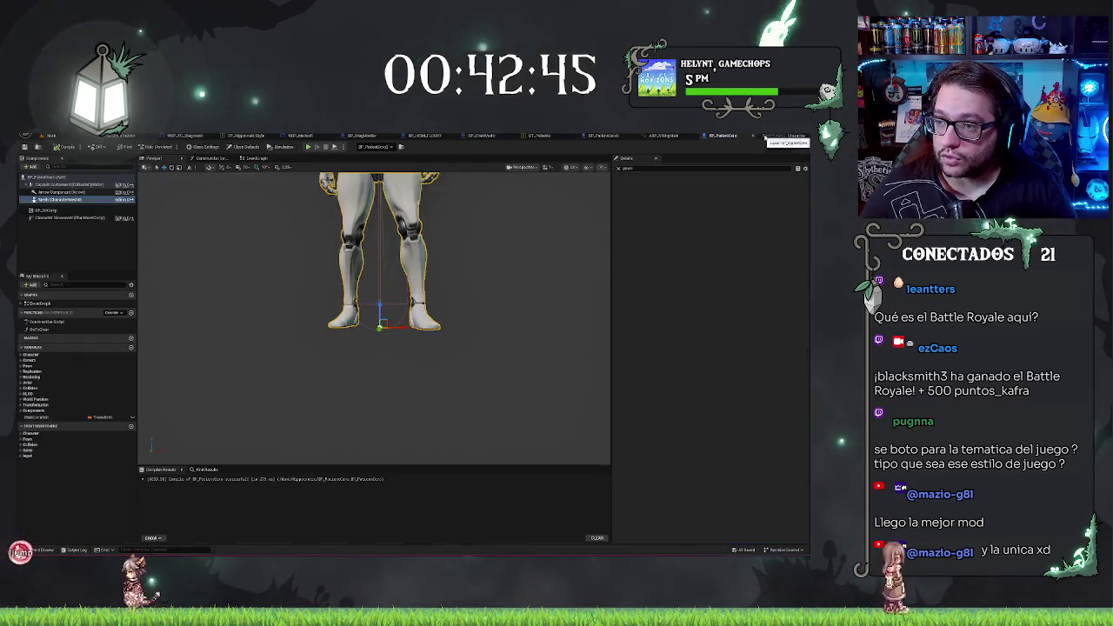
pyautogui.click(113, 217)
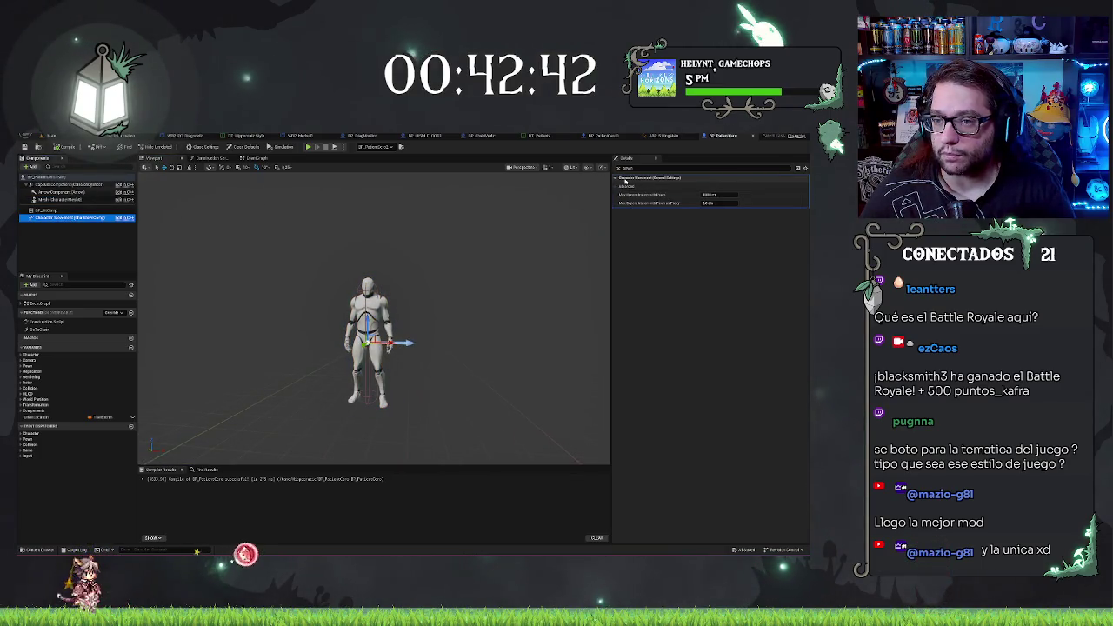
pyautogui.click(617, 168)
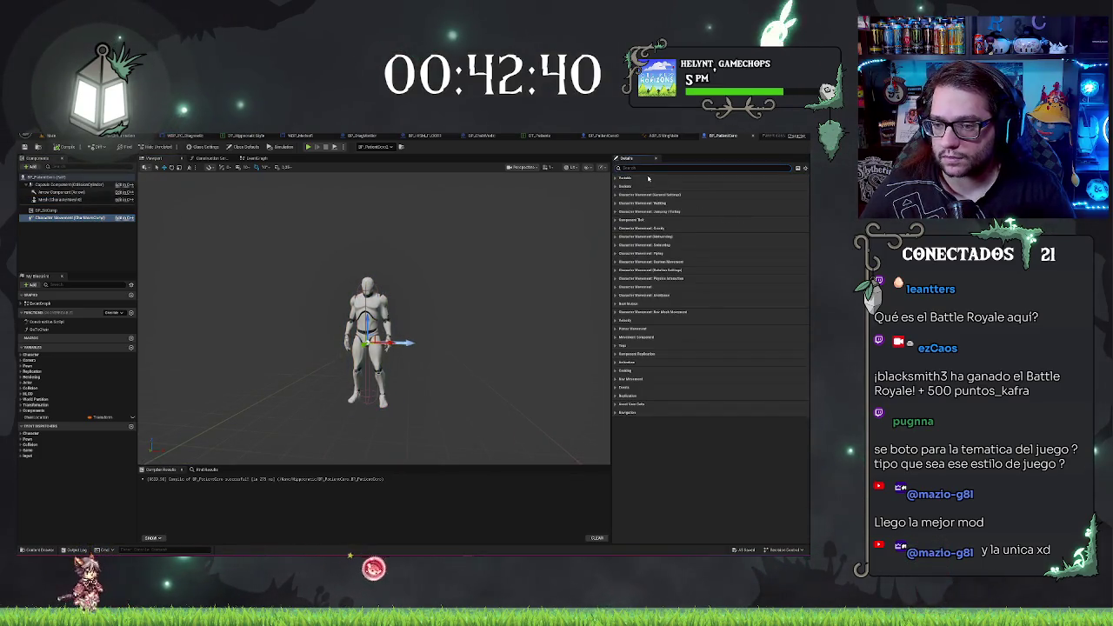
pyautogui.write('i')
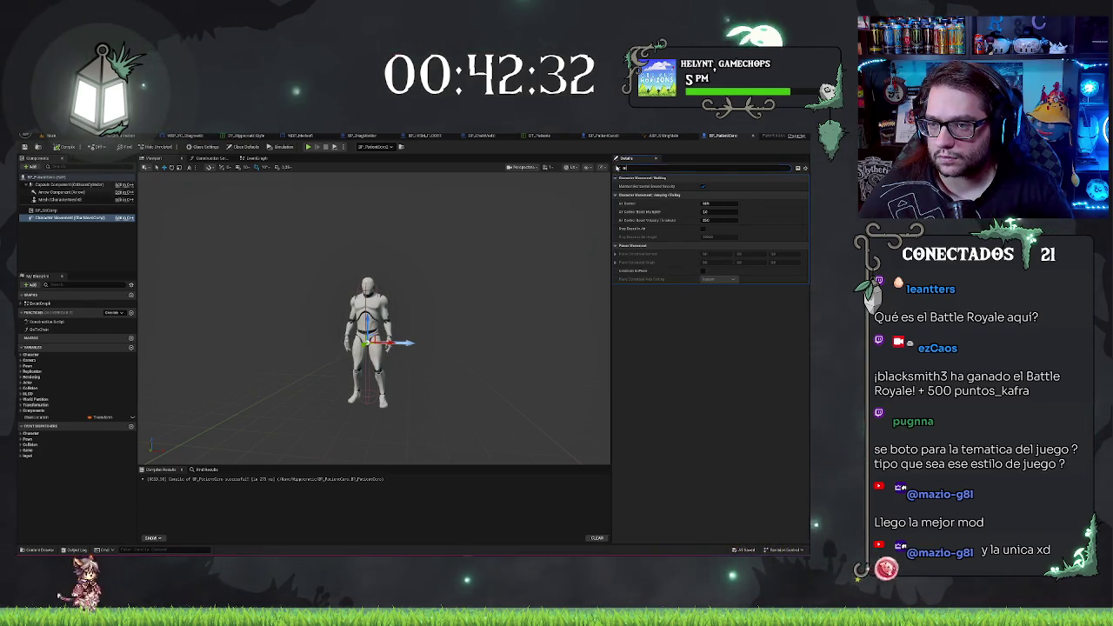
pyautogui.press('BackSpace')
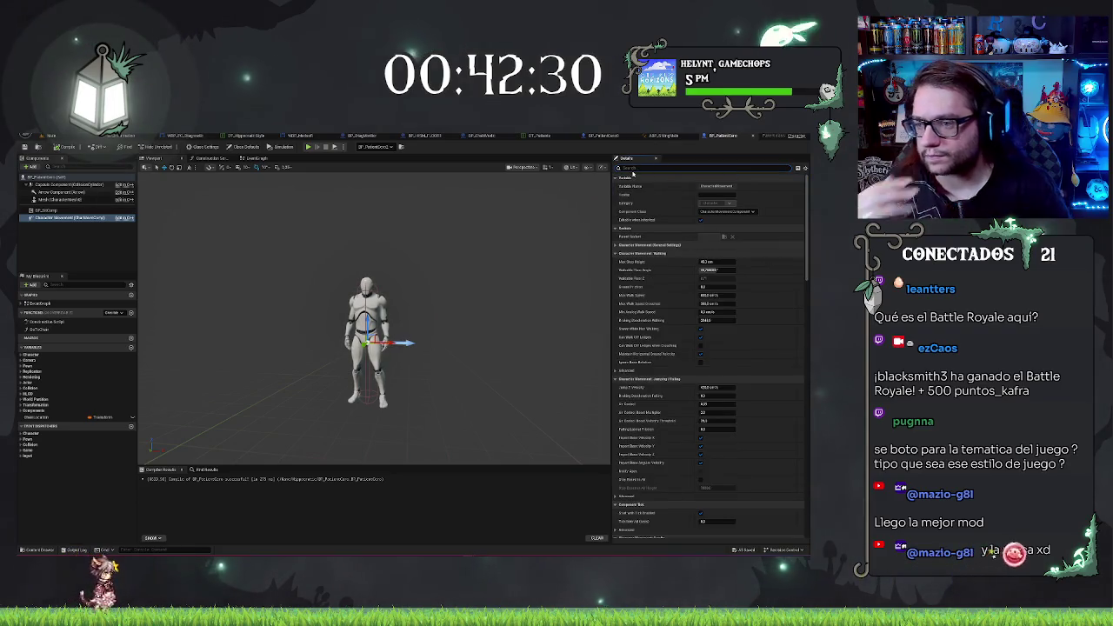
pyautogui.write('contr')
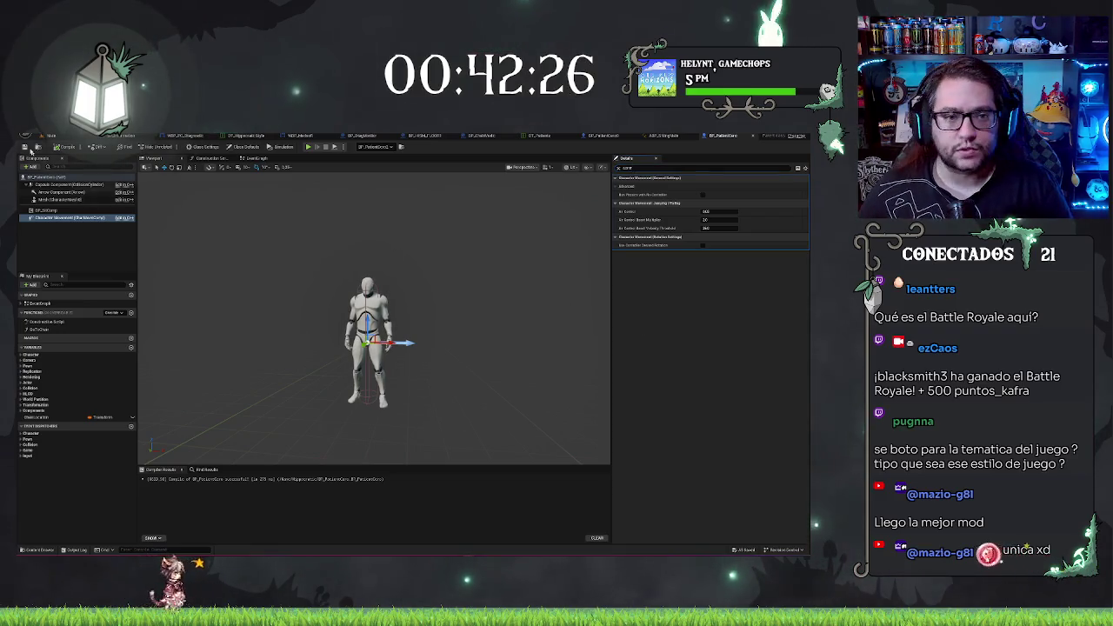
pyautogui.click(50, 137)
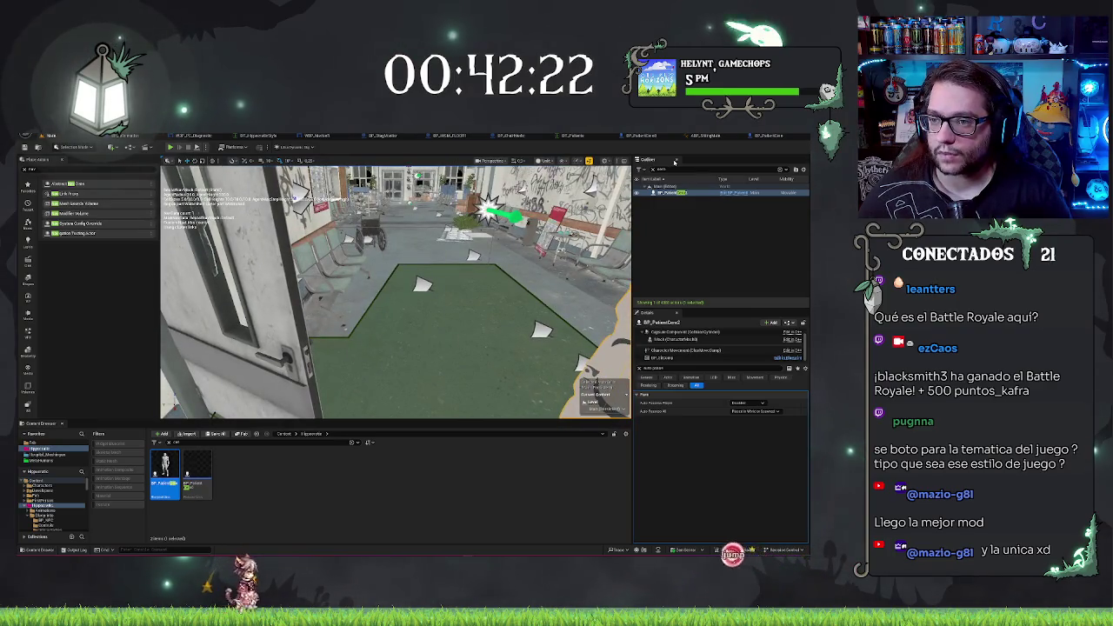
# Filter the Outliner for 'nav' and delete the RecastNavMesh-Default actor
pyautogui.write('nav')
pyautogui.click(679, 192)
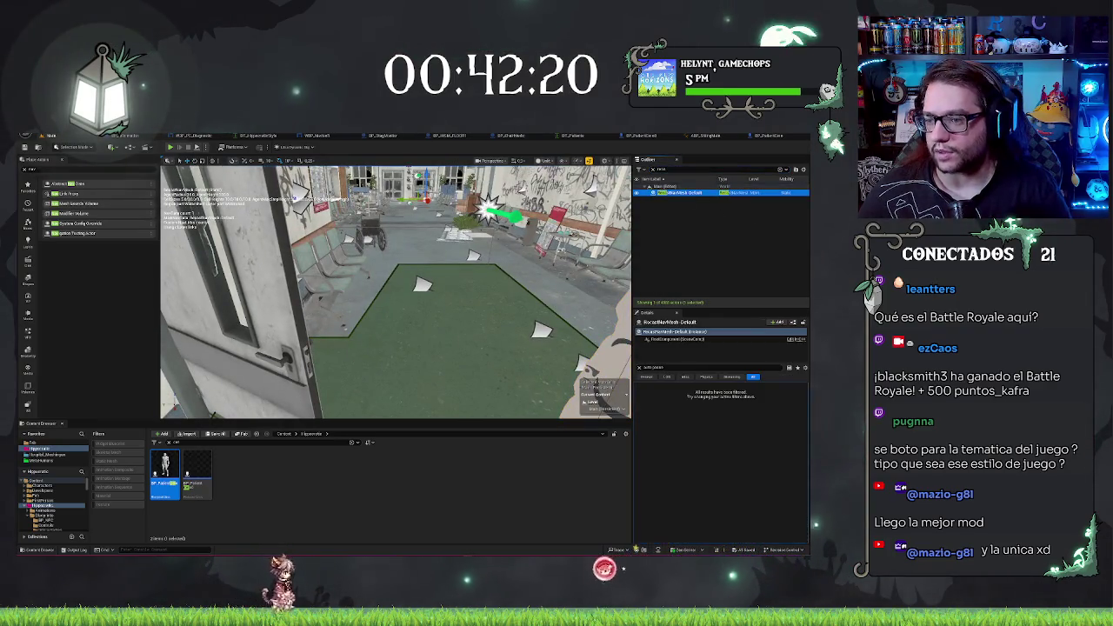
pyautogui.click(639, 367)
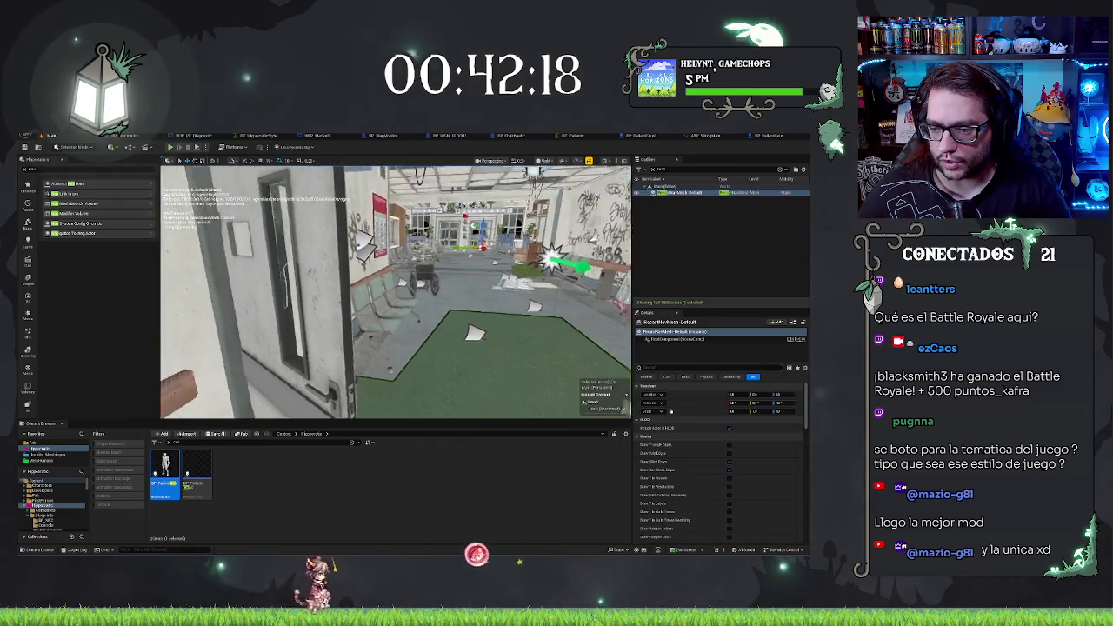
pyautogui.scroll(-5, 766, 472)
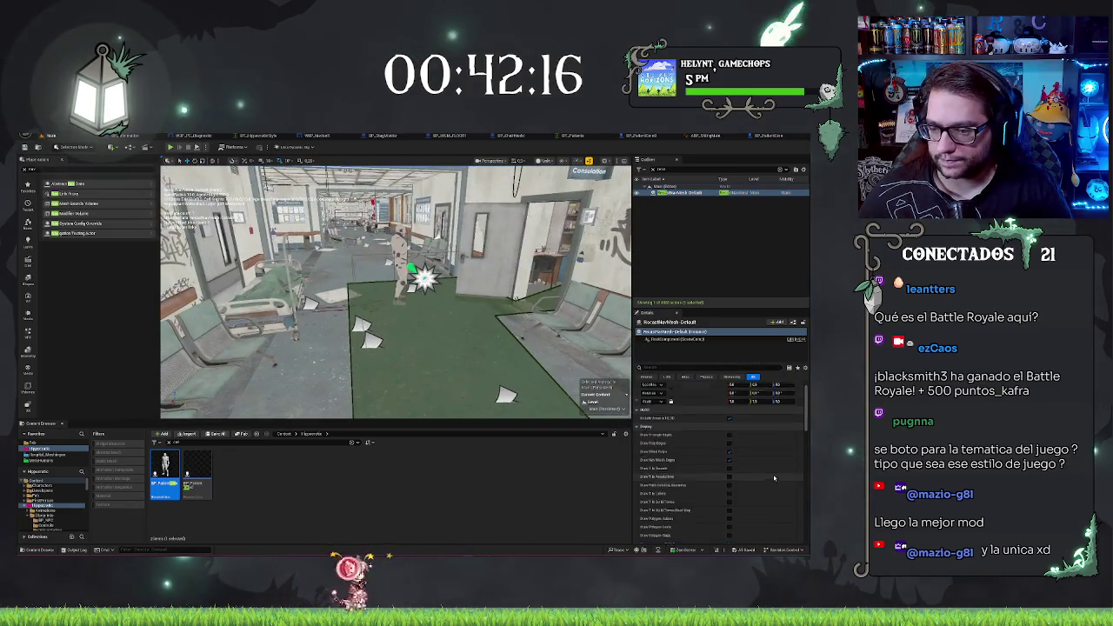
pyautogui.click(687, 193)
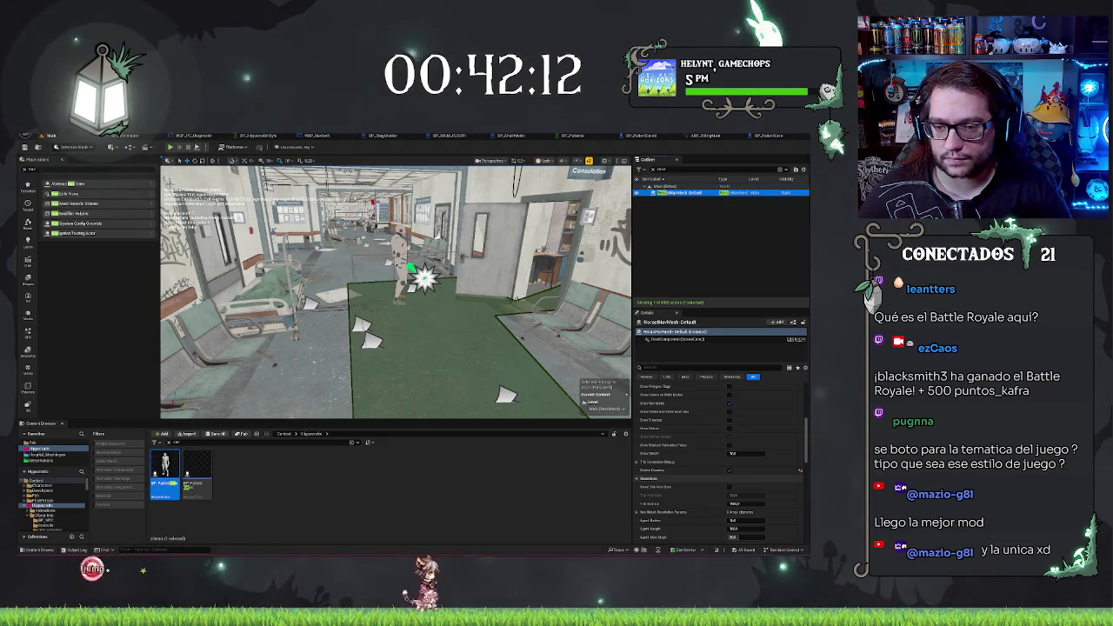
pyautogui.press('Delete')
pyautogui.press('w')
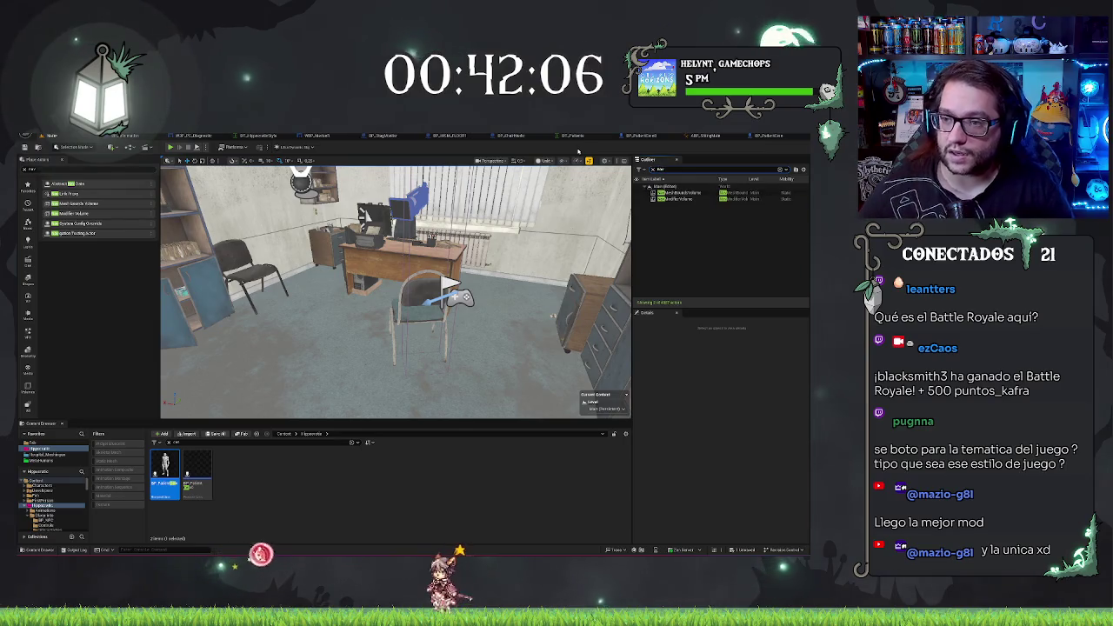
# Select the NavModifierVolume around the chair and search its Details for 'csg' and 'cost'
pyautogui.click(685, 199)
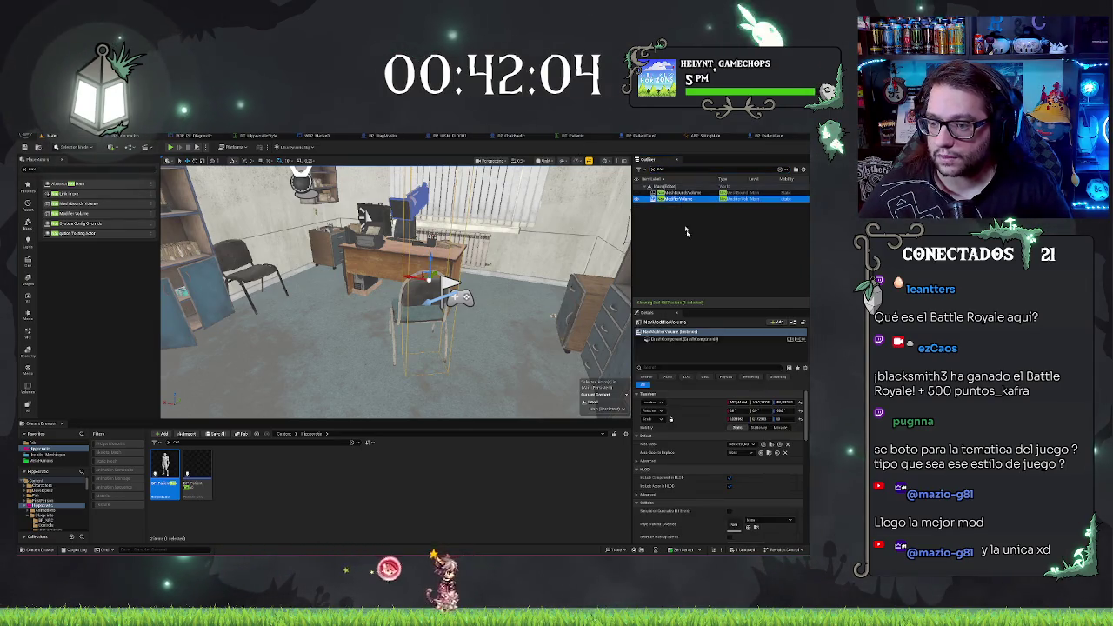
pyautogui.click(687, 367)
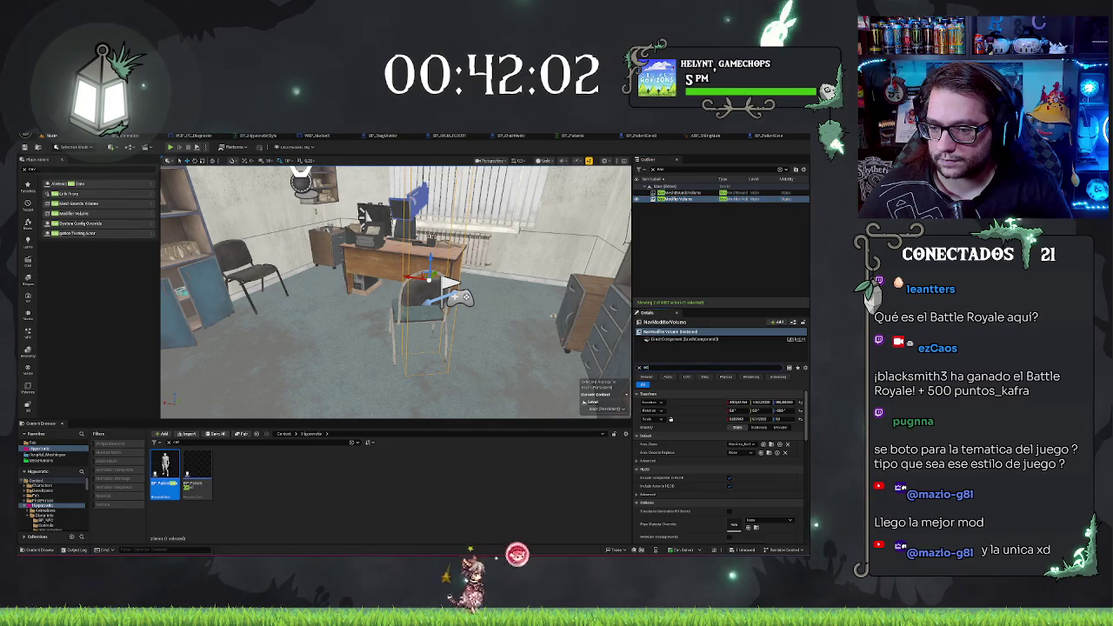
pyautogui.write('ooia')
pyautogui.press('BackSpace')
pyautogui.press('BackSpace')
pyautogui.press('BackSpace')
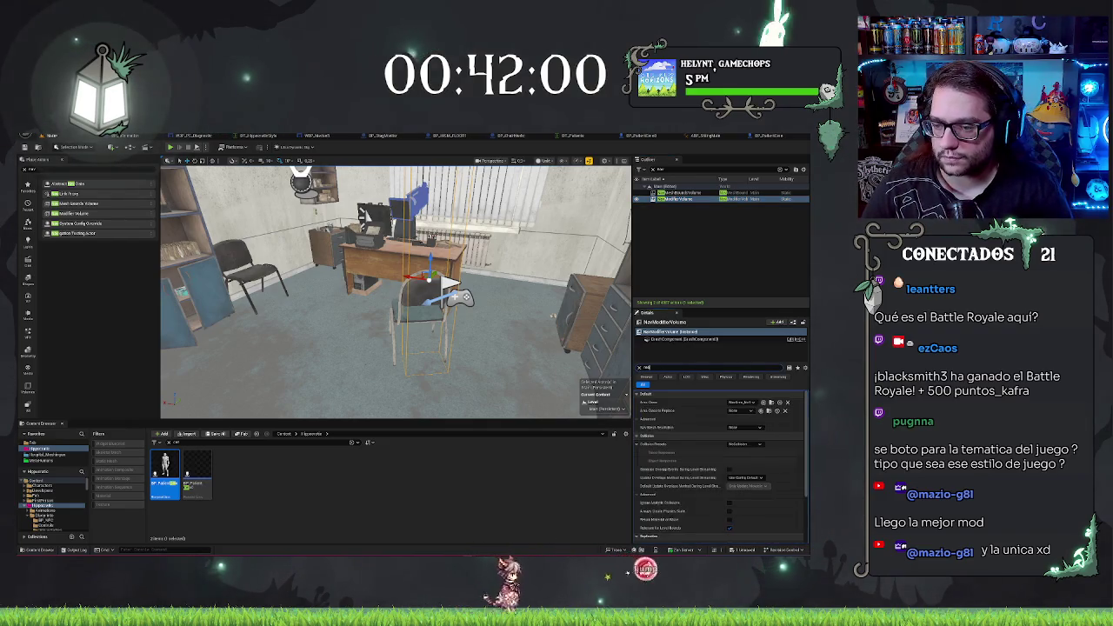
pyautogui.write('csg')
pyautogui.press('BackSpace')
pyautogui.press('BackSpace')
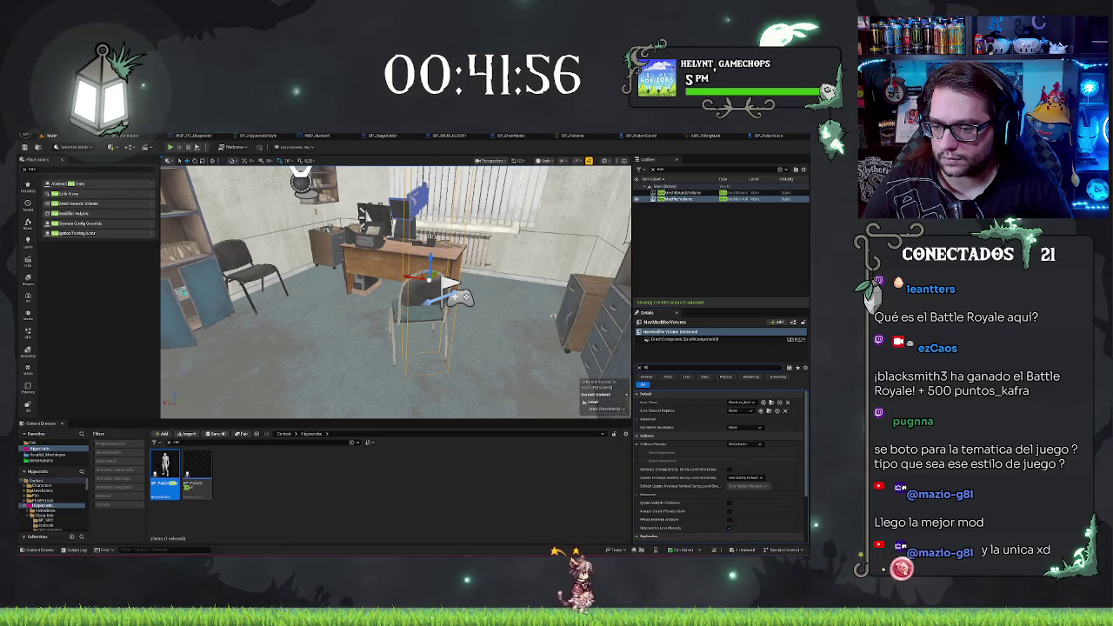
pyautogui.write('cost')
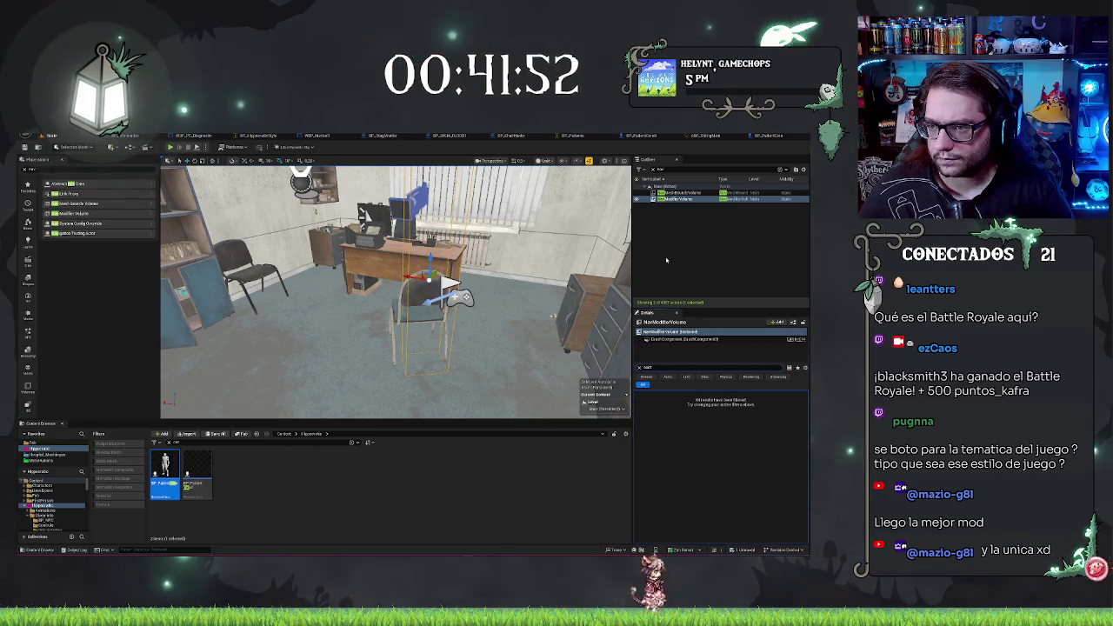
# Review the NavMeshBoundsVolume's properties, then play-test the level with Alt+P
pyautogui.click(686, 192)
pyautogui.click(672, 366)
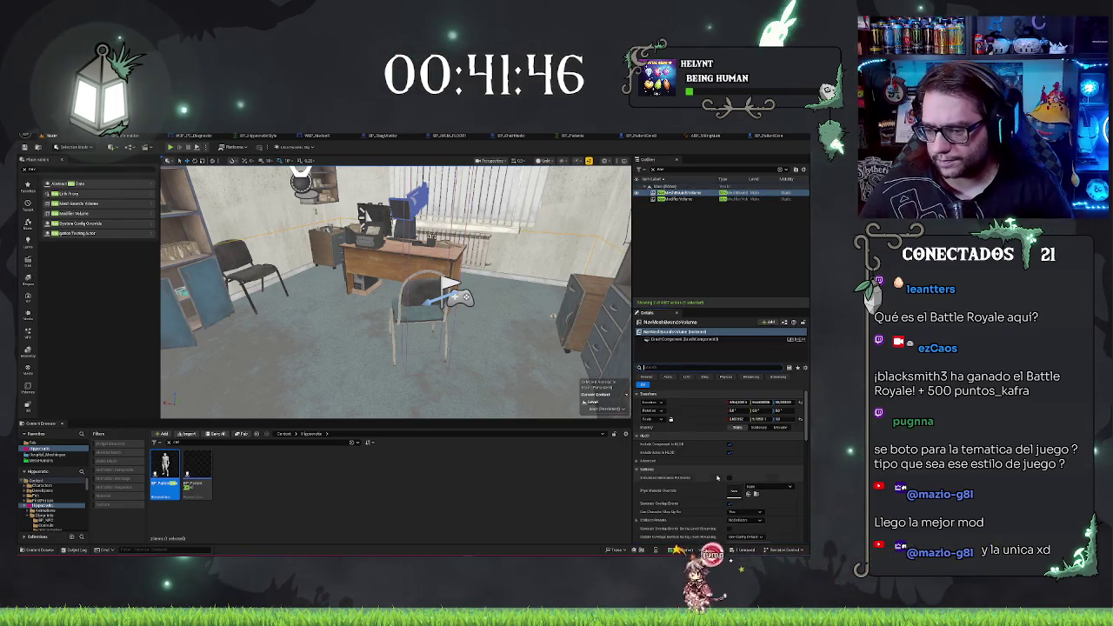
pyautogui.scroll(-3, 718, 478)
pyautogui.scroll(-3, 719, 437)
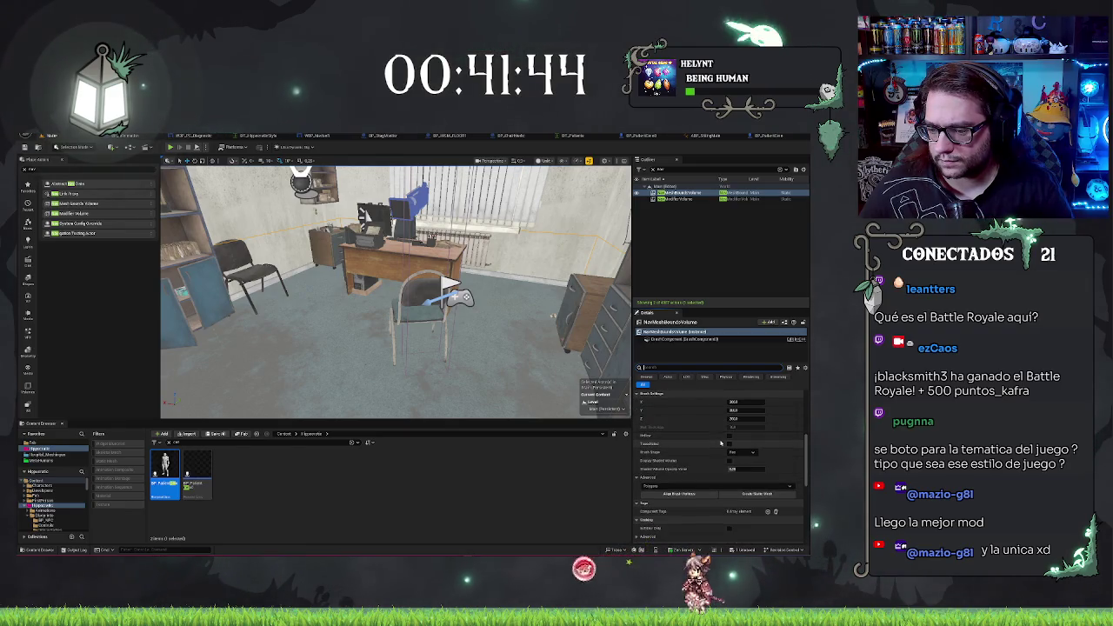
pyautogui.scroll(-3, 695, 473)
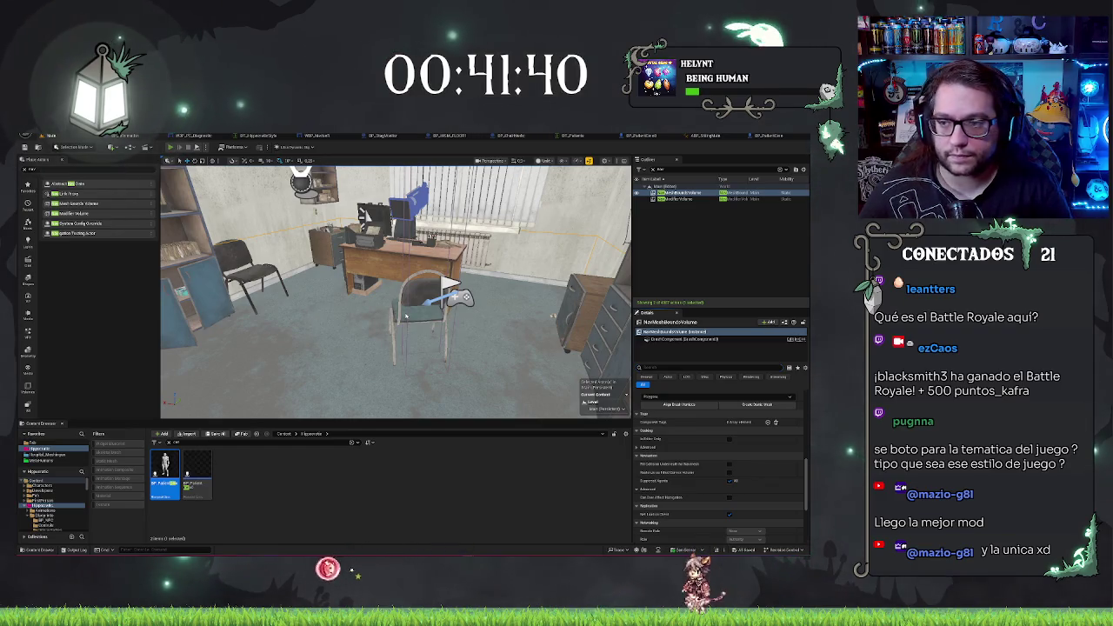
pyautogui.hotkey('alt', 'p')
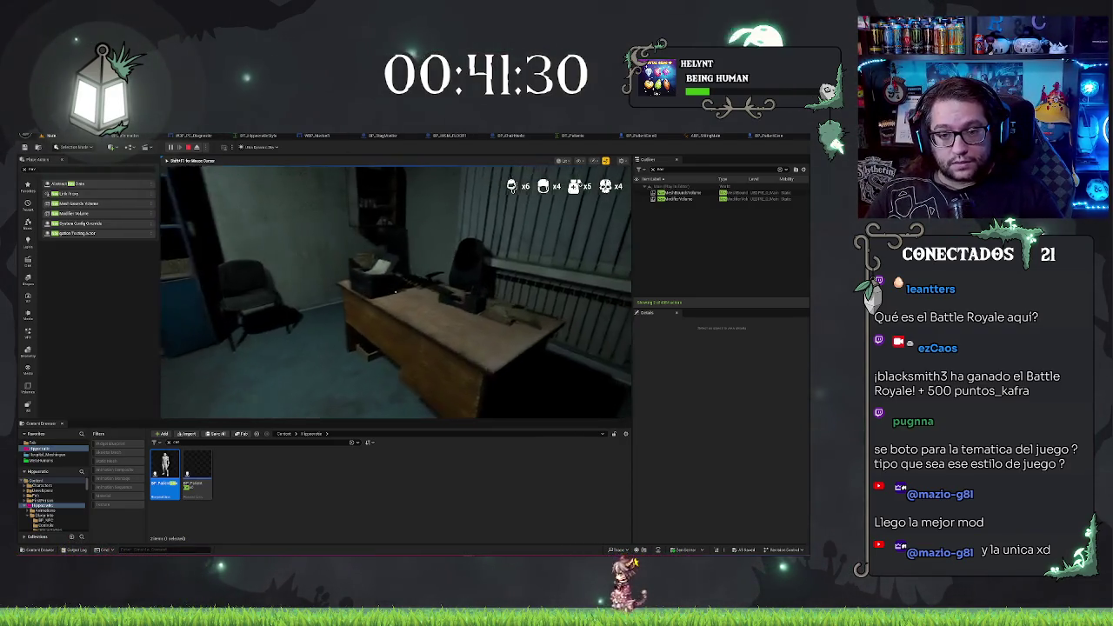
# Stop the play test and filter the Outliner for 'nav'
pyautogui.press('Escape')
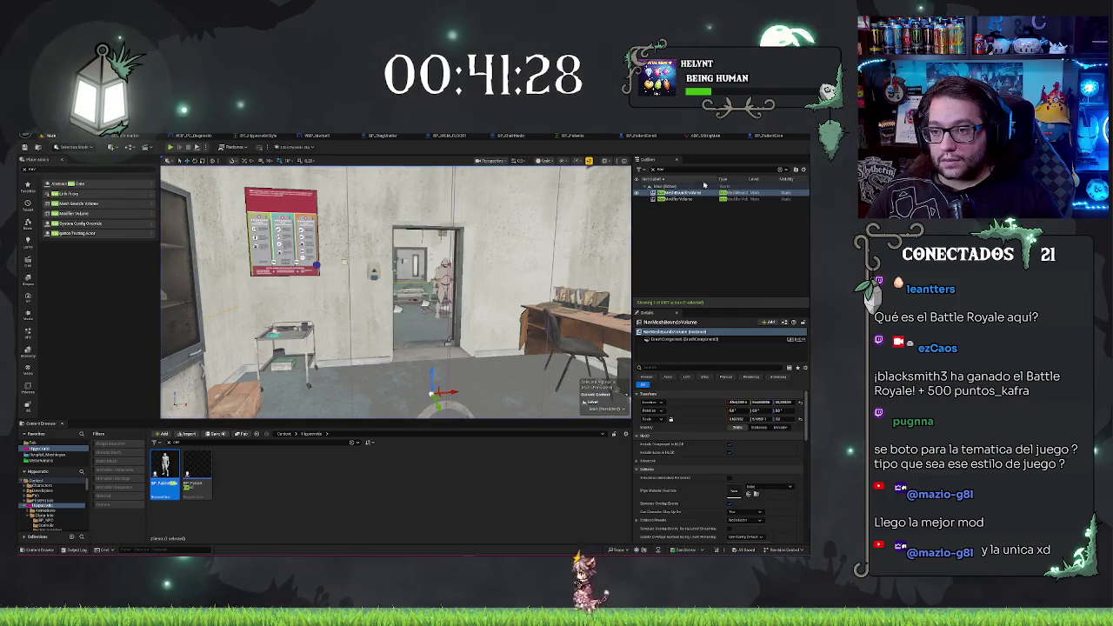
pyautogui.press('BackSpace')
pyautogui.press('BackSpace')
pyautogui.press('BackSpace')
pyautogui.write('mose')
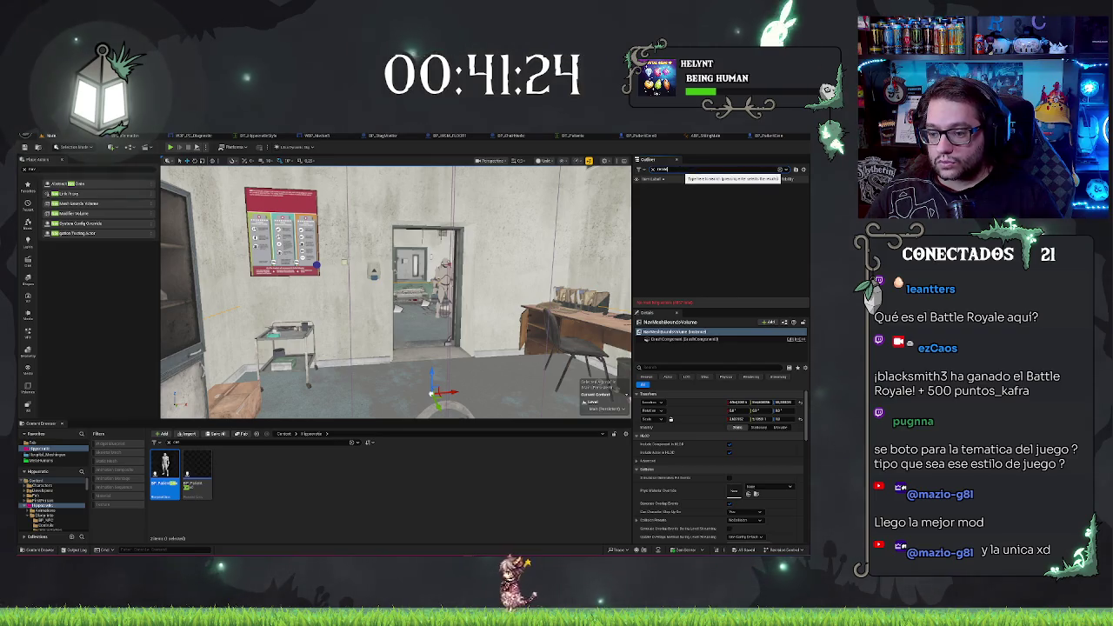
pyautogui.click(675, 172)
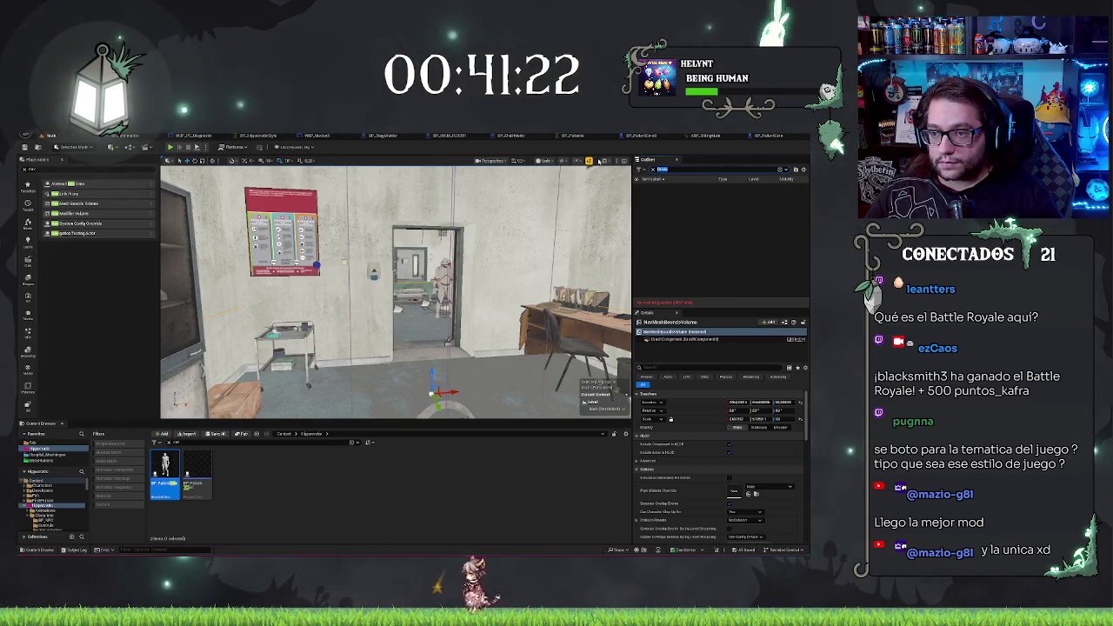
pyautogui.write('nav')
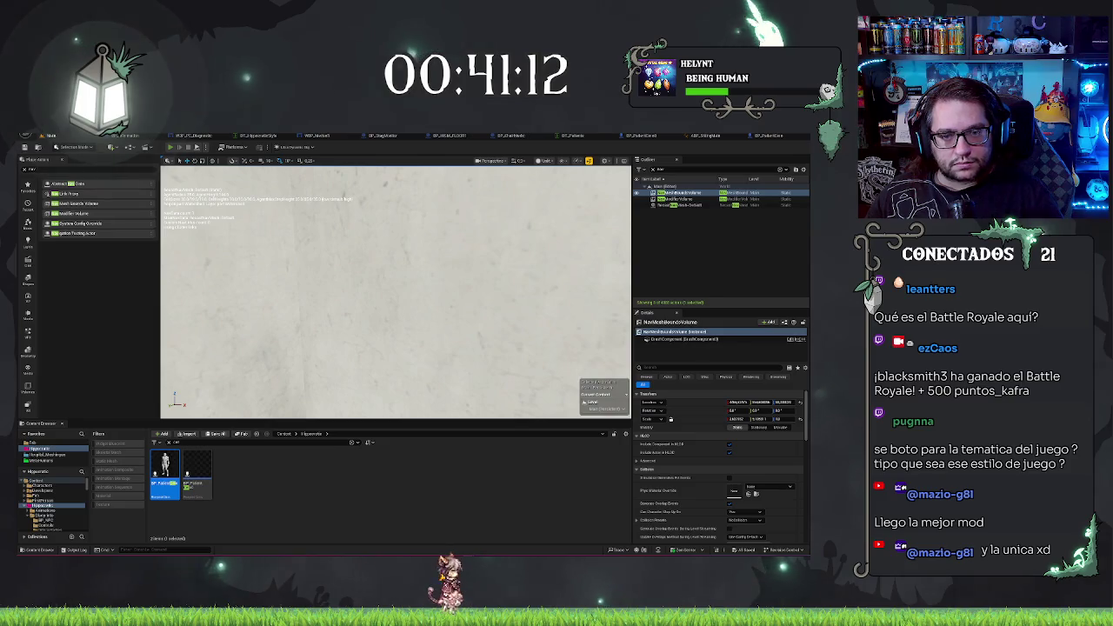
# Run and stop another play test, then return to the patient character Blueprint
pyautogui.hotkey('alt', 'p')
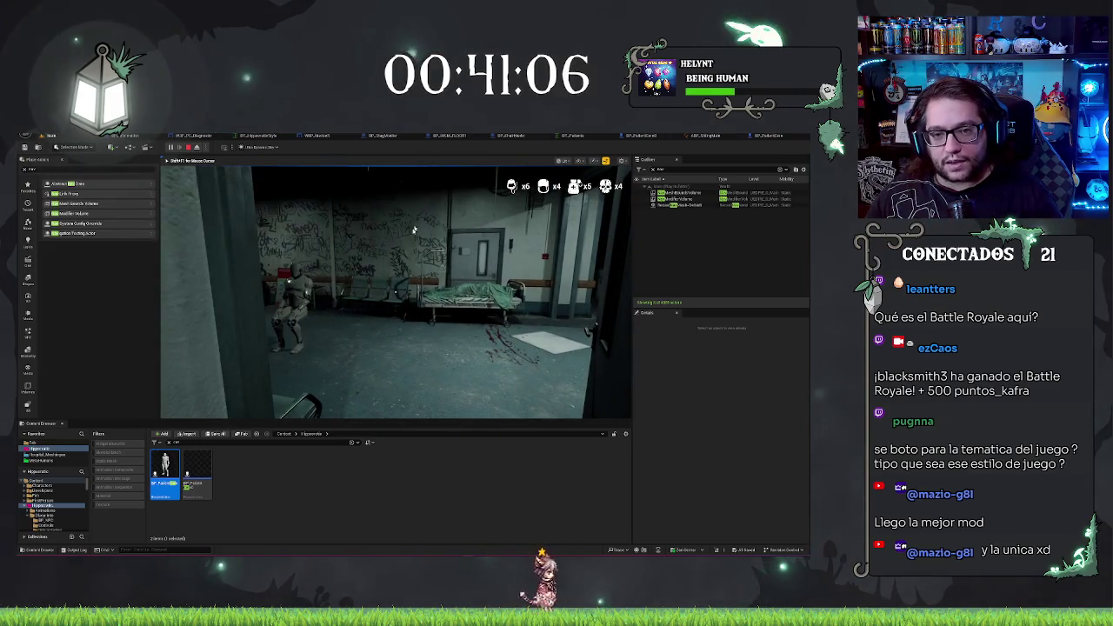
pyautogui.press('Escape')
pyautogui.click(773, 136)
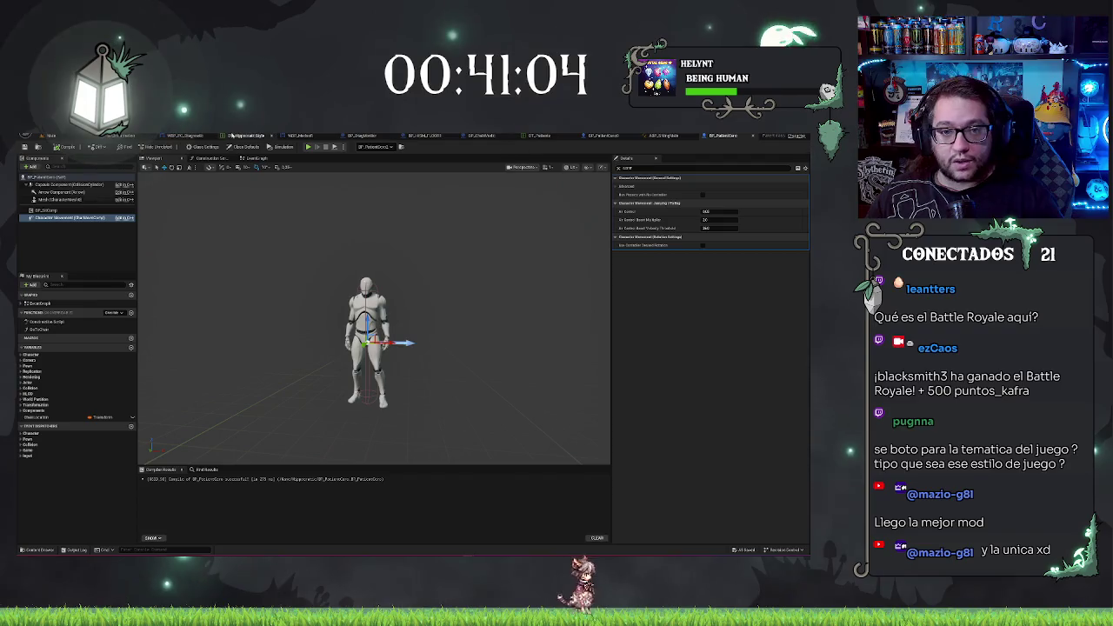
# Switch from the Blueprint editor back to the hospital level editor
pyautogui.click(76, 137)
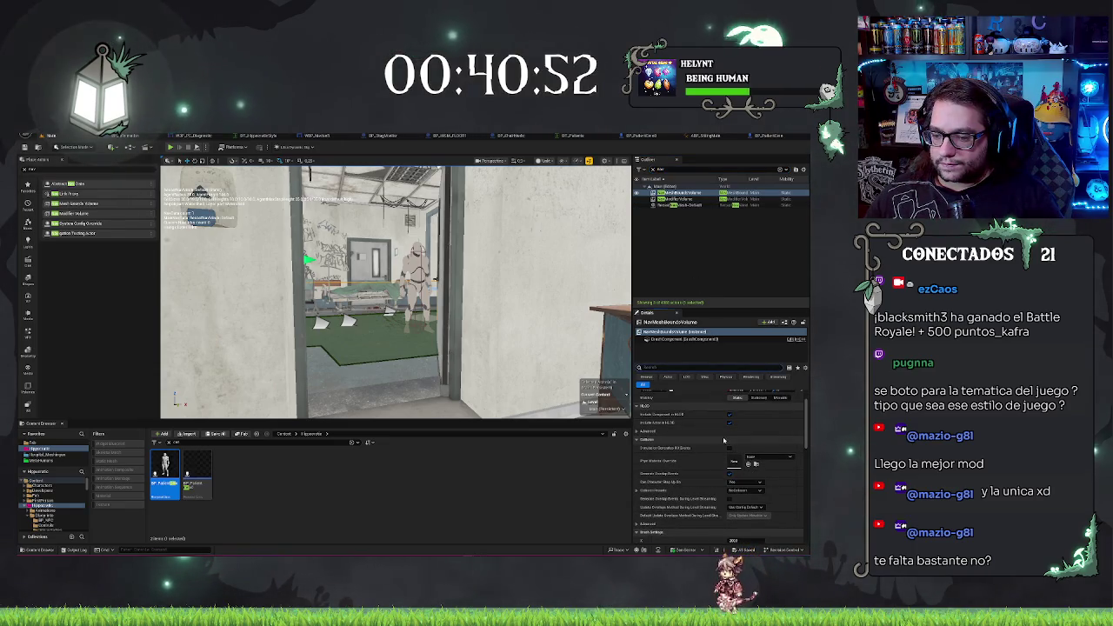
# Clear the Details search, scroll through all NavMeshBoundsVolume properties, then bring up the patient Blueprint's mannequin
pyautogui.write('ss')
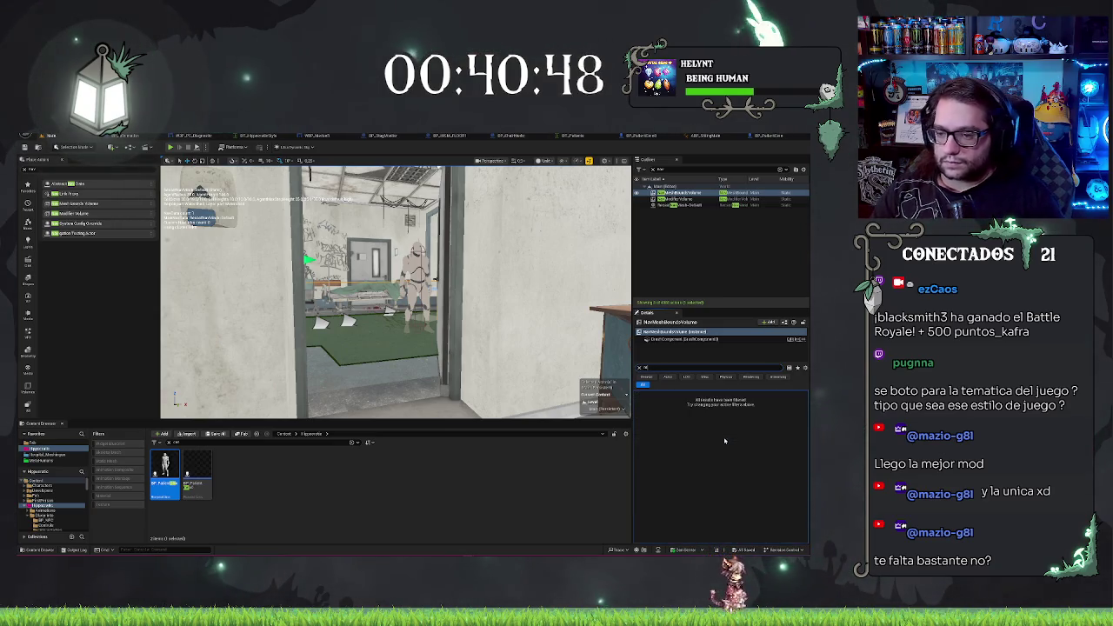
pyautogui.press('BackSpace')
pyautogui.write('ha')
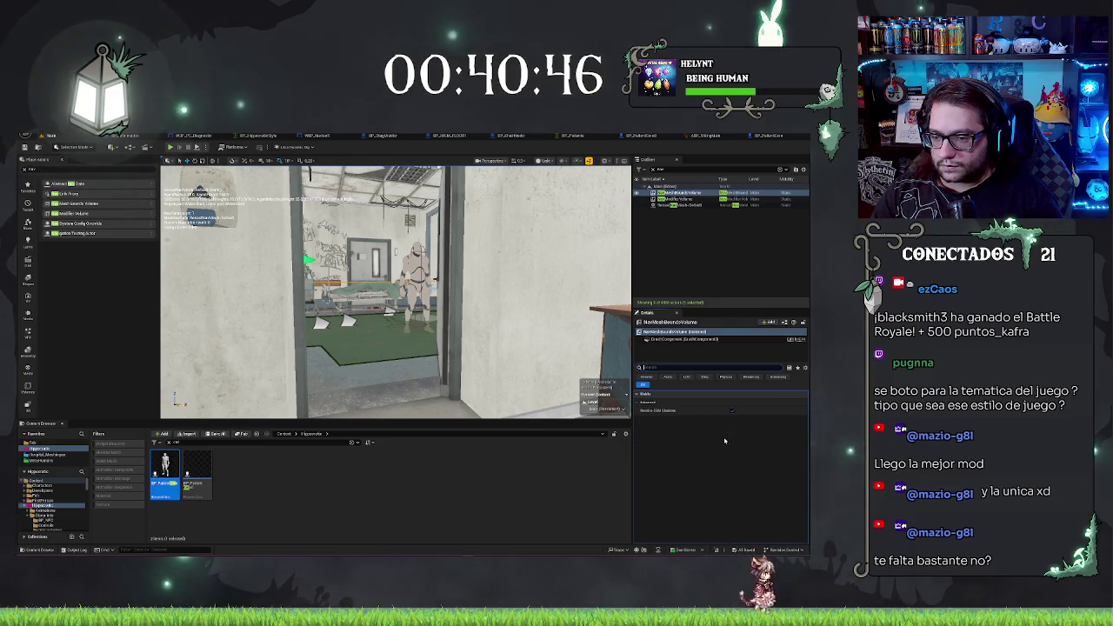
pyautogui.press('BackSpace')
pyautogui.press('BackSpace')
pyautogui.press('BackSpace')
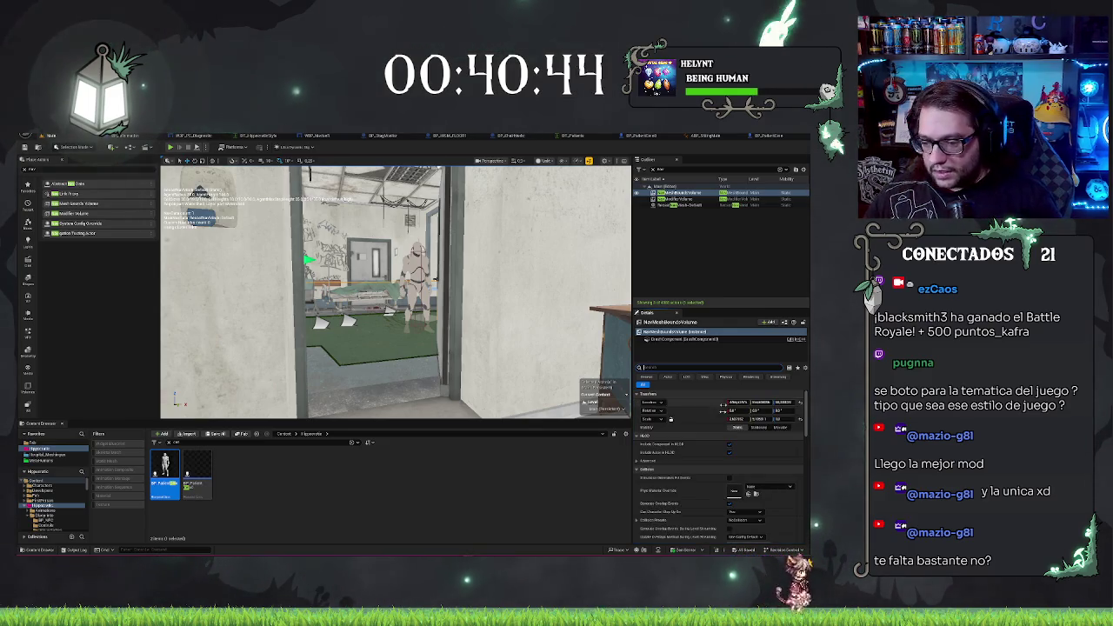
pyautogui.scroll(-5, 722, 448)
pyautogui.scroll(-1, 718, 460)
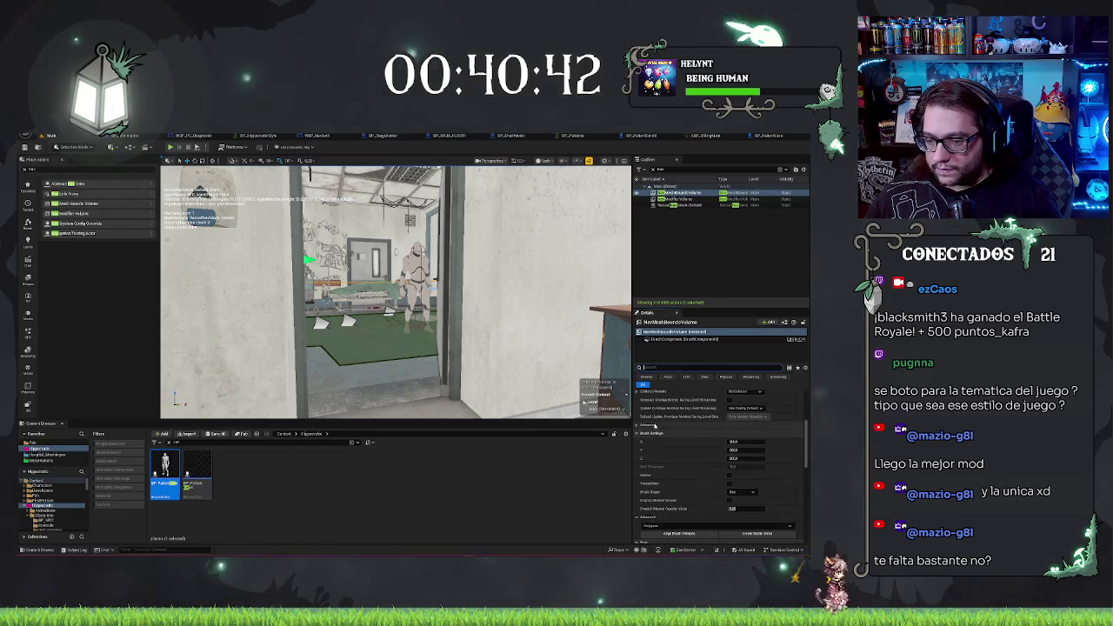
pyautogui.scroll(-1, 705, 459)
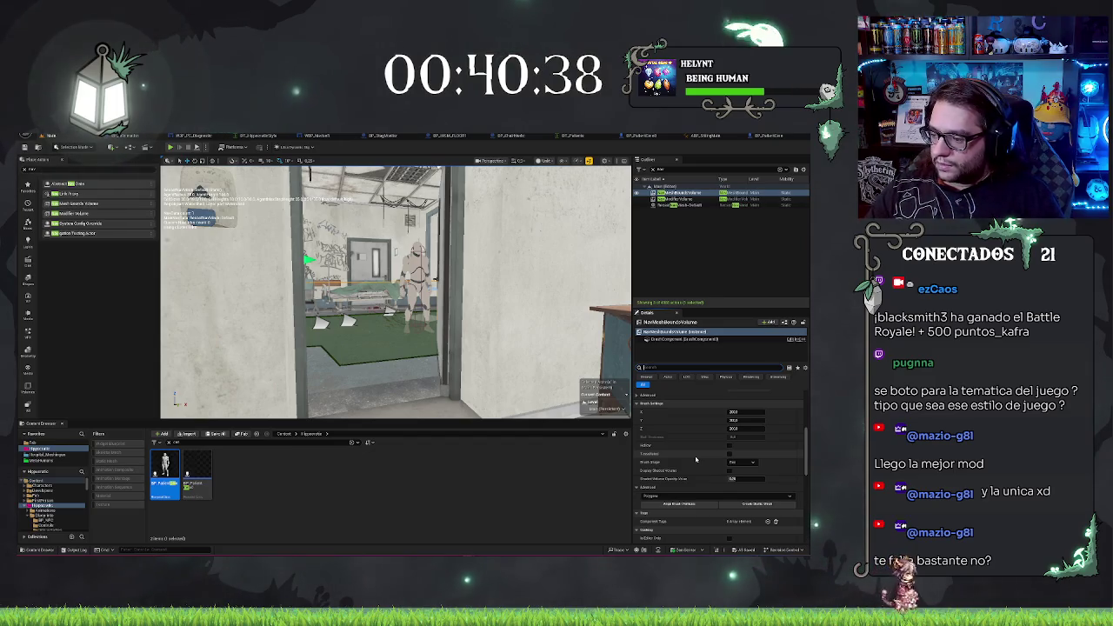
pyautogui.scroll(-3, 696, 460)
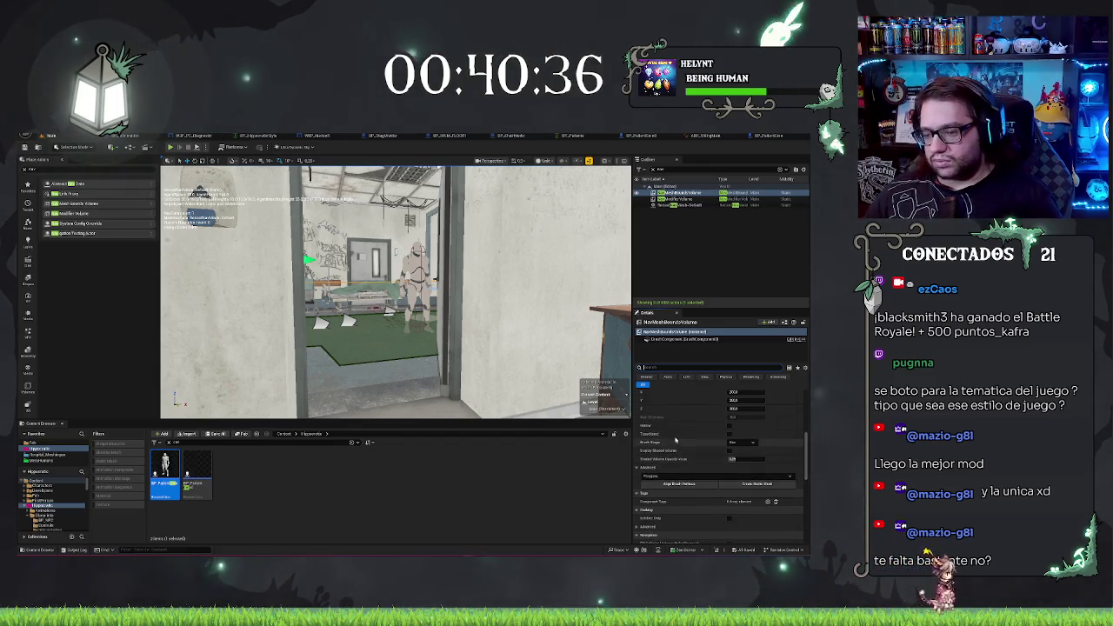
pyautogui.scroll(-2, 699, 453)
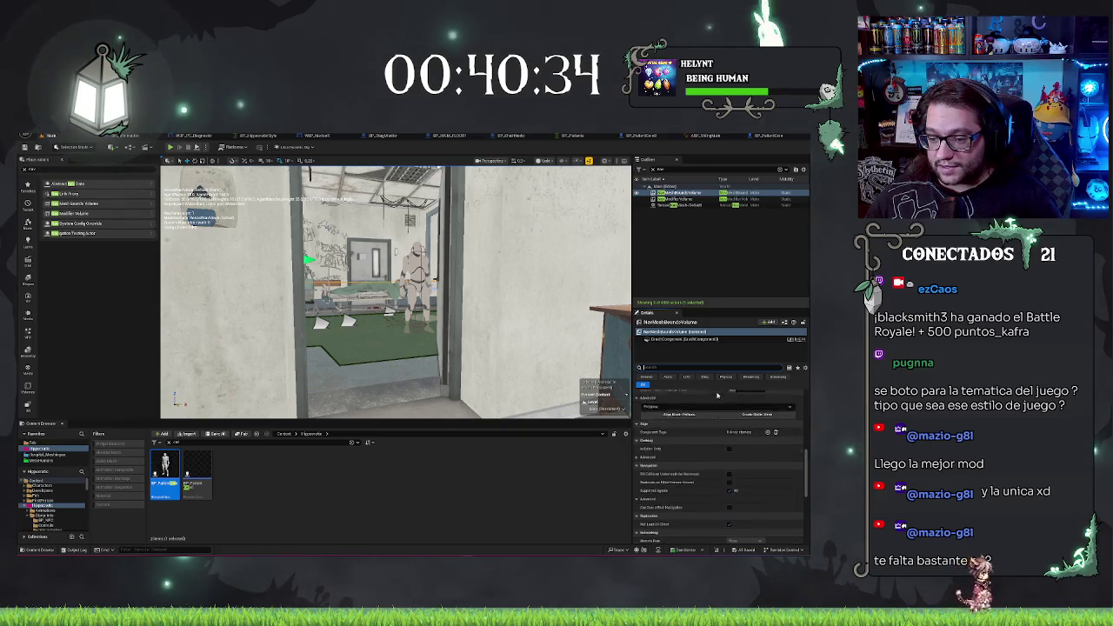
pyautogui.scroll(-1, 693, 422)
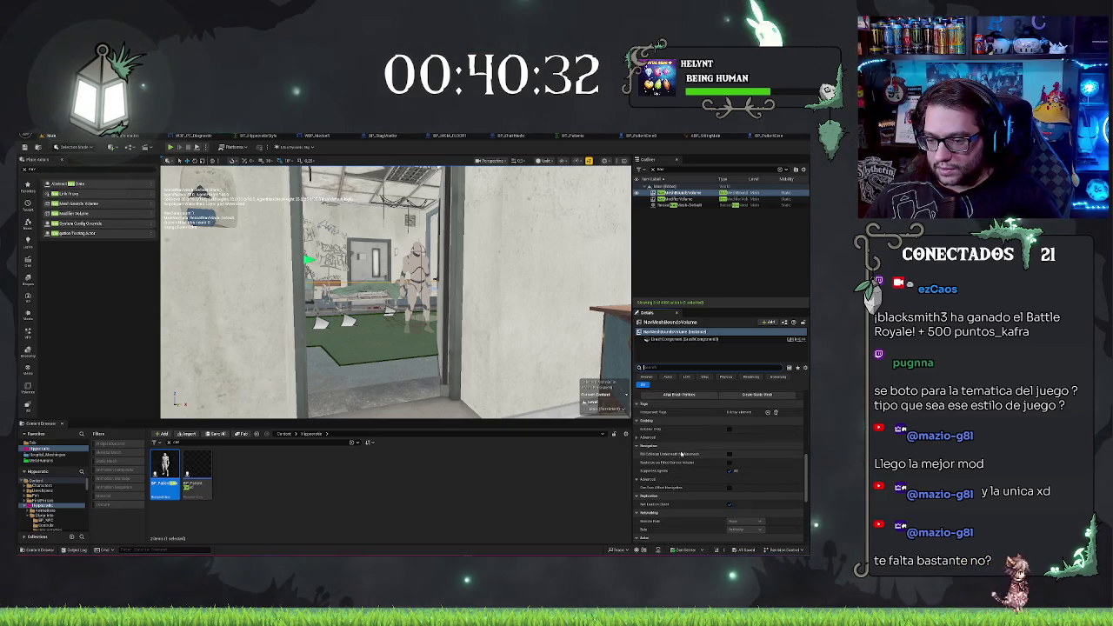
pyautogui.scroll(-3, 693, 470)
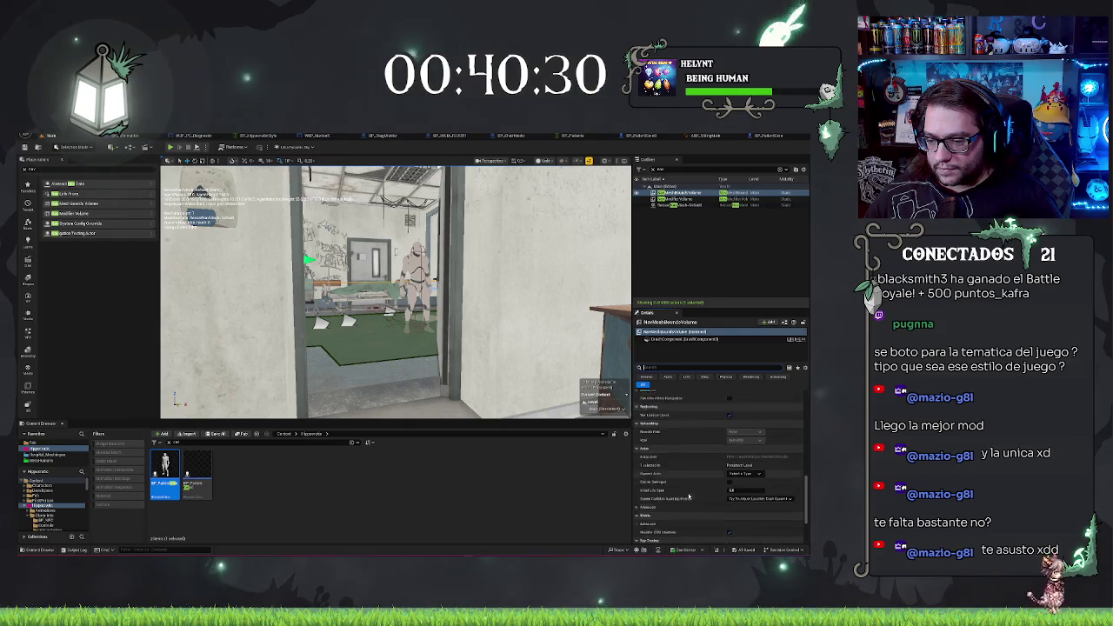
pyautogui.scroll(-2, 692, 496)
pyautogui.scroll(-1, 693, 489)
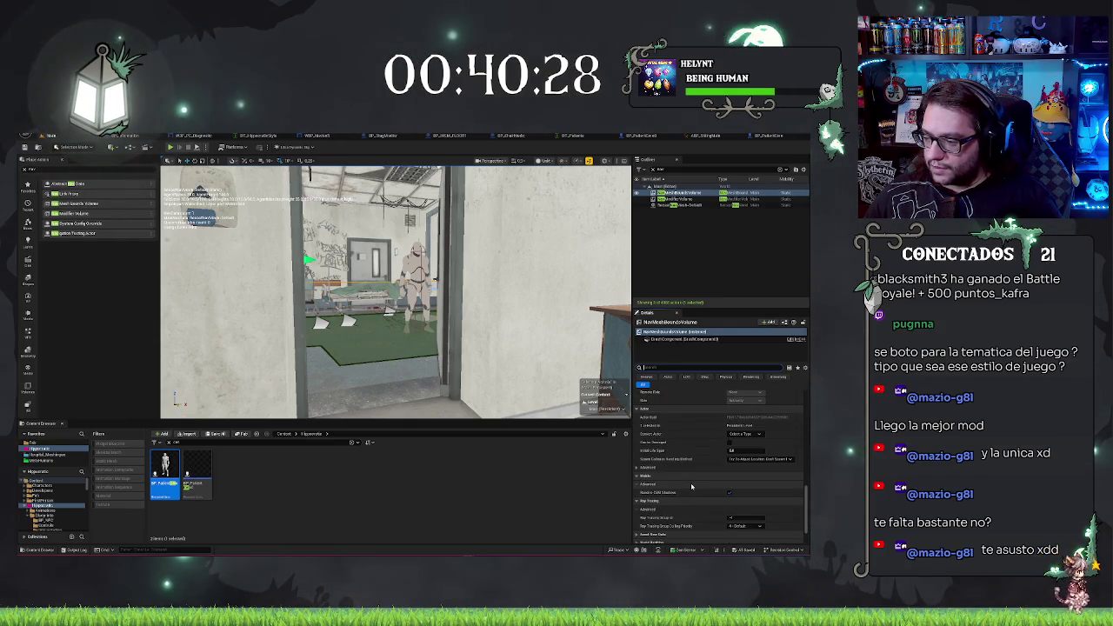
pyautogui.scroll(-2, 689, 478)
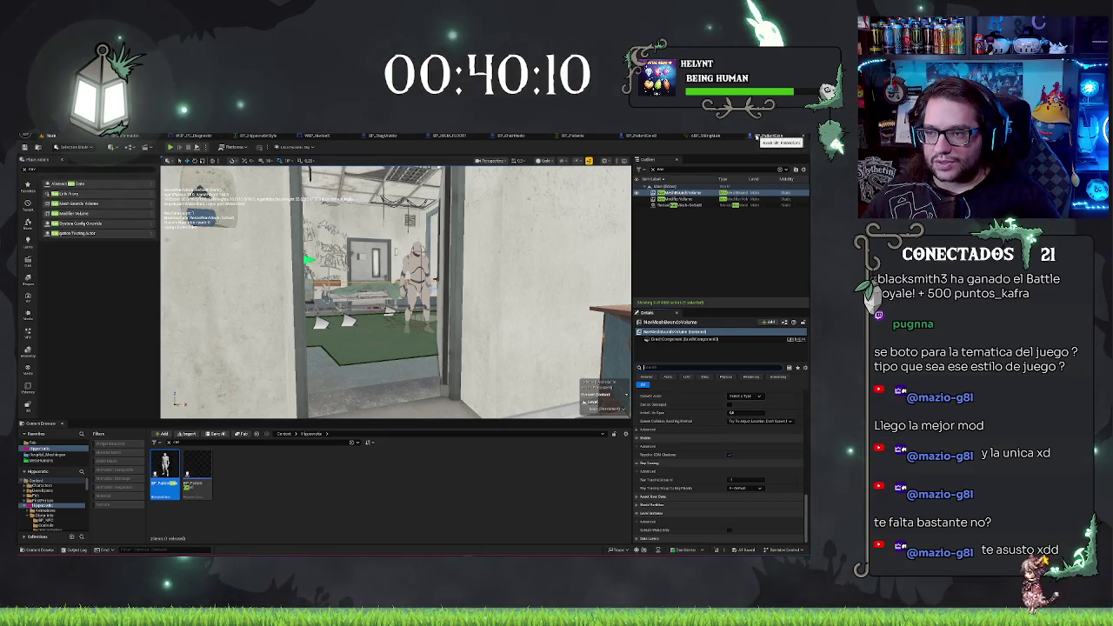
pyautogui.hotkey('ctrl', 'Tab')
pyautogui.moveTo(439, 237); pyautogui.dragTo(366, 248)
# Rotate the patient's Mesh component around Z and save the Blueprint
pyautogui.click(448, 261)
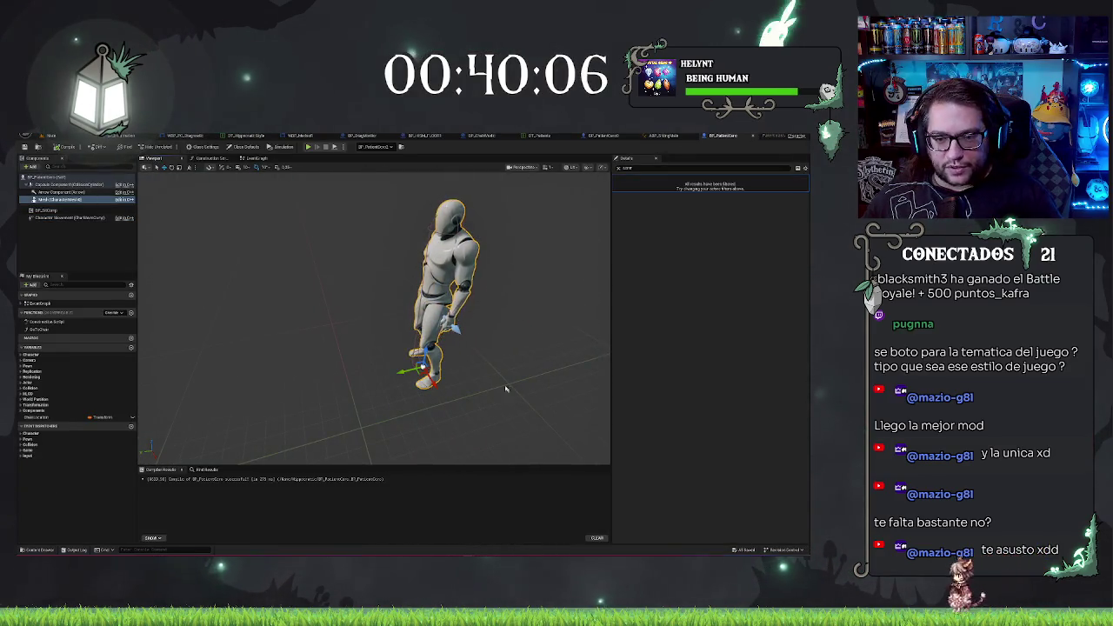
pyautogui.press('e')
pyautogui.moveTo(413, 385); pyautogui.dragTo(409, 389)
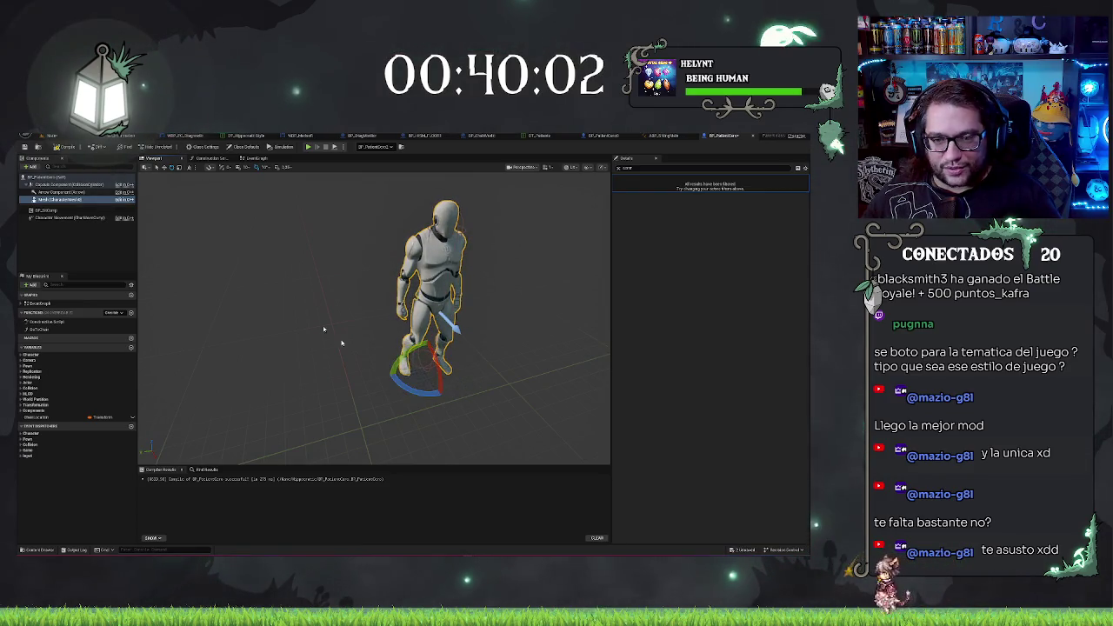
pyautogui.click(85, 147)
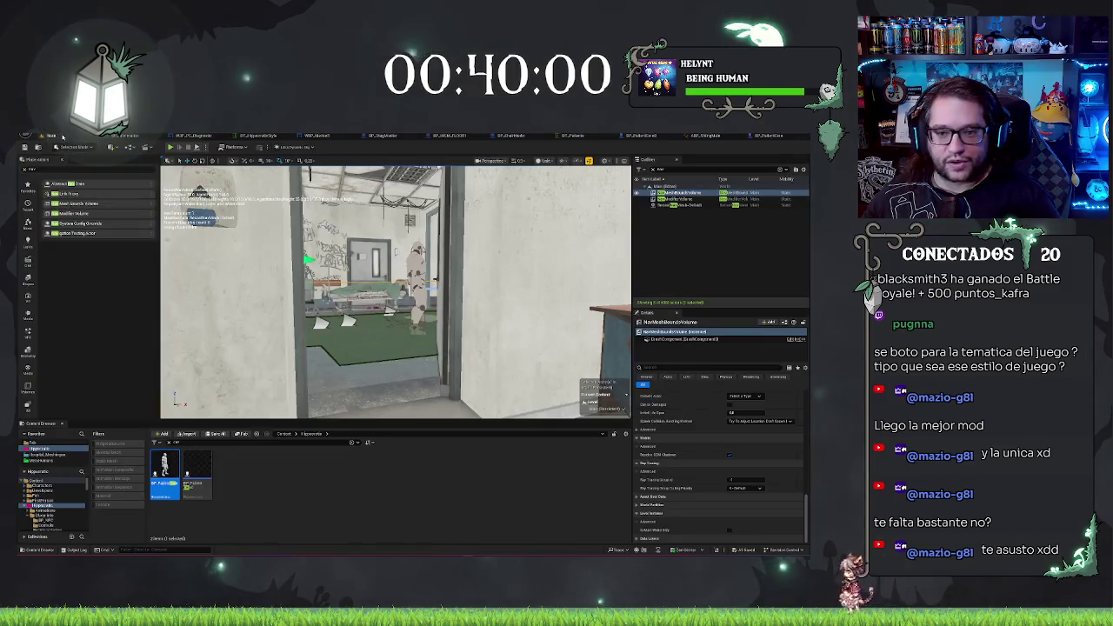
# Show the Character Movement component's settings in the patient Blueprint
pyautogui.click(61, 137)
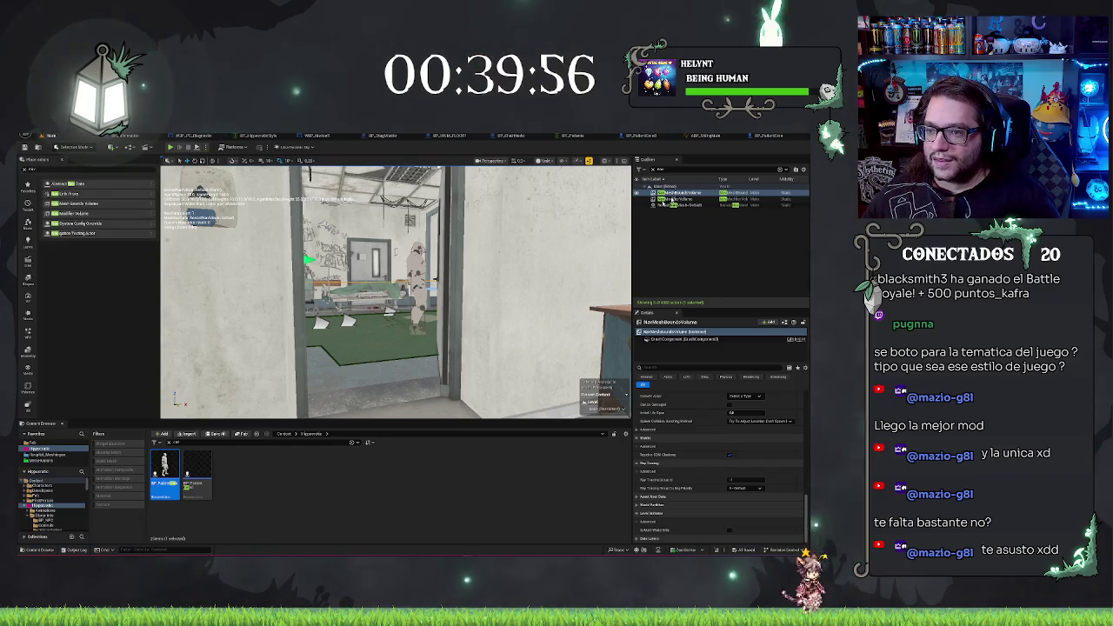
pyautogui.click(766, 137)
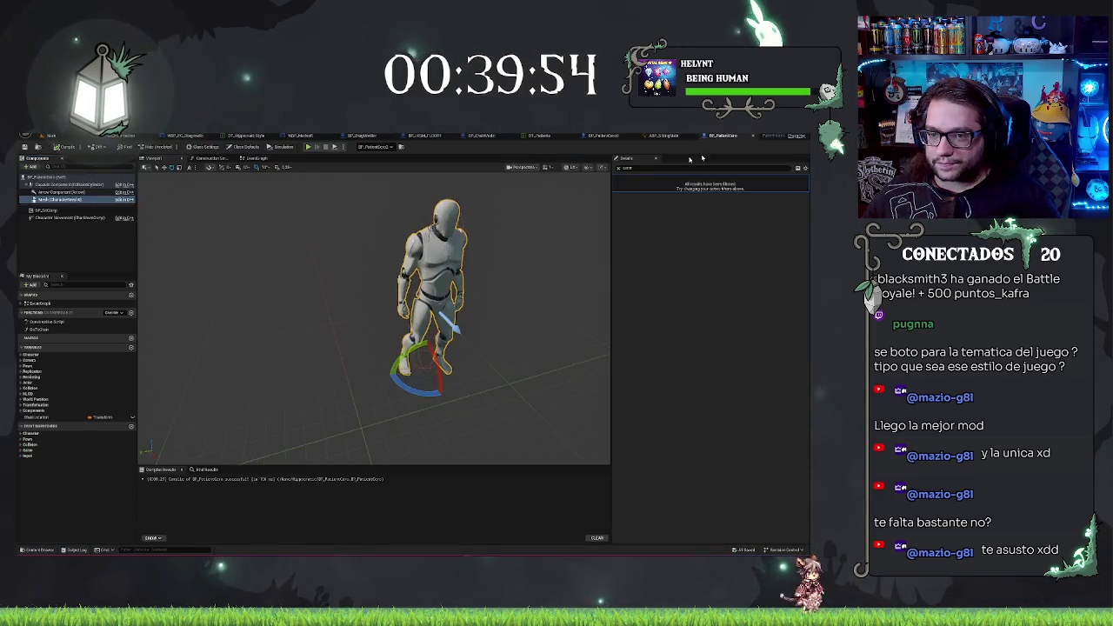
pyautogui.click(76, 218)
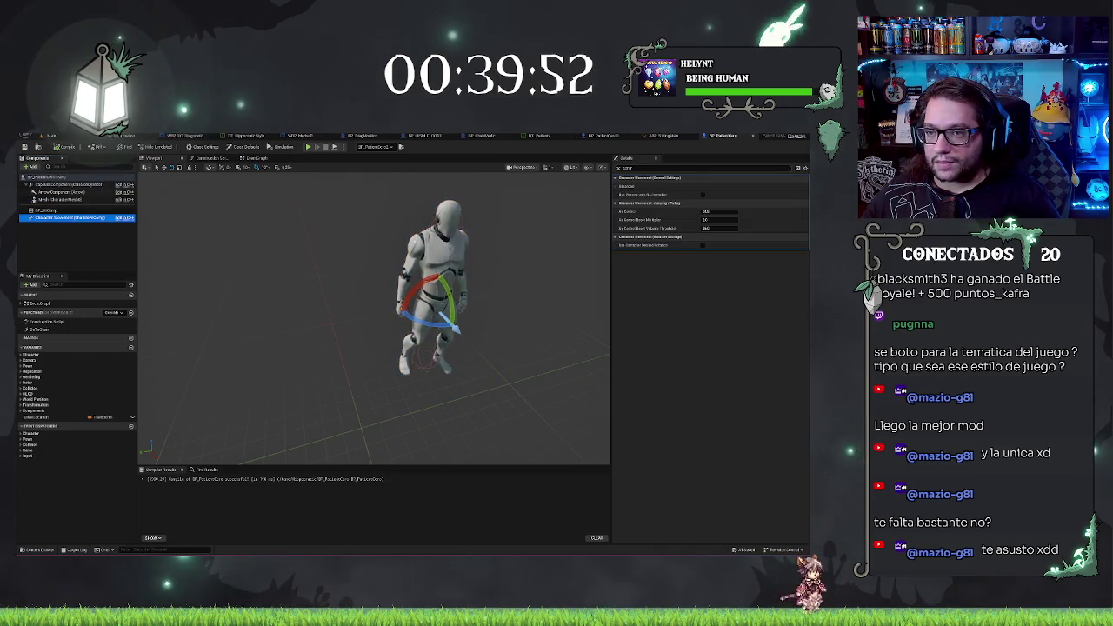
# Set Max Walk Speed Crouched to 500, change Max Walk Speed, and compile the patient Blueprint
pyautogui.write('speed')
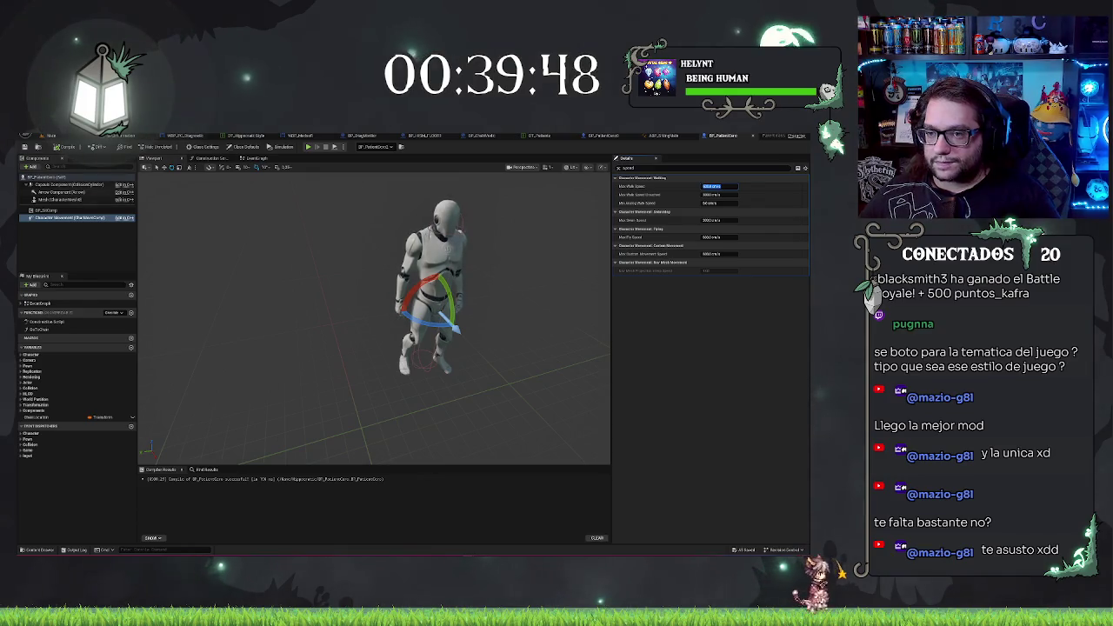
pyautogui.write('500')
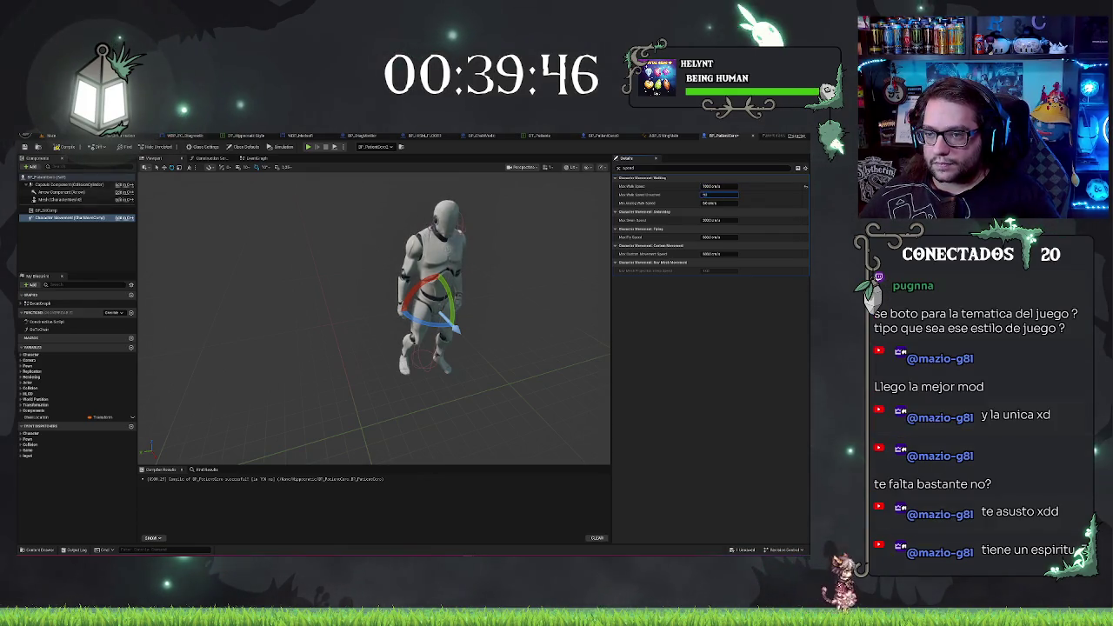
pyautogui.press('Return')
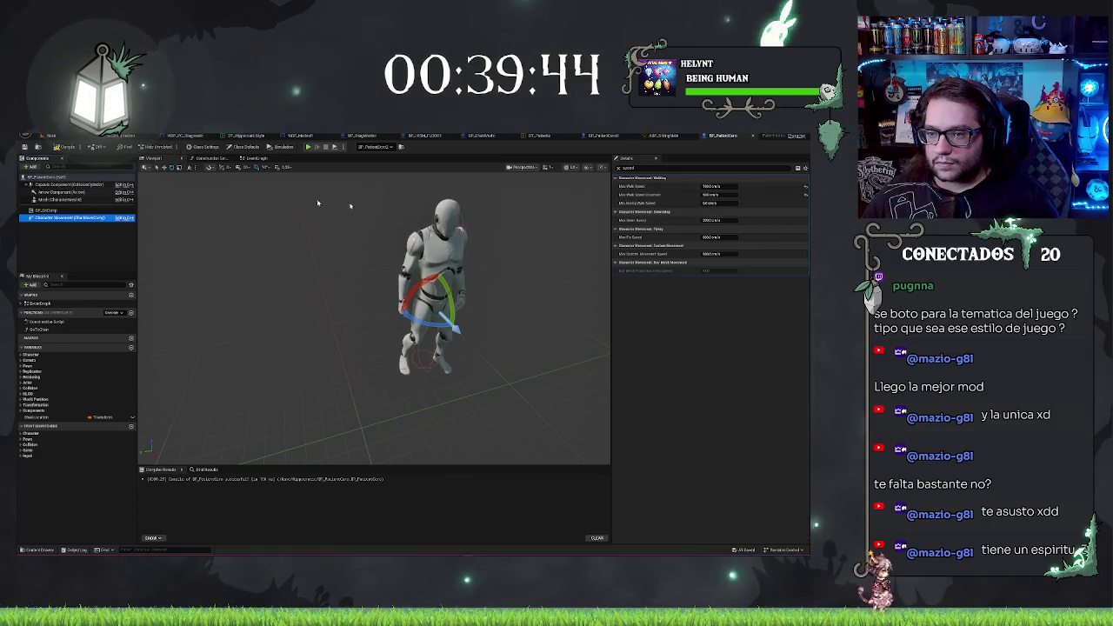
pyautogui.click(25, 147)
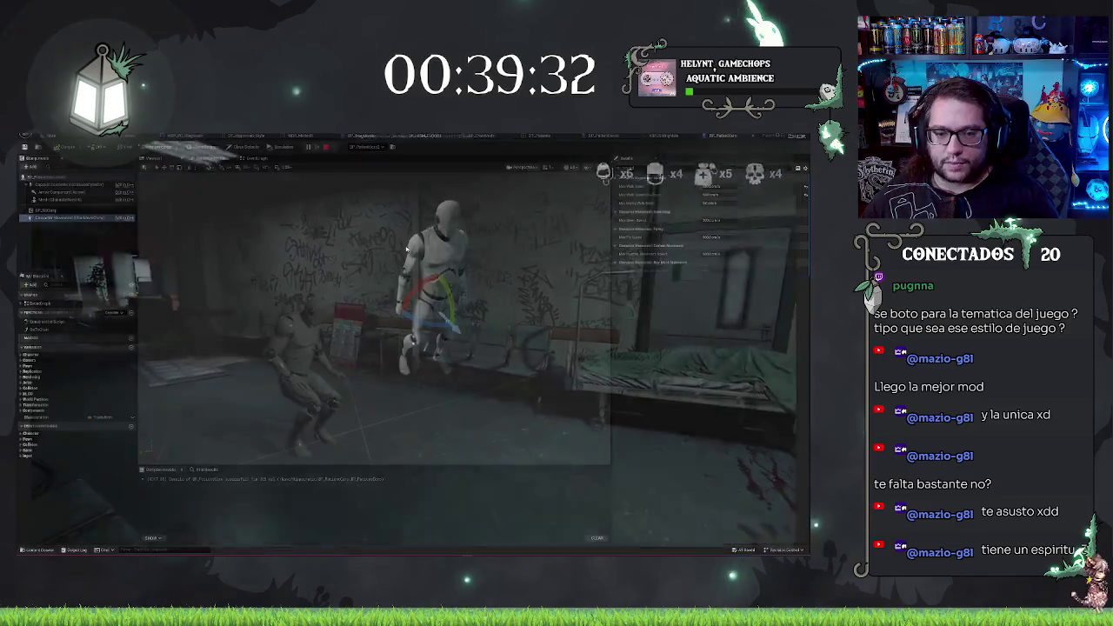
pyautogui.click(702, 186)
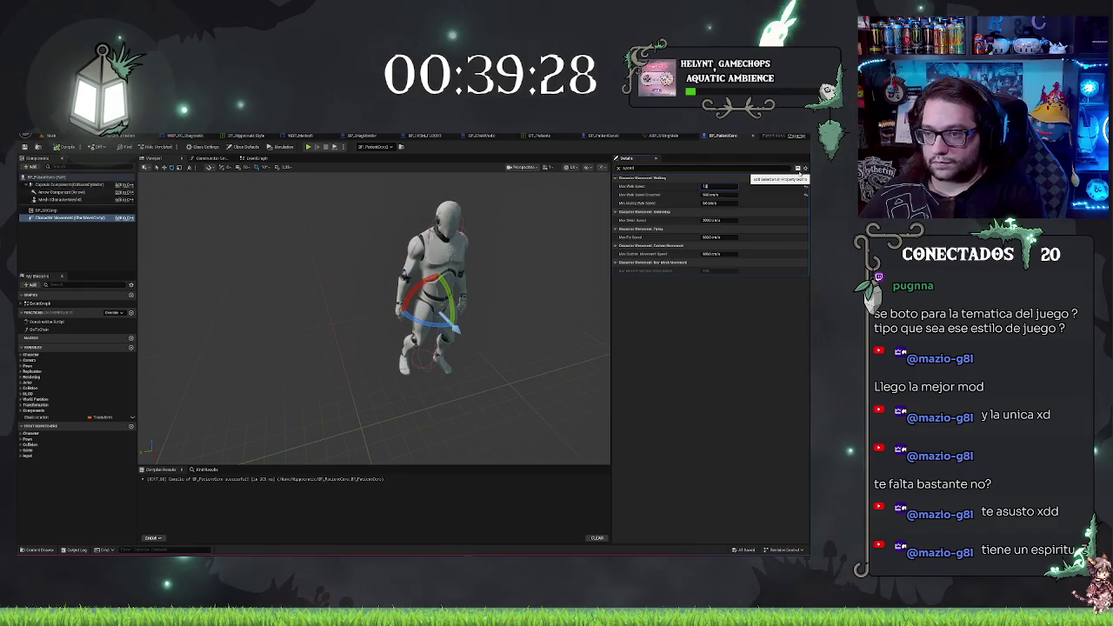
pyautogui.press('Return')
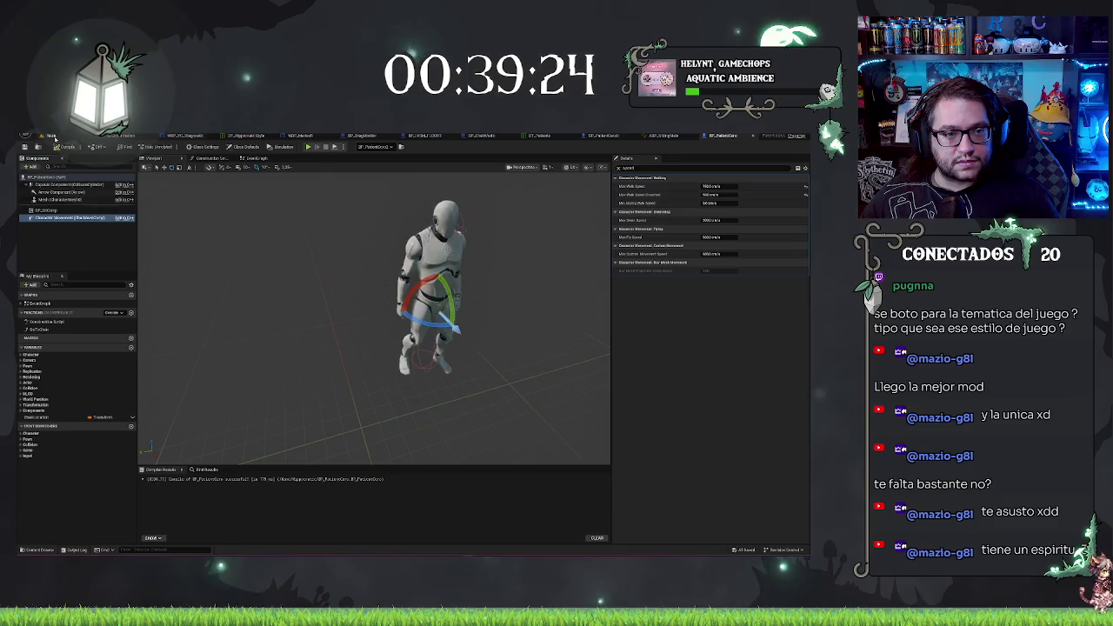
pyautogui.click(52, 135)
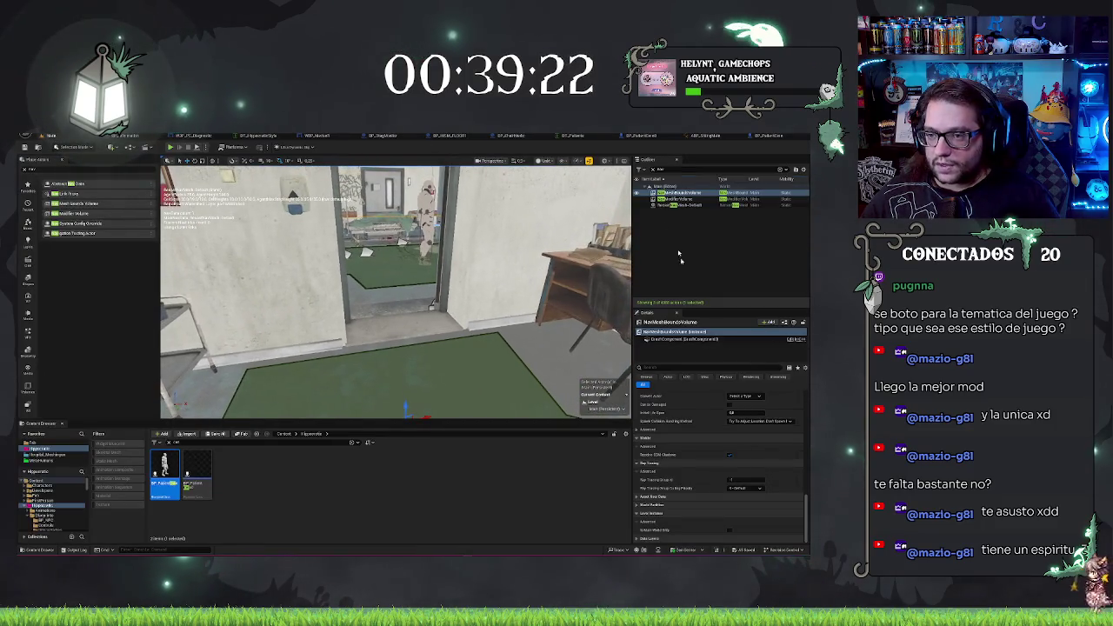
pyautogui.click(679, 200)
pyautogui.click(680, 192)
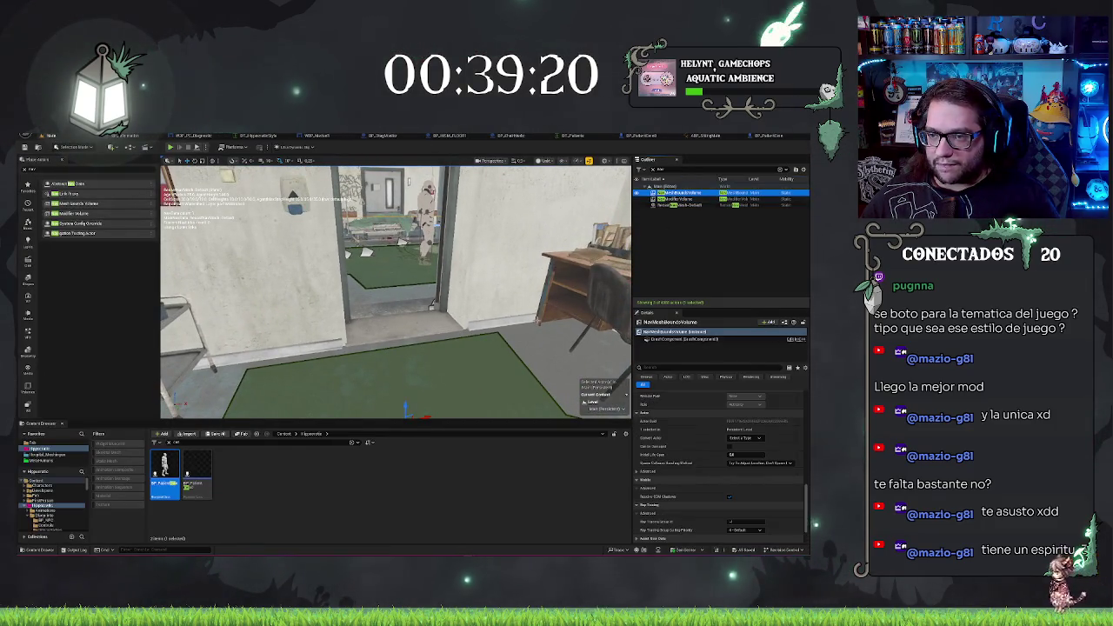
pyautogui.click(657, 368)
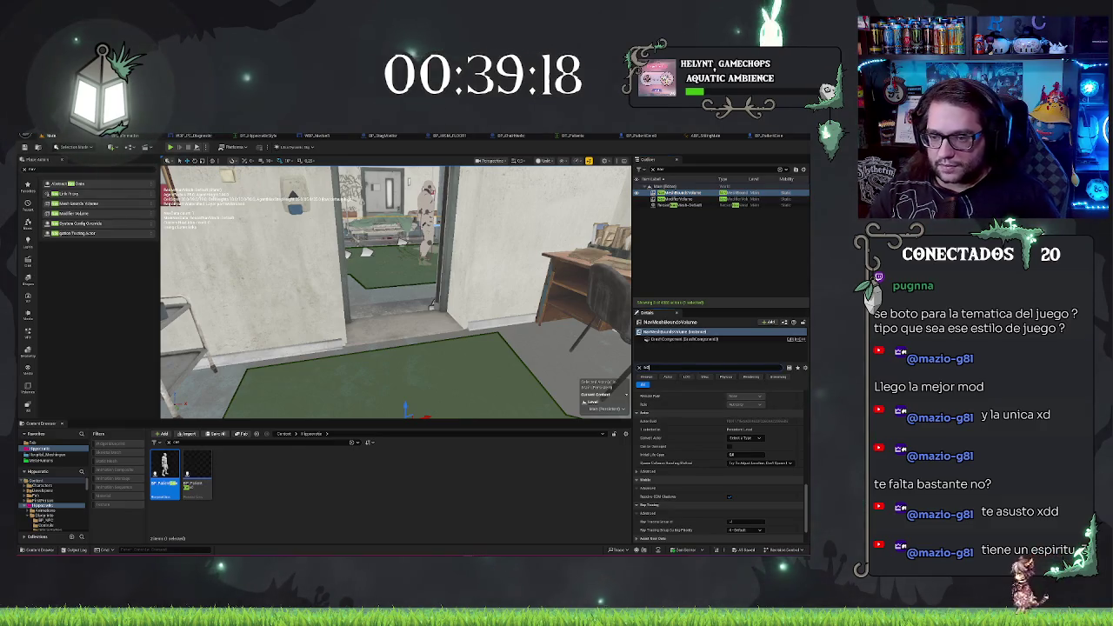
pyautogui.write('s')
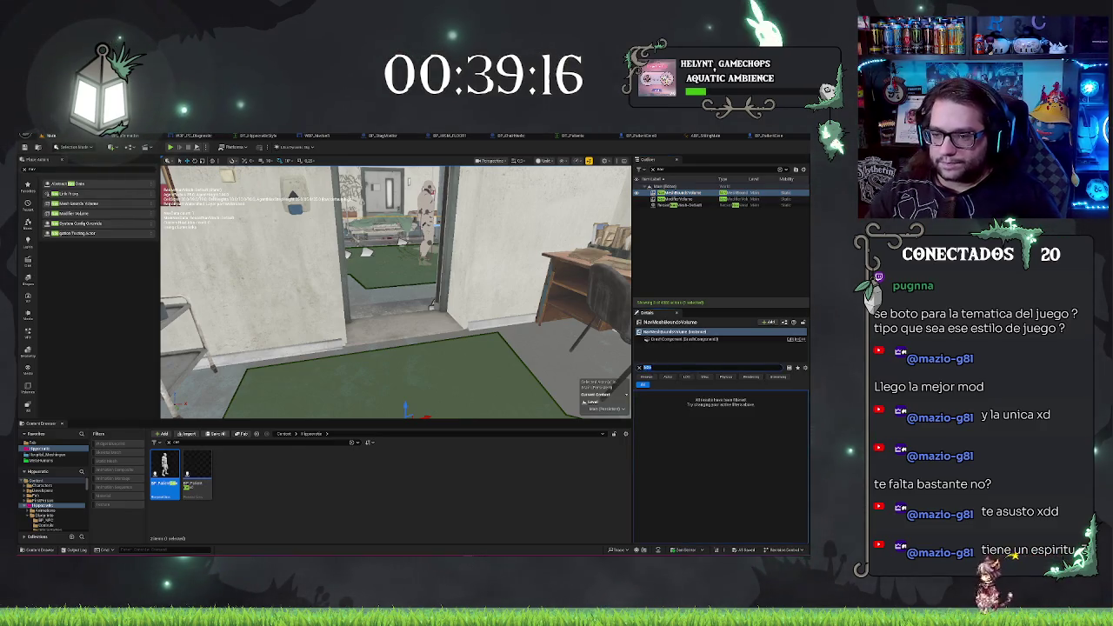
pyautogui.write('col')
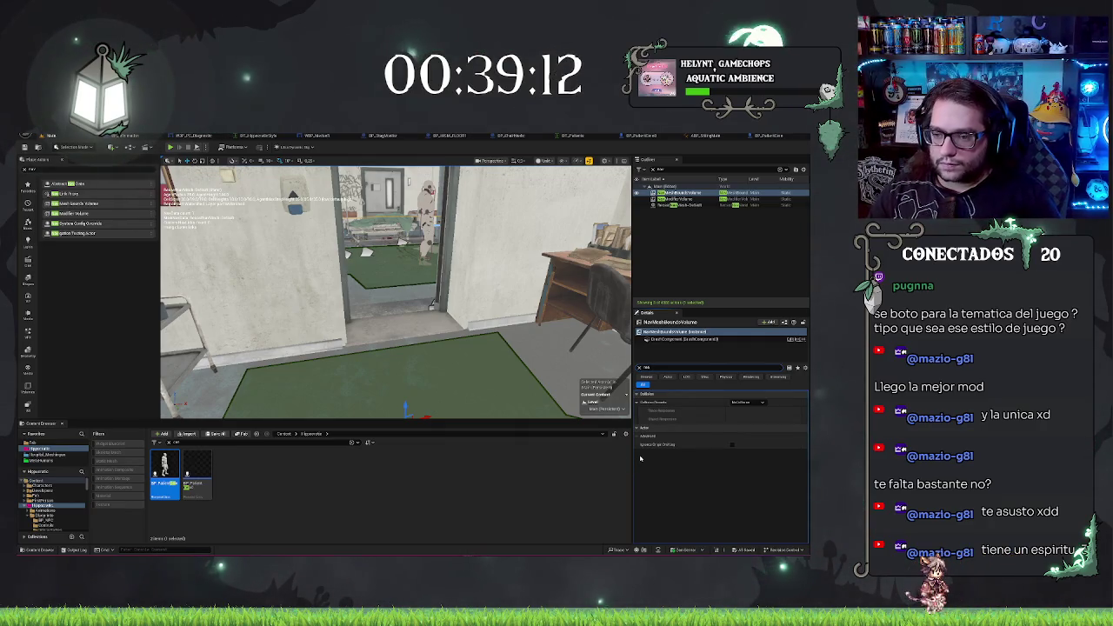
pyautogui.press('BackSpace')
pyautogui.press('BackSpace')
pyautogui.press('BackSpace')
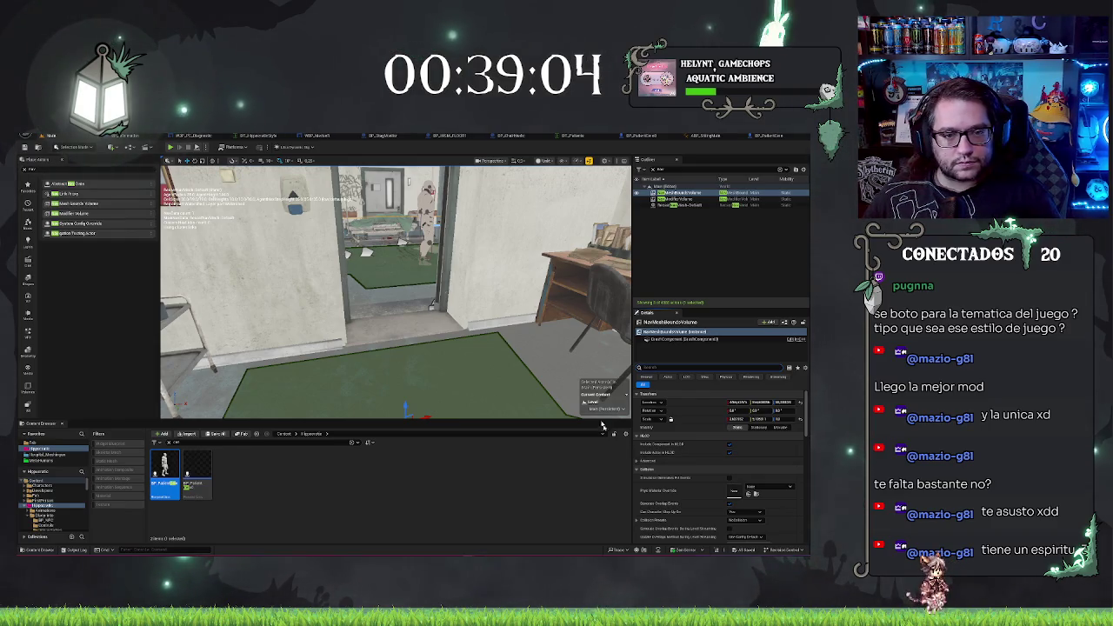
pyautogui.write('col')
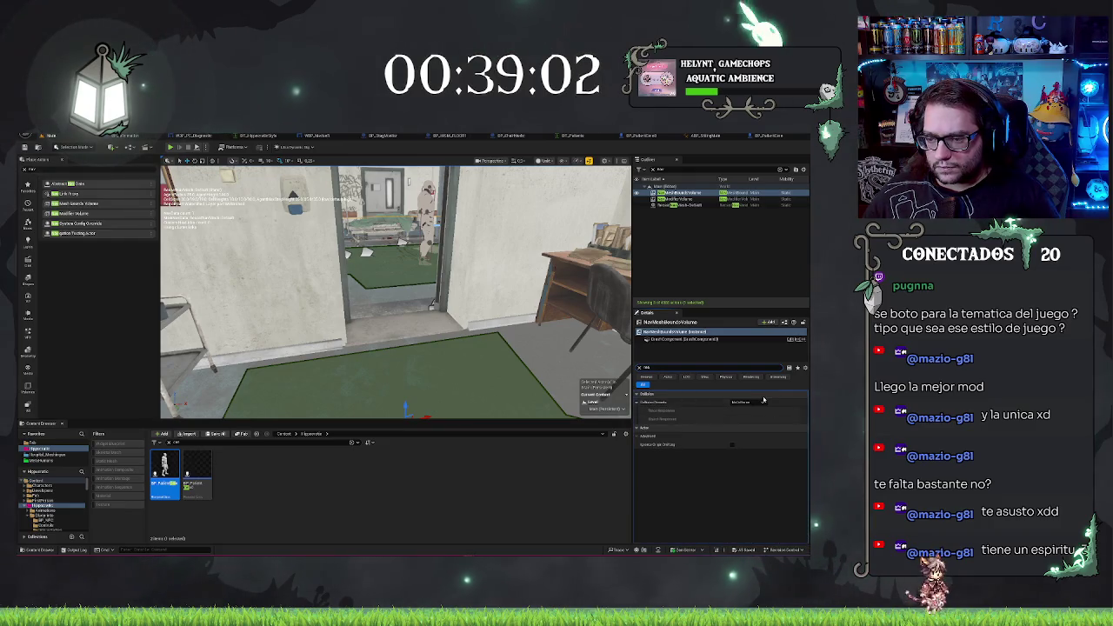
pyautogui.click(759, 404)
pyautogui.click(761, 404)
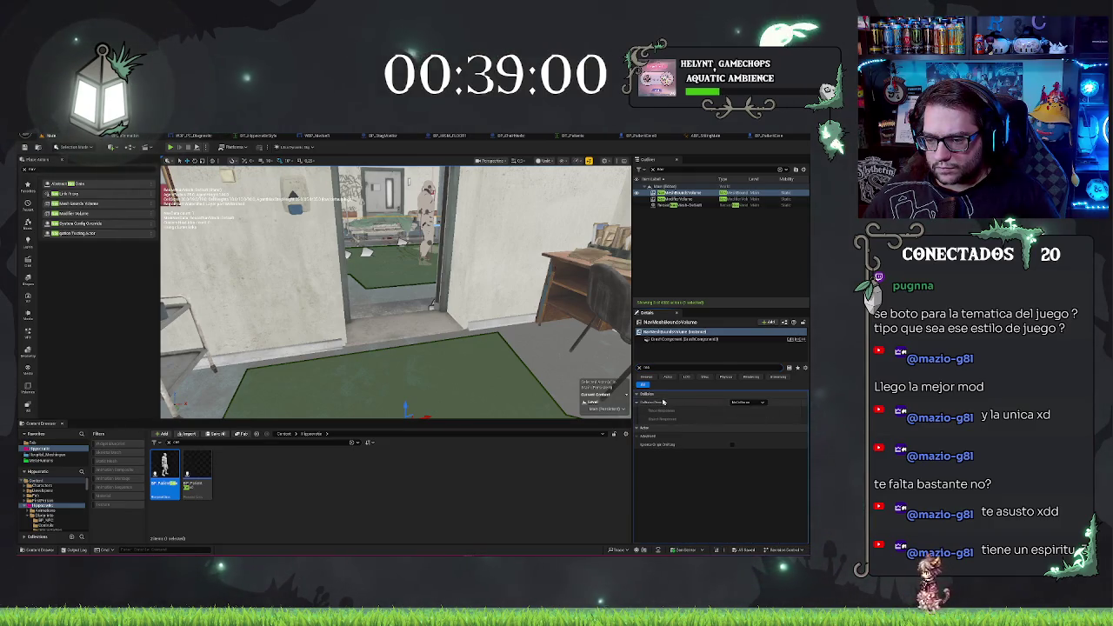
pyautogui.click(639, 368)
pyautogui.click(687, 205)
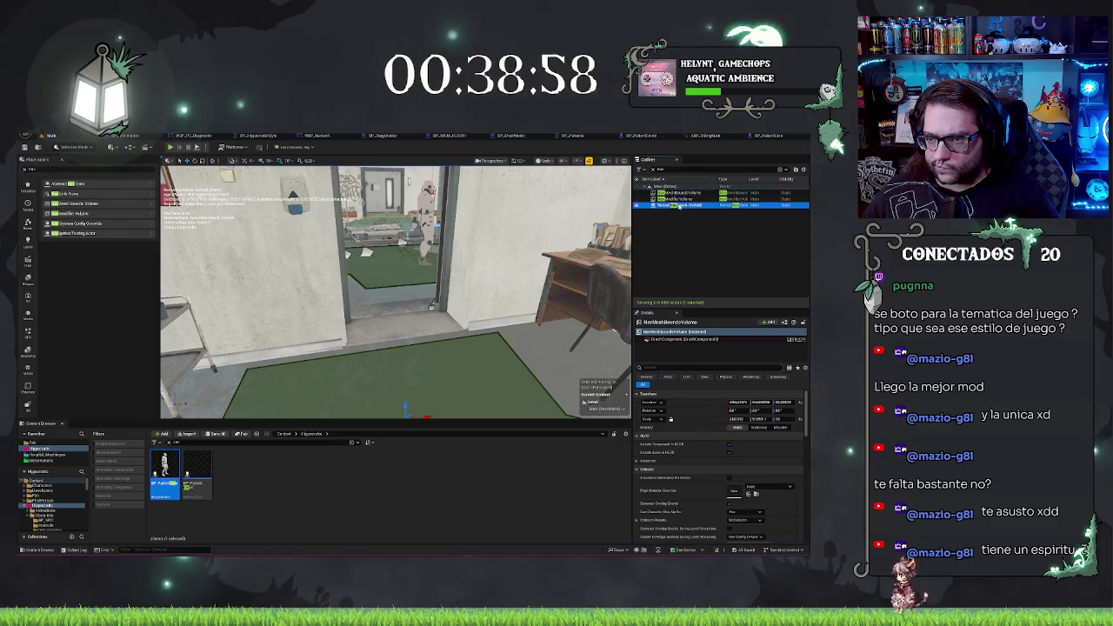
pyautogui.scroll(-5, 738, 437)
pyautogui.scroll(-5, 738, 437)
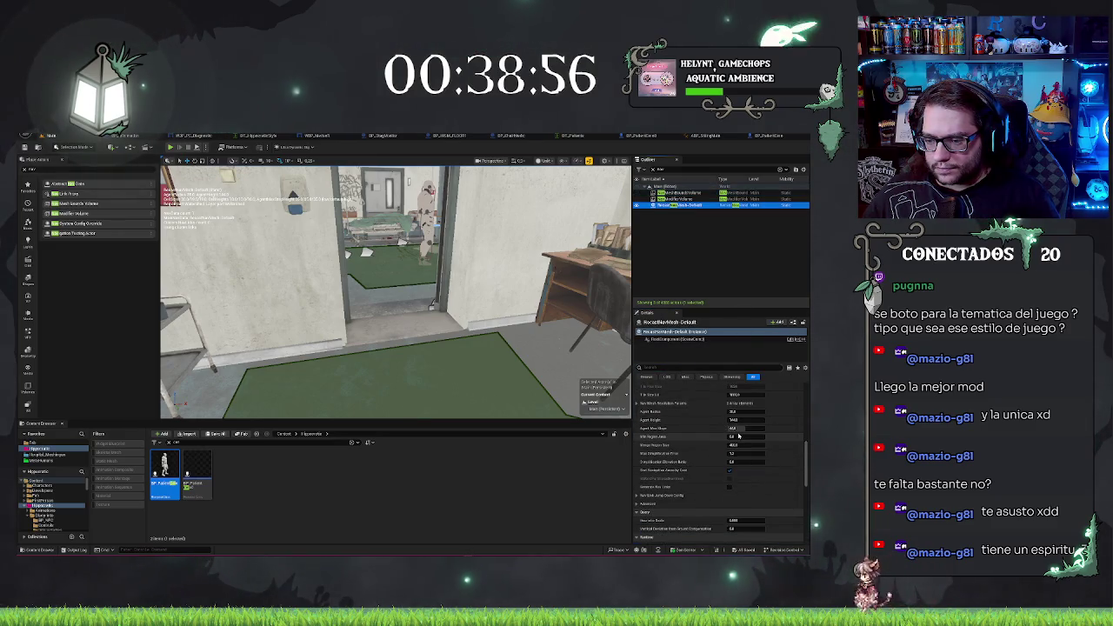
pyautogui.scroll(-3, 739, 437)
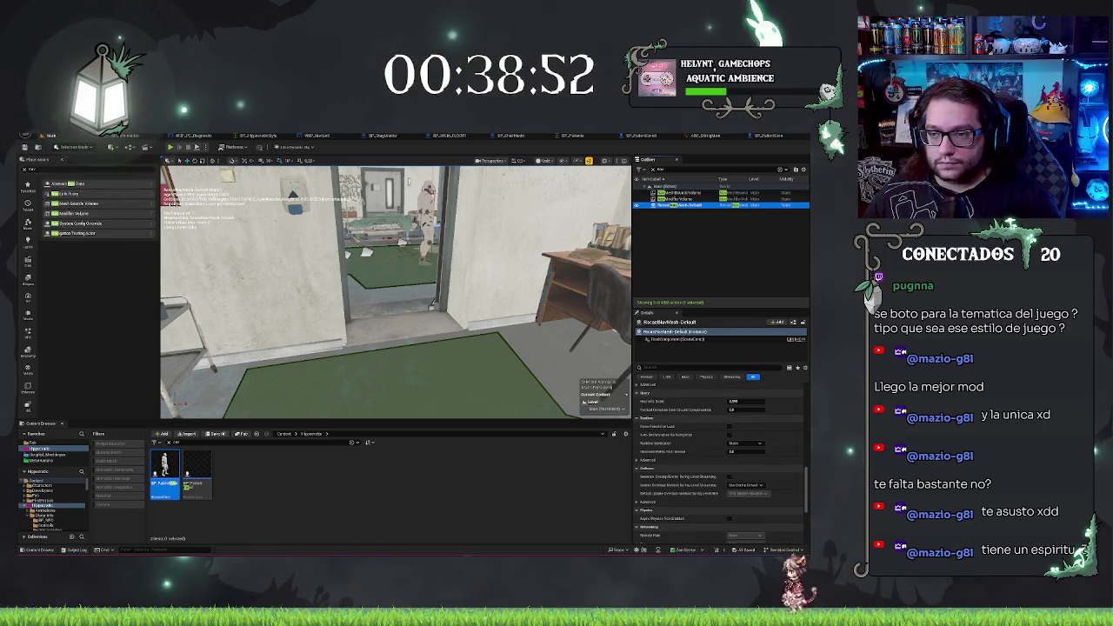
pyautogui.click(683, 193)
pyautogui.press('e')
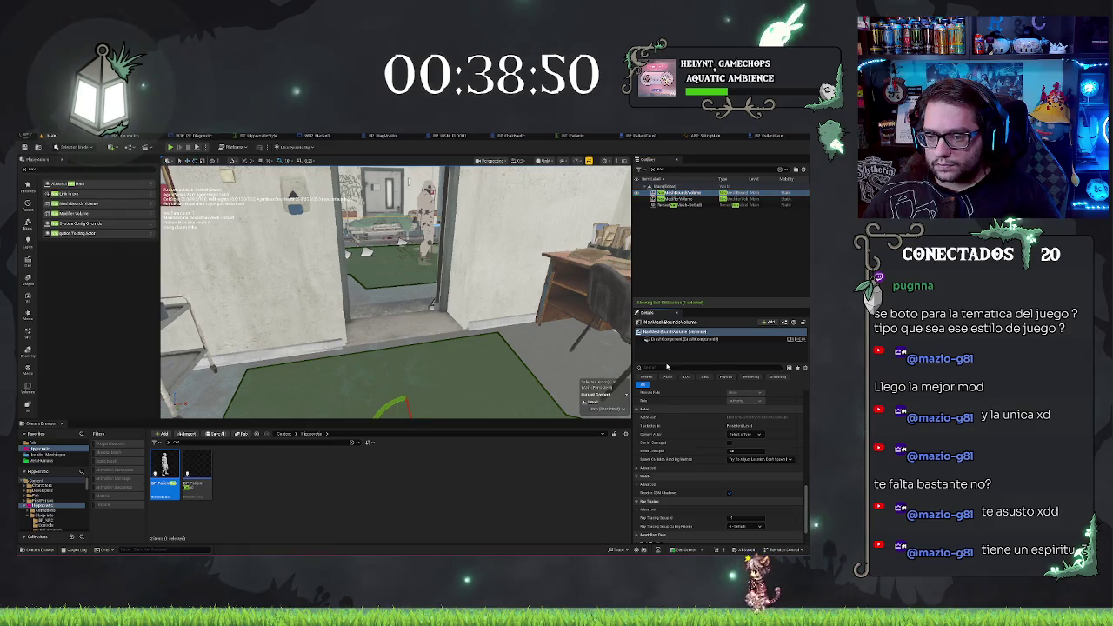
# Search the NavMeshBoundsVolume Details, clear the filter, and scroll down through its properties
pyautogui.write('del')
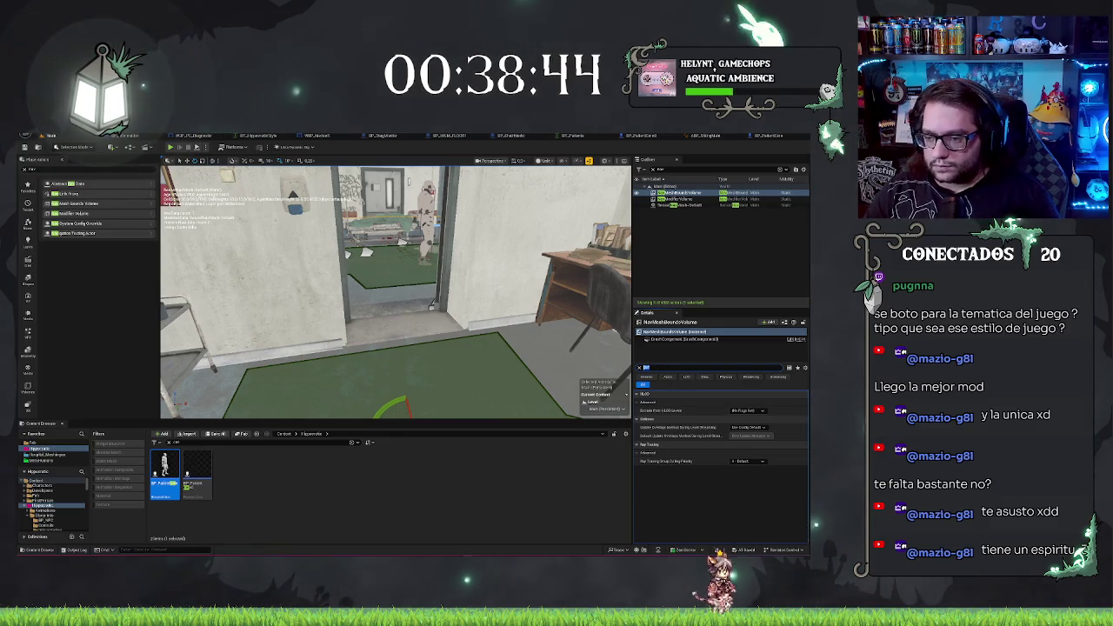
pyautogui.write('bru')
pyautogui.press('BackSpace')
pyautogui.press('BackSpace')
pyautogui.press('BackSpace')
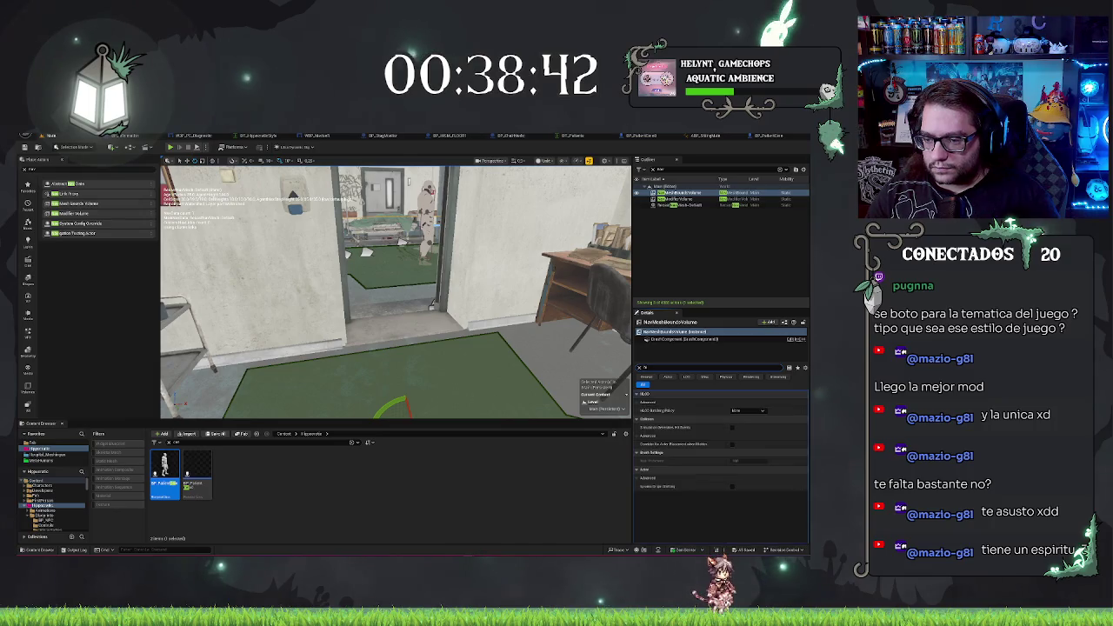
pyautogui.write('ag')
pyautogui.press('BackSpace')
pyautogui.press('BackSpace')
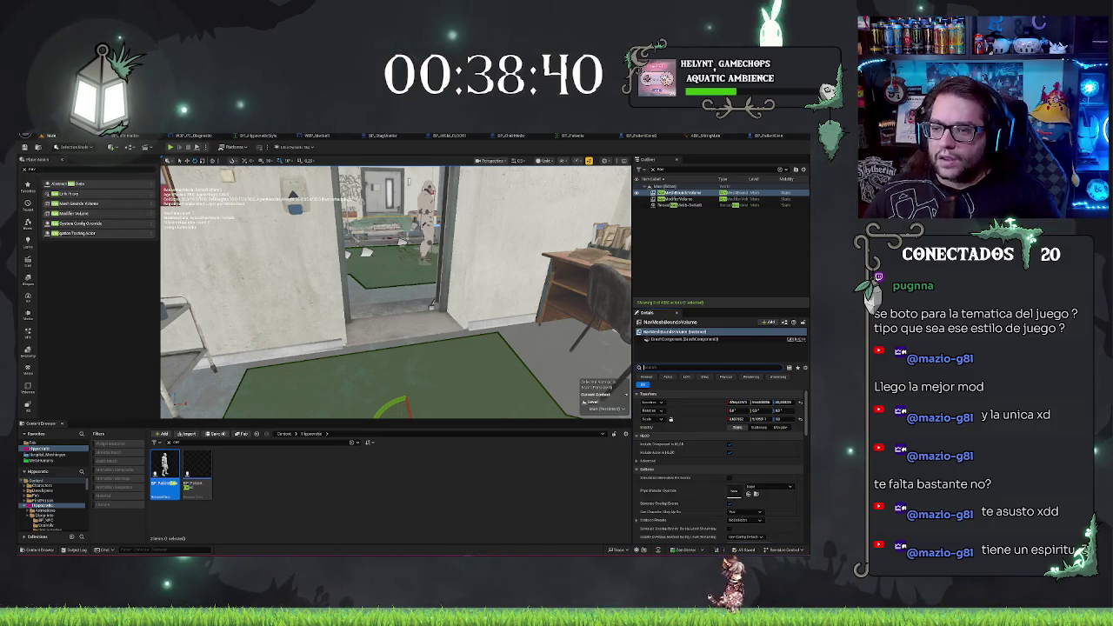
pyautogui.scroll(-3, 725, 467)
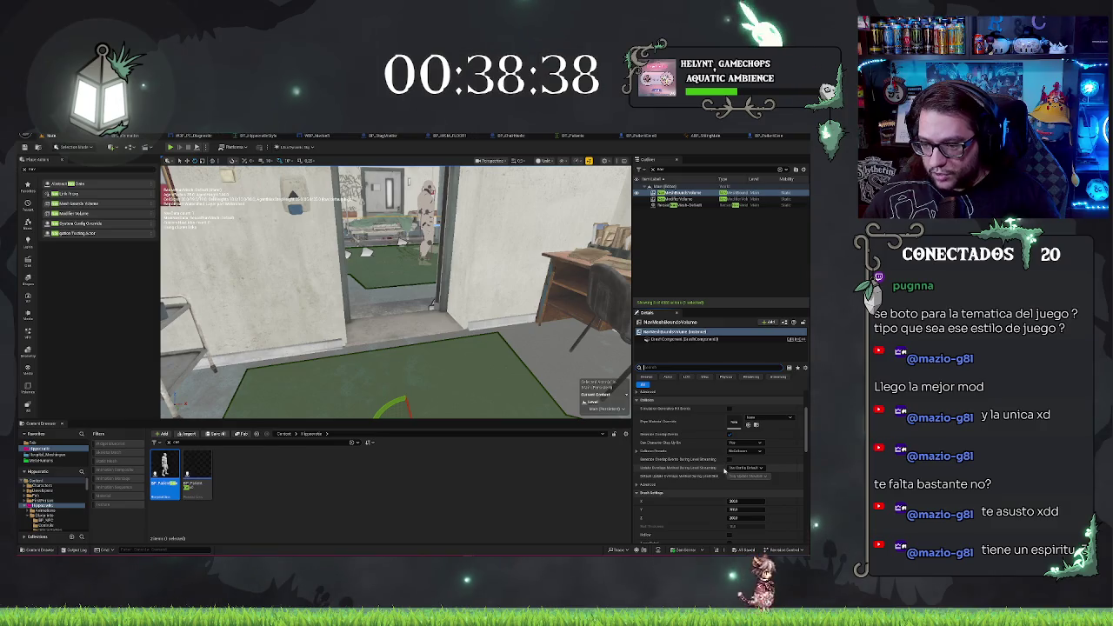
pyautogui.scroll(-5, 725, 470)
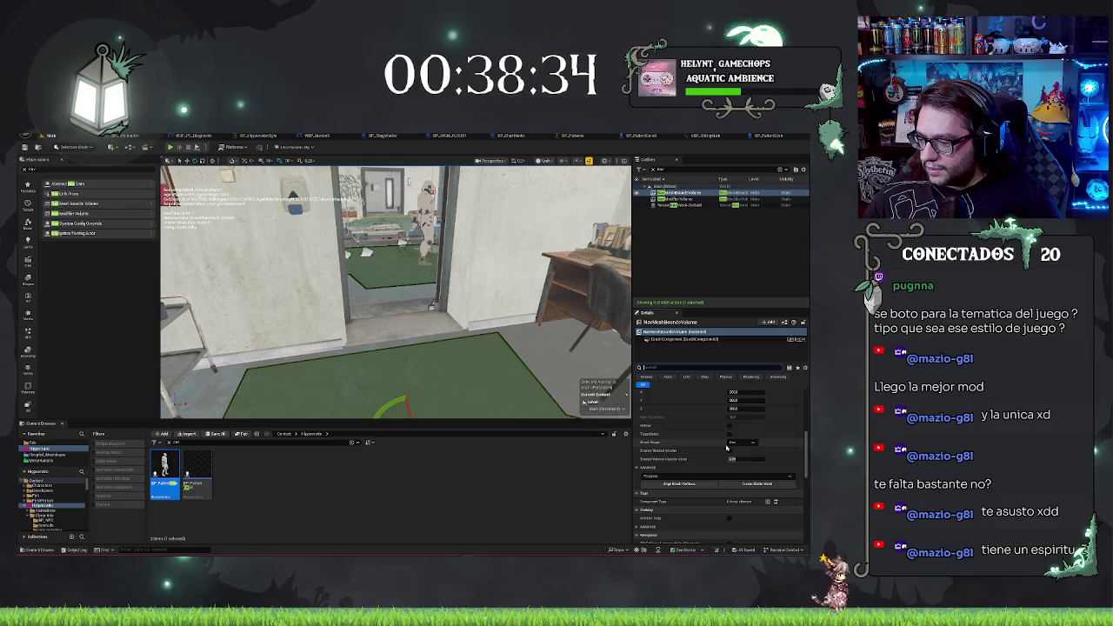
pyautogui.scroll(-3, 739, 444)
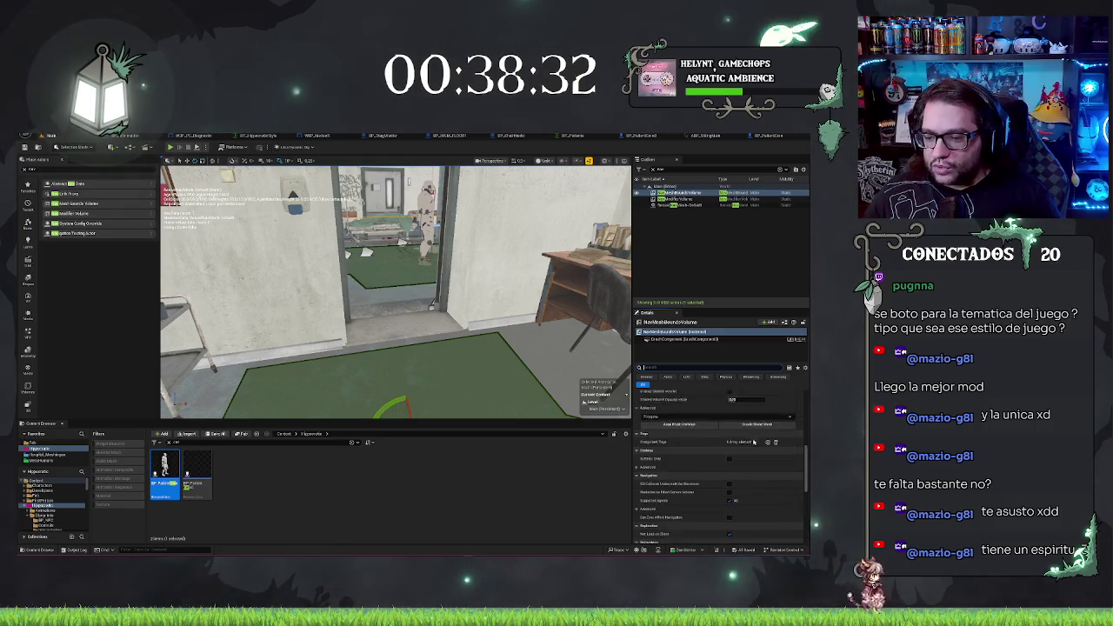
pyautogui.scroll(-1, 753, 442)
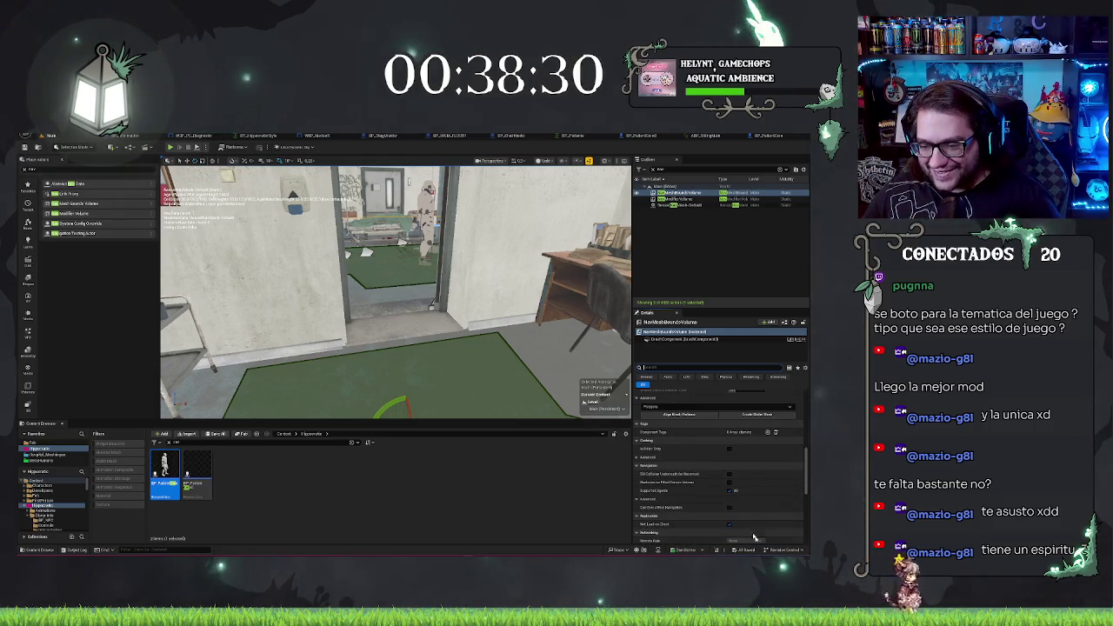
pyautogui.scroll(-2, 726, 498)
pyautogui.scroll(-5, 656, 475)
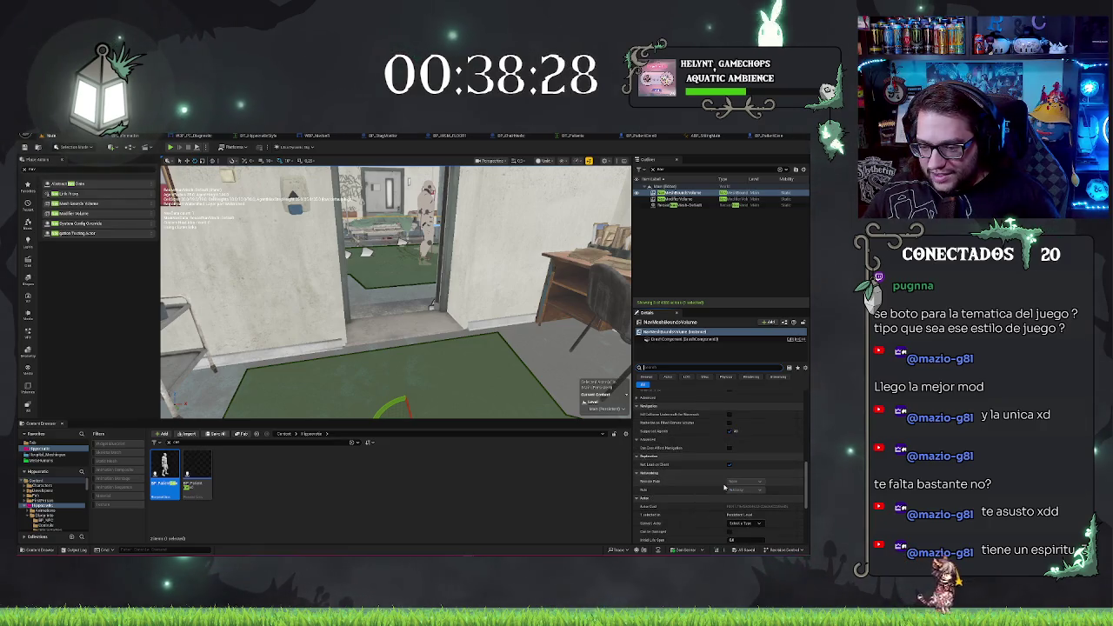
pyautogui.scroll(-3, 698, 468)
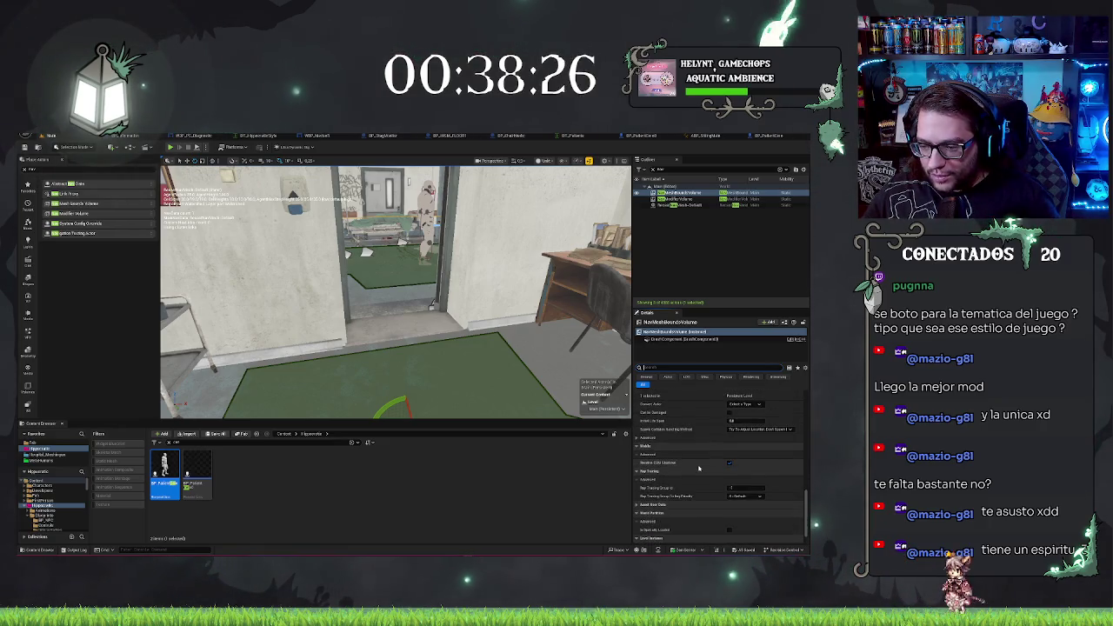
pyautogui.scroll(-3, 698, 468)
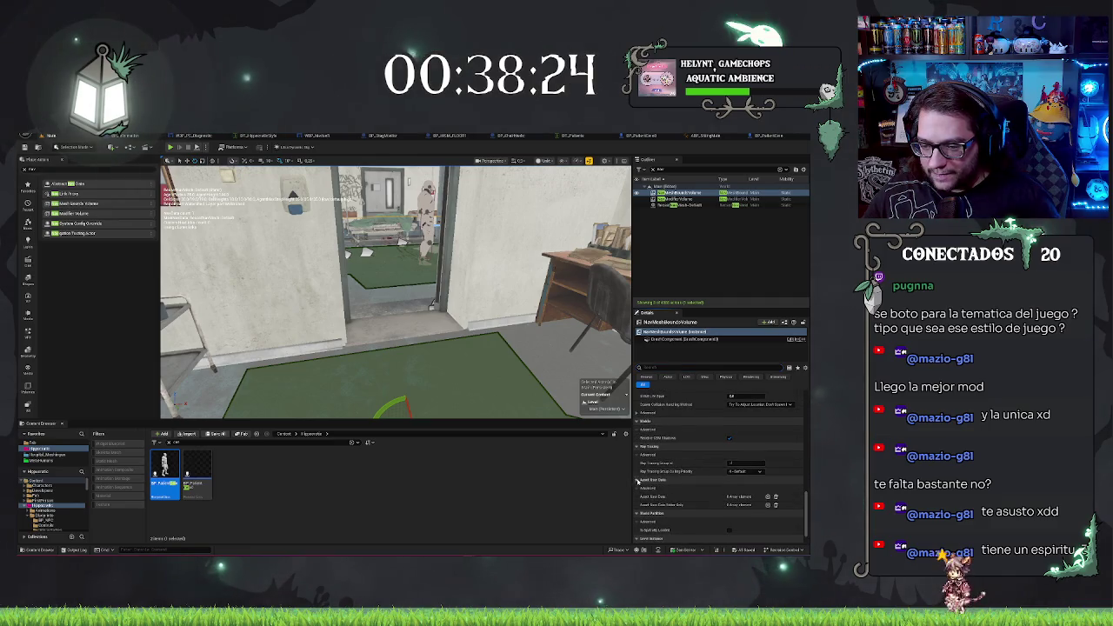
pyautogui.scroll(-2, 661, 485)
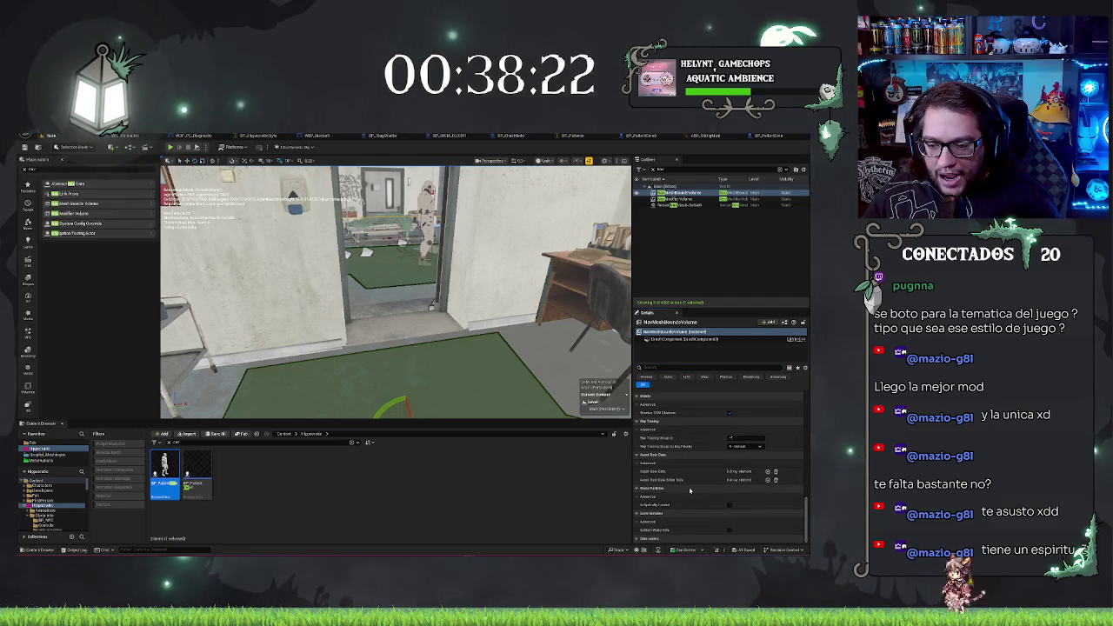
# Check the Polygons dropdown without changing it, then select RecastNavMesh-Default
pyautogui.scroll(3, 687, 488)
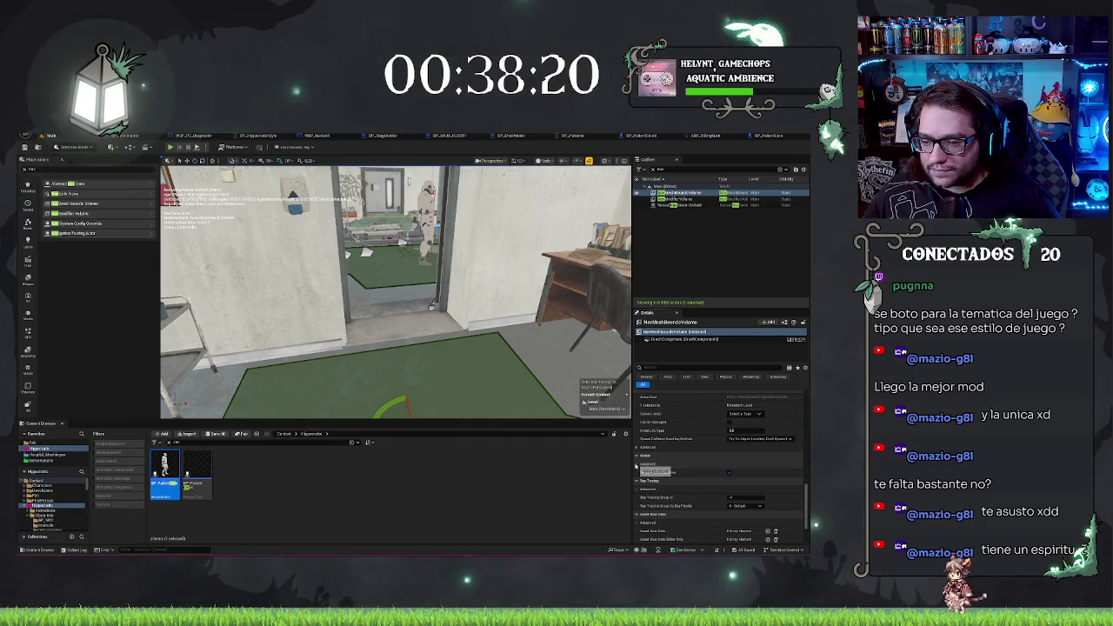
pyautogui.scroll(2, 696, 452)
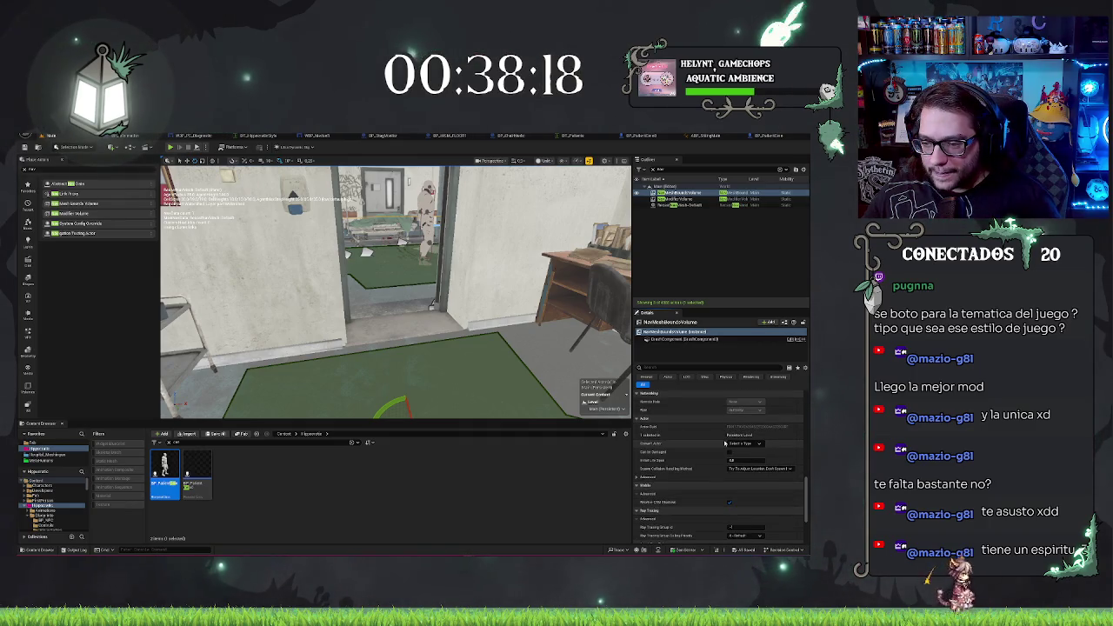
pyautogui.scroll(5, 725, 444)
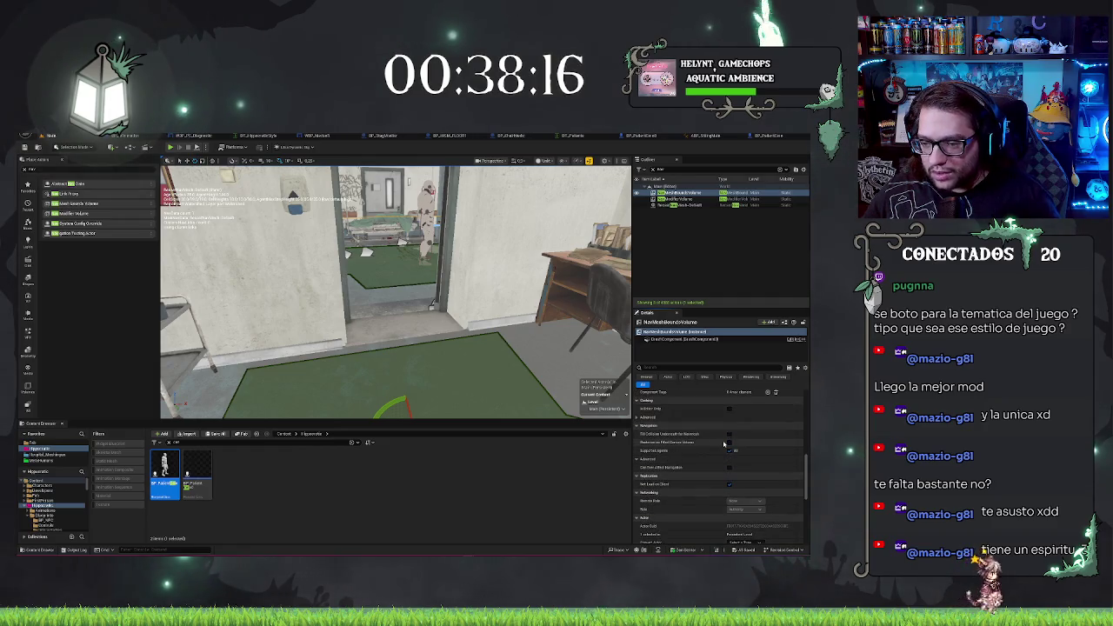
pyautogui.scroll(4, 725, 444)
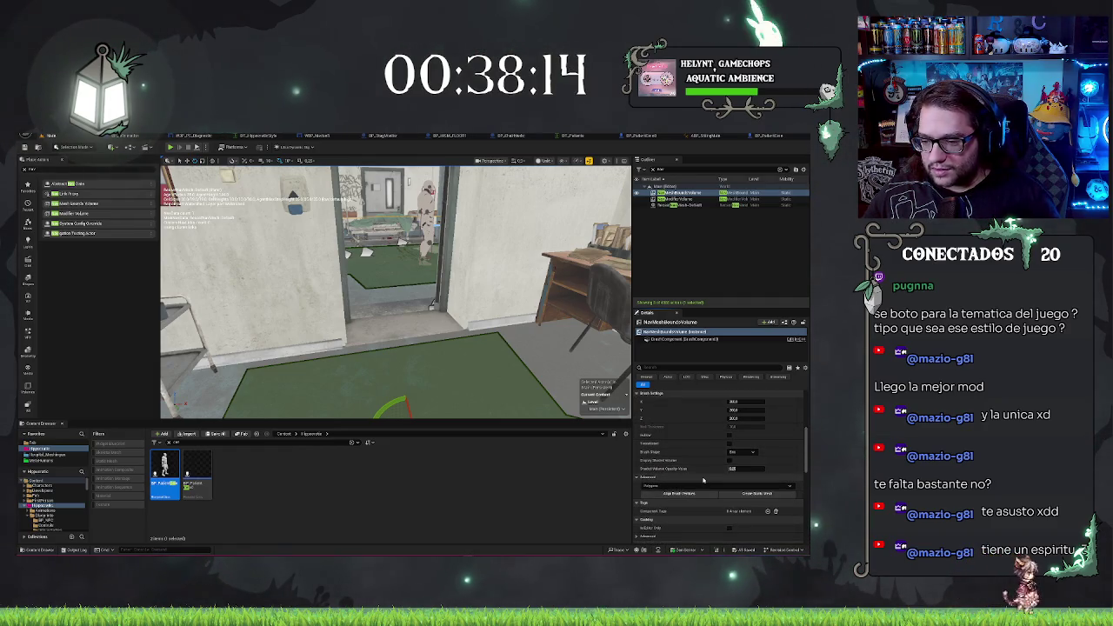
pyautogui.click(689, 486)
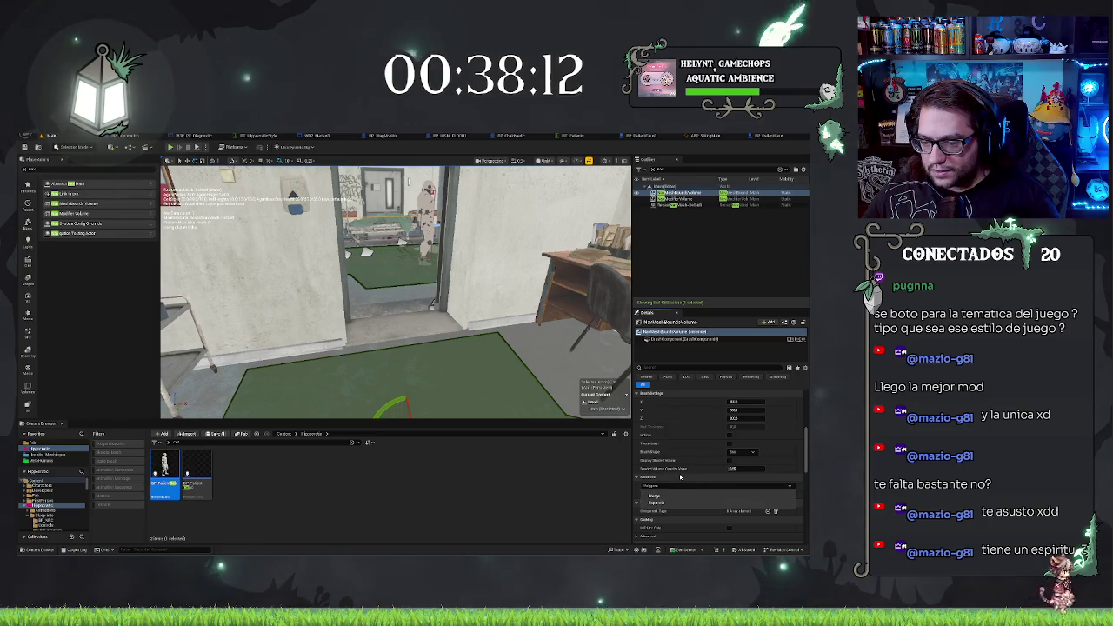
pyautogui.click(680, 477)
pyautogui.scroll(1, 716, 442)
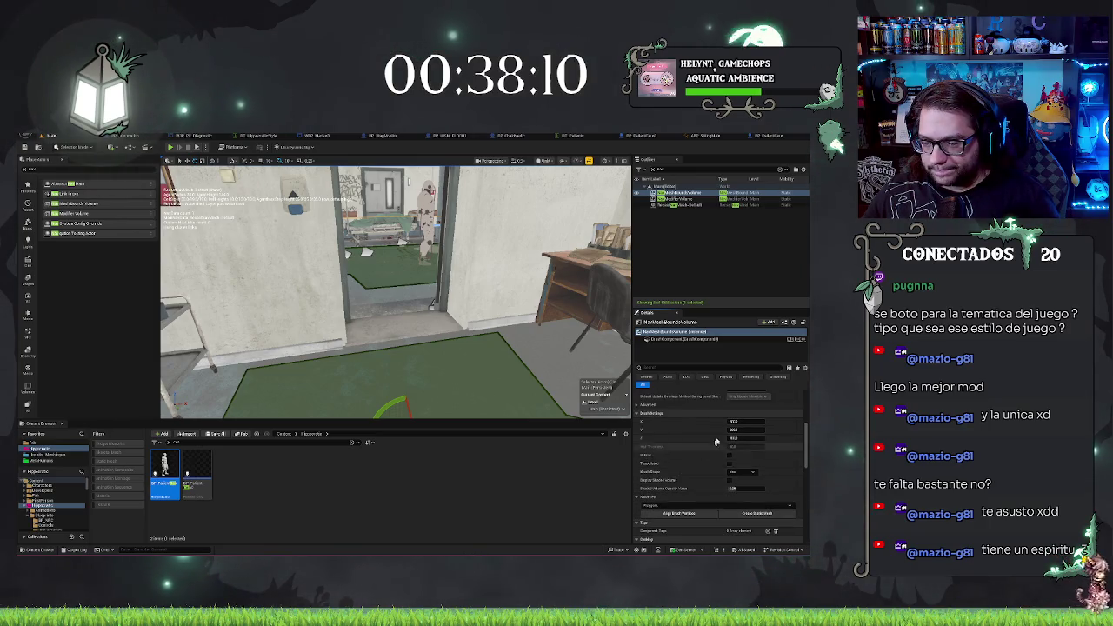
pyautogui.scroll(5, 716, 442)
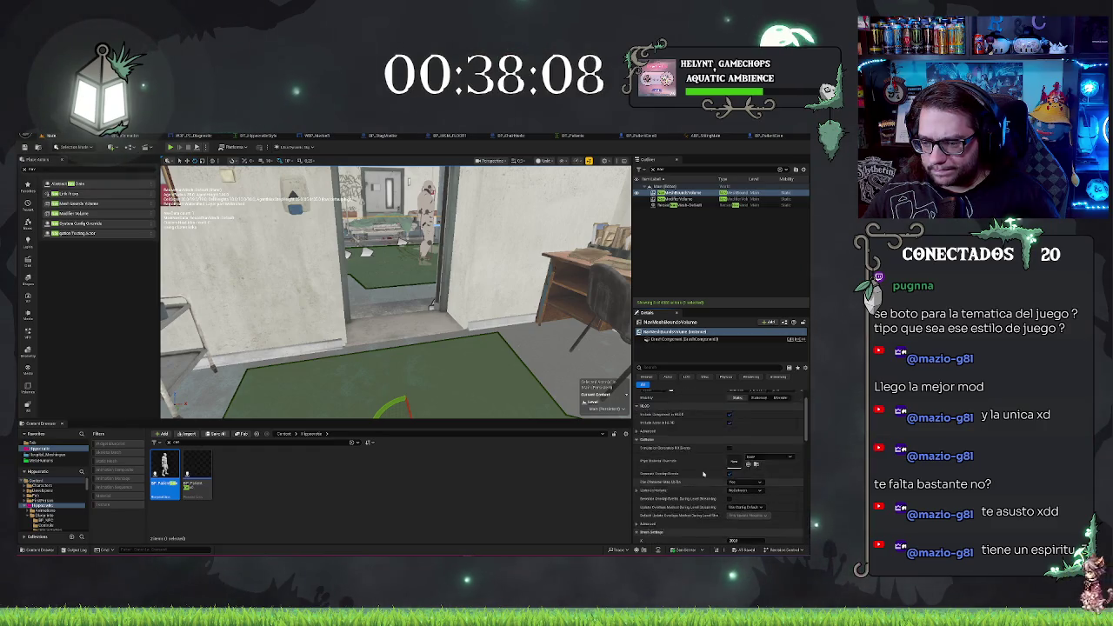
pyautogui.scroll(2, 704, 474)
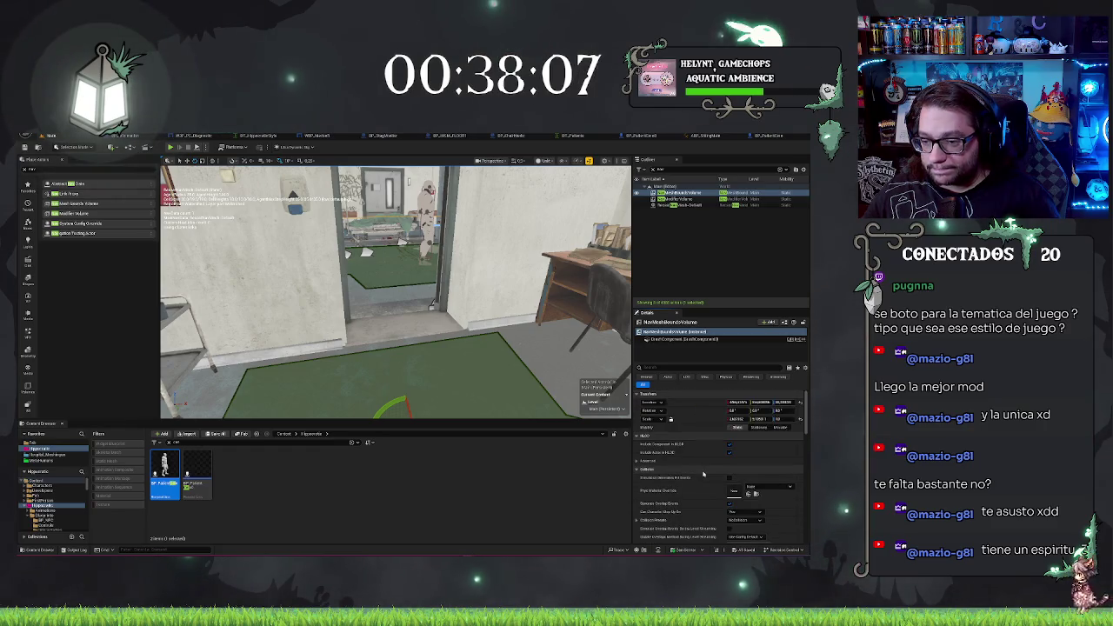
pyautogui.click(678, 204)
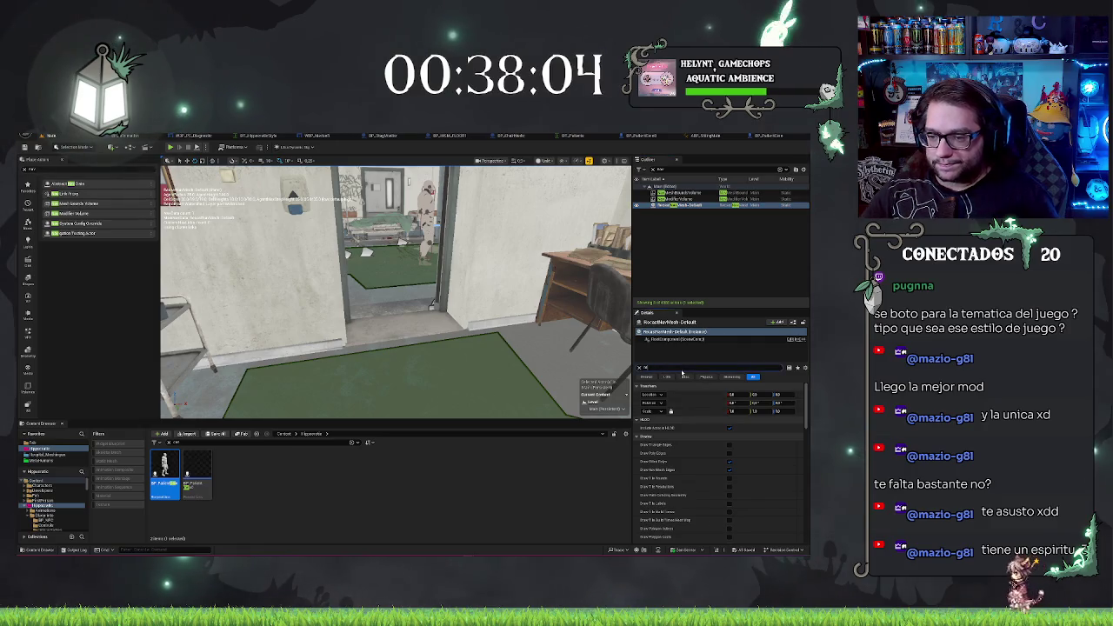
# Expand RecastNavMesh-Default's High, Default and Low resolution settings and adjust the Default cell size
pyautogui.write('so')
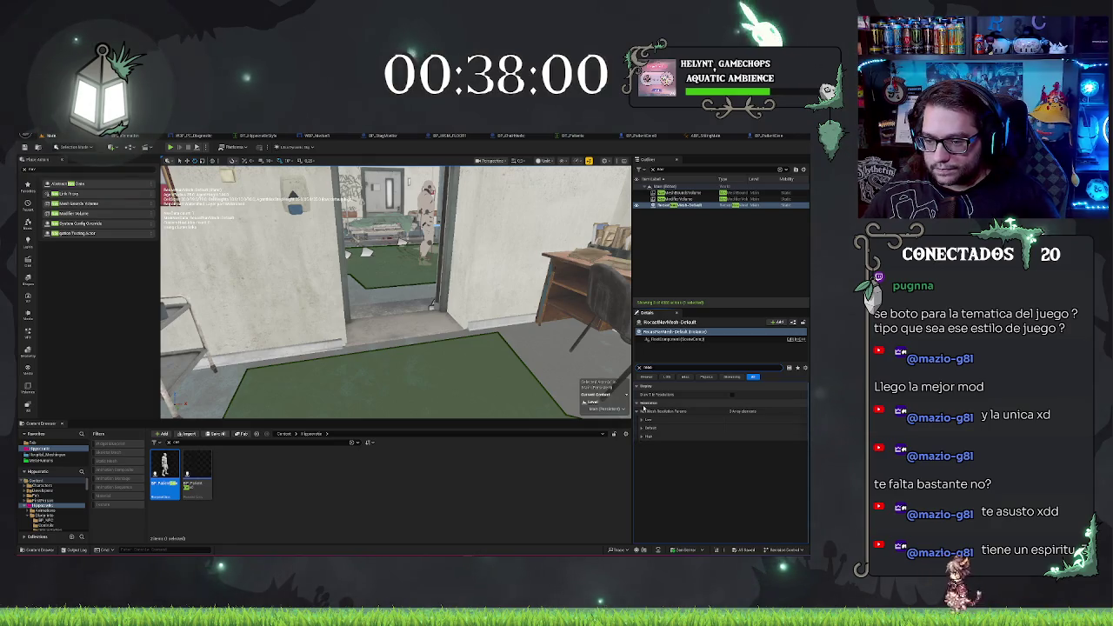
pyautogui.click(641, 436)
pyautogui.click(641, 428)
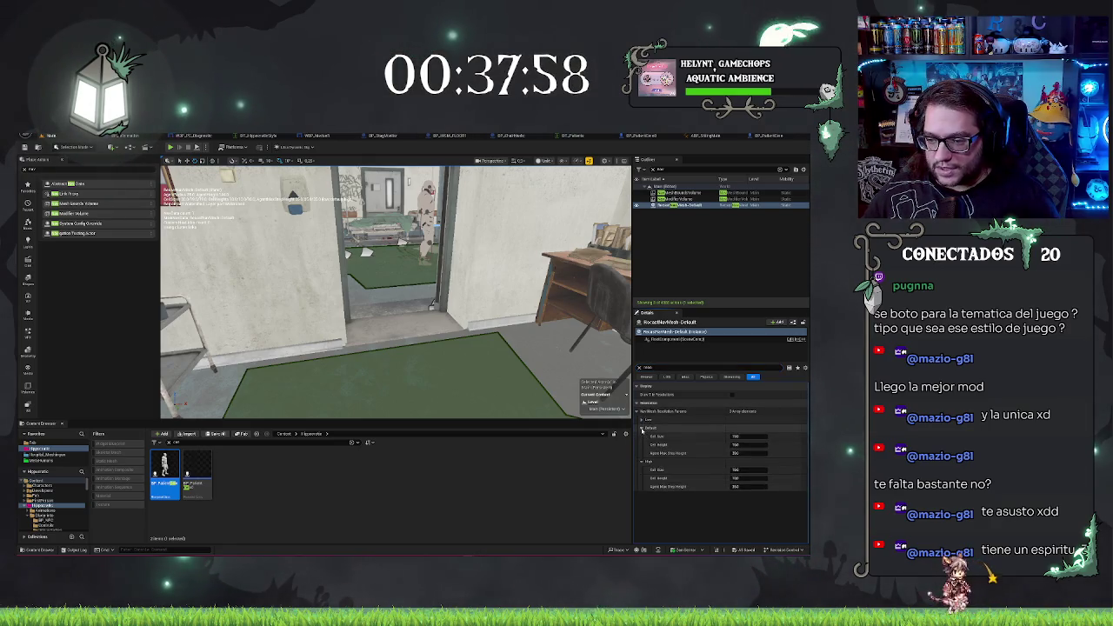
pyautogui.click(642, 420)
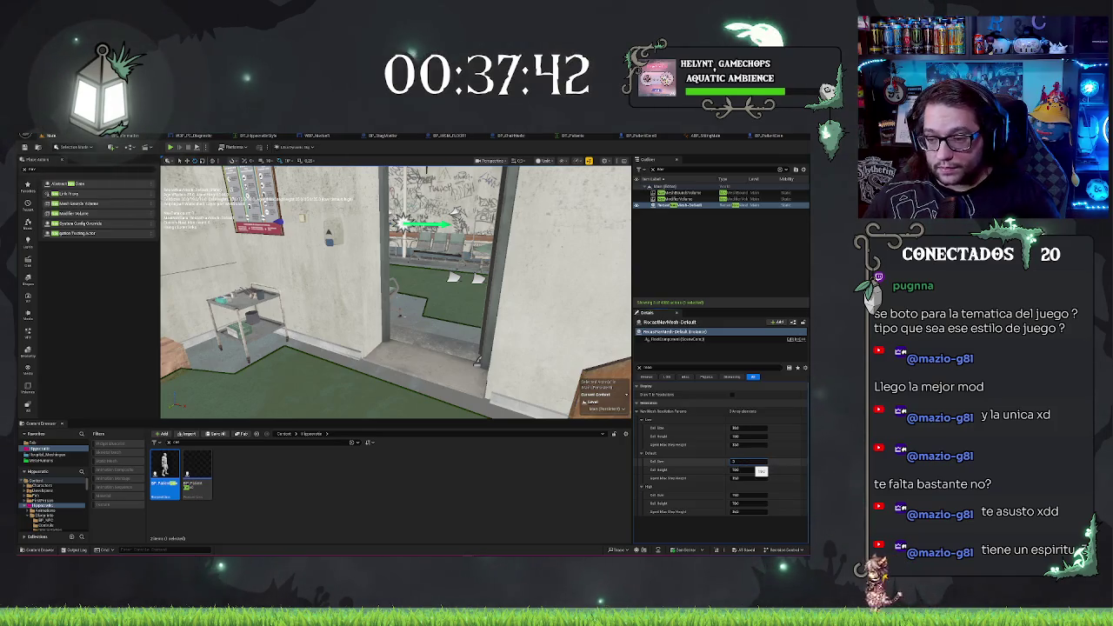
pyautogui.moveTo(756, 471); pyautogui.dragTo(783, 470)
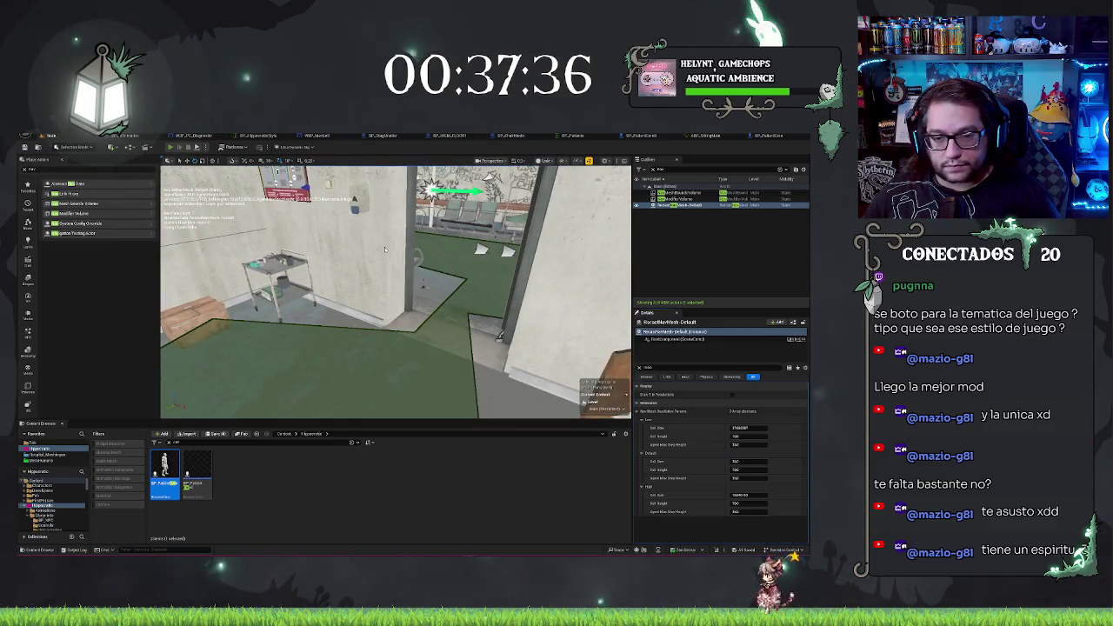
# Play-test the hospital level by walking forward toward the doorway, then stop the session
pyautogui.hotkey('alt', 'p')
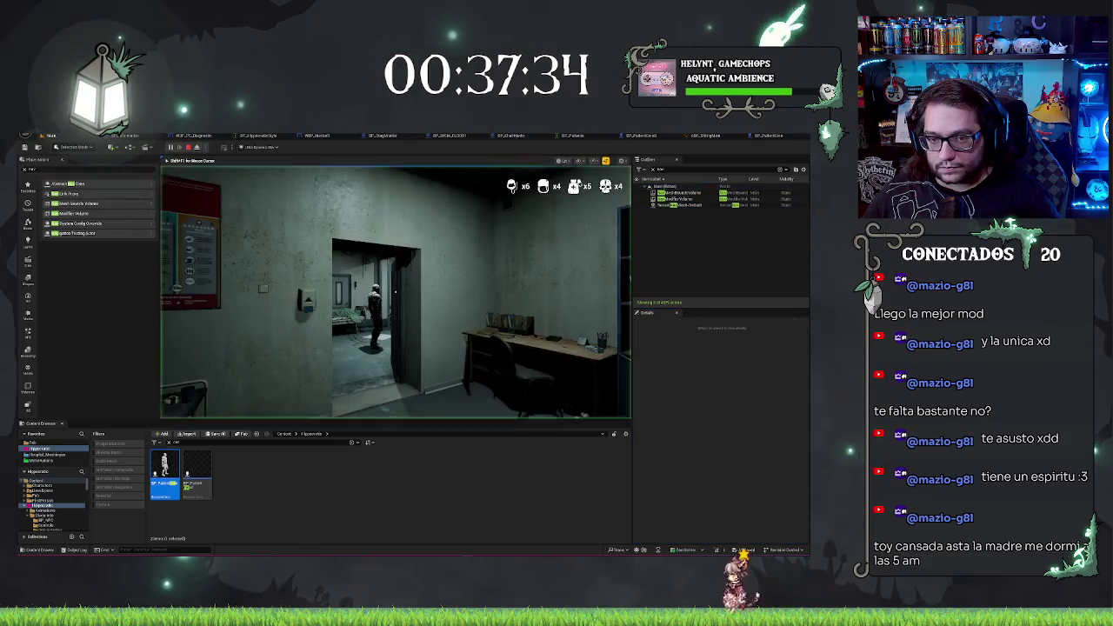
pyautogui.press('w')
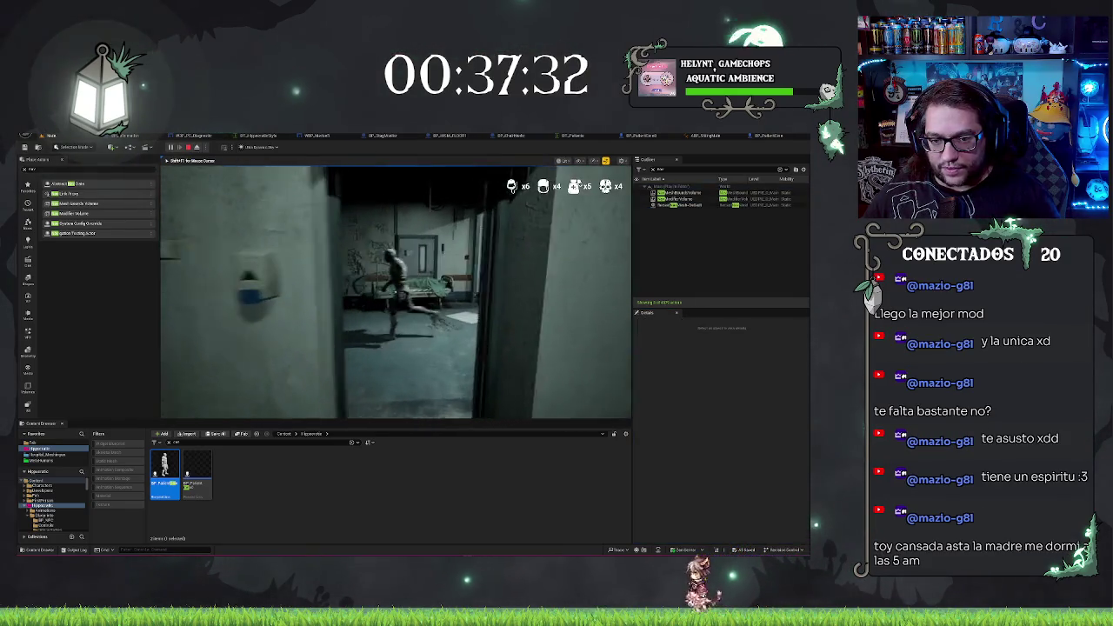
pyautogui.press('Escape')
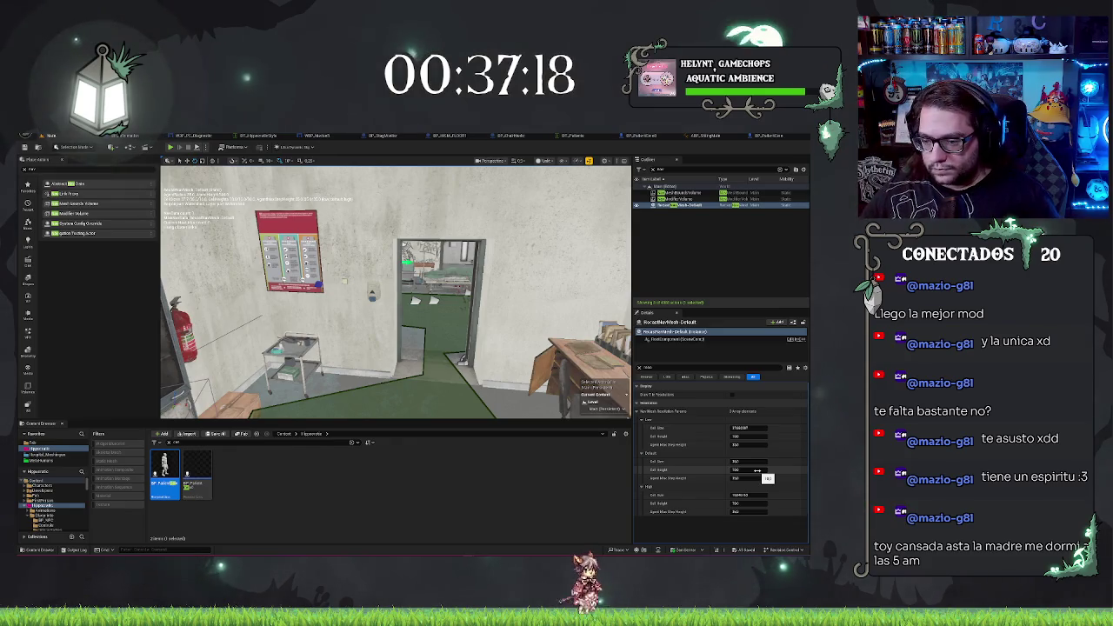
# Adjust the navmesh Cell Size values, undo one change, and commit a new Cell Size
pyautogui.moveTo(747, 464); pyautogui.dragTo(759, 464)
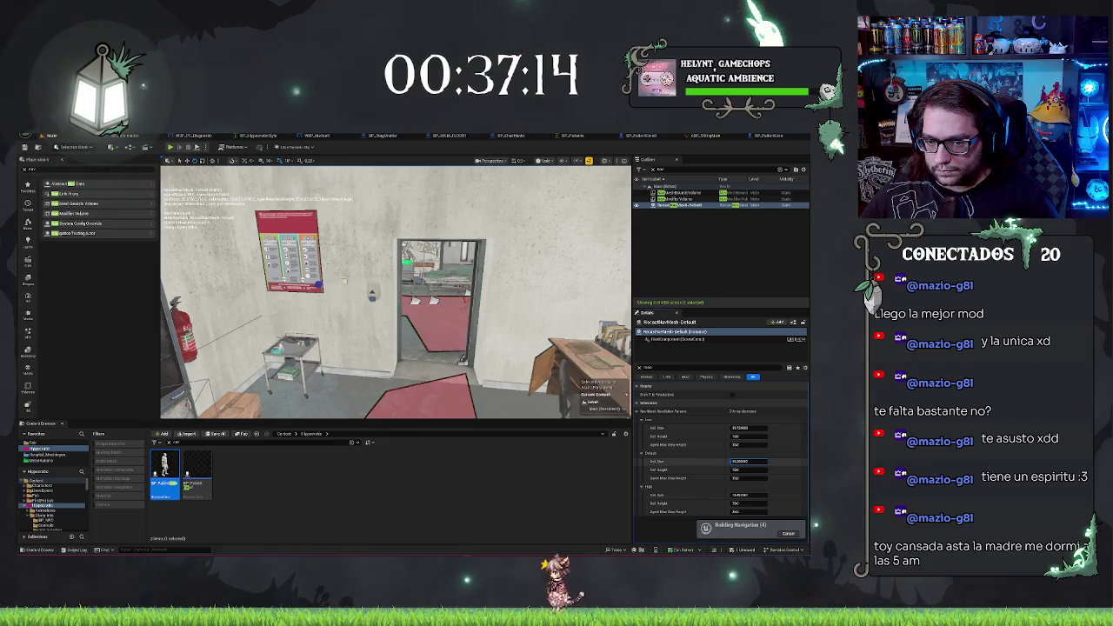
pyautogui.moveTo(748, 461)
pyautogui.mouseDown()
pyautogui.moveTo(762, 461)
pyautogui.moveTo(748, 461)
pyautogui.mouseUp()
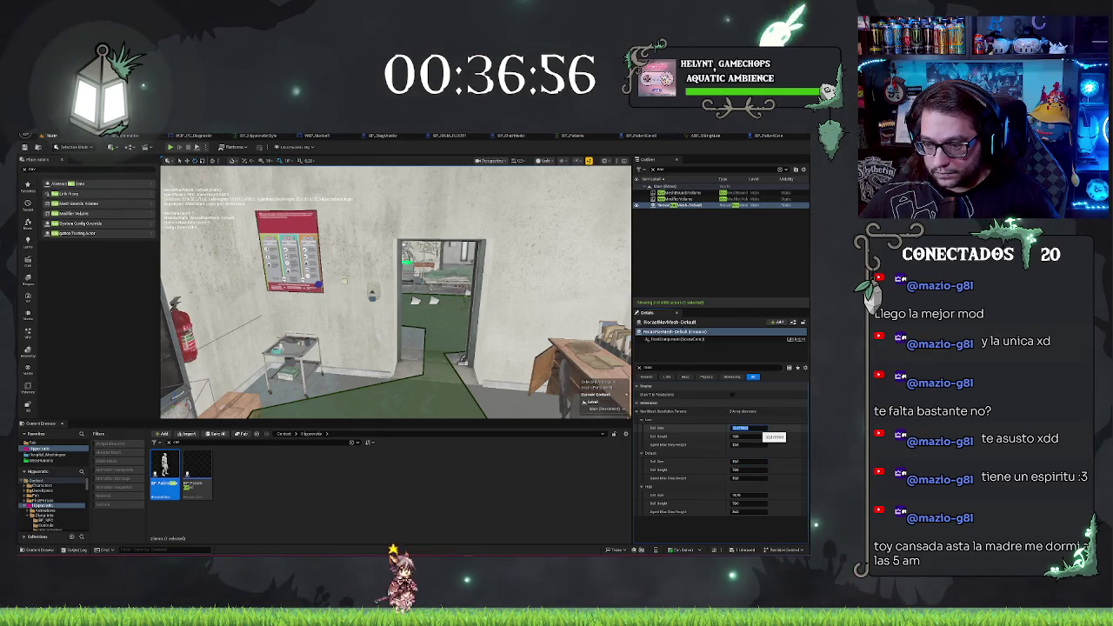
pyautogui.moveTo(396, 348)
pyautogui.mouseDown()
pyautogui.moveTo(374, 374)
pyautogui.moveTo(370, 415)
pyautogui.mouseUp()
pyautogui.hotkey('ctrl', 'z')
pyautogui.click(730, 458)
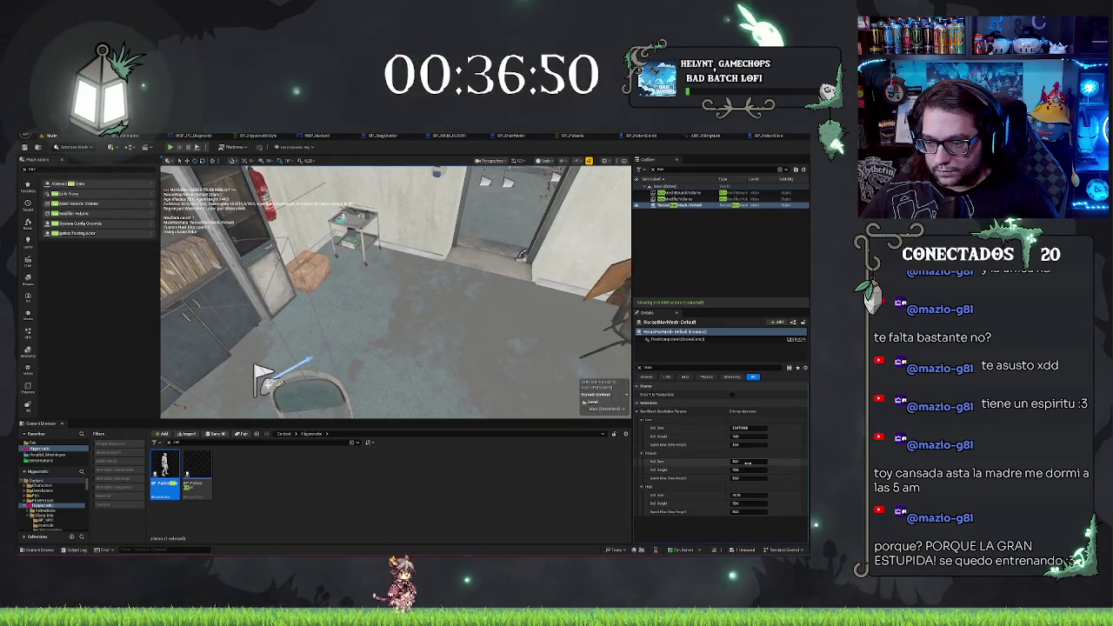
pyautogui.press('Return')
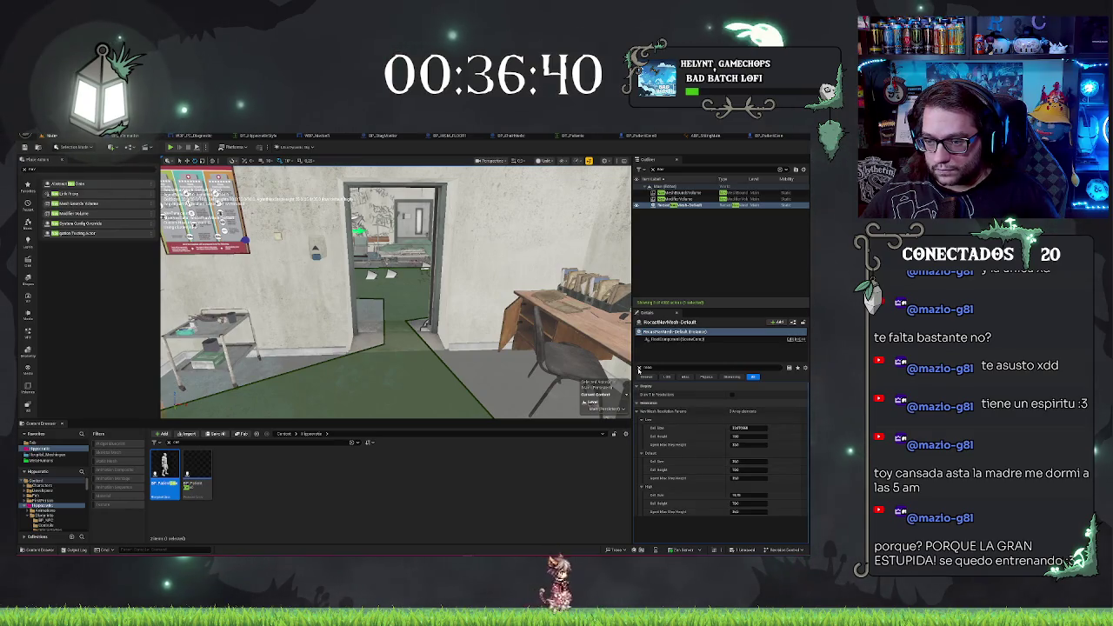
# Clear the property filter and scroll down to the RecastNavMesh agent settings
pyautogui.click(640, 368)
pyautogui.scroll(-5, 781, 474)
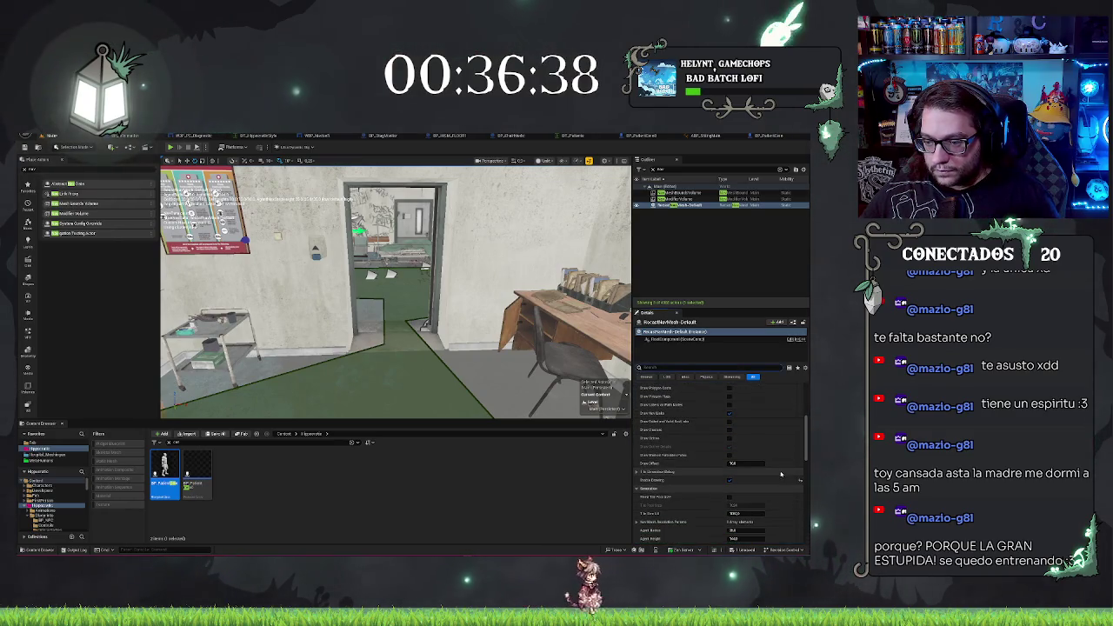
pyautogui.scroll(-2, 776, 472)
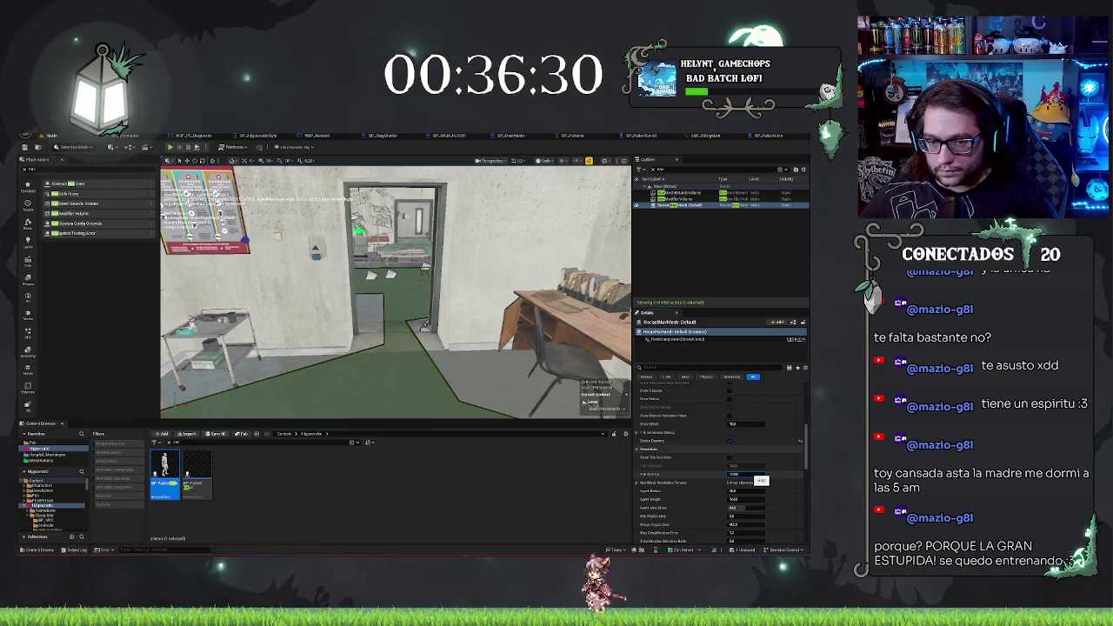
pyautogui.scroll(-1, 722, 461)
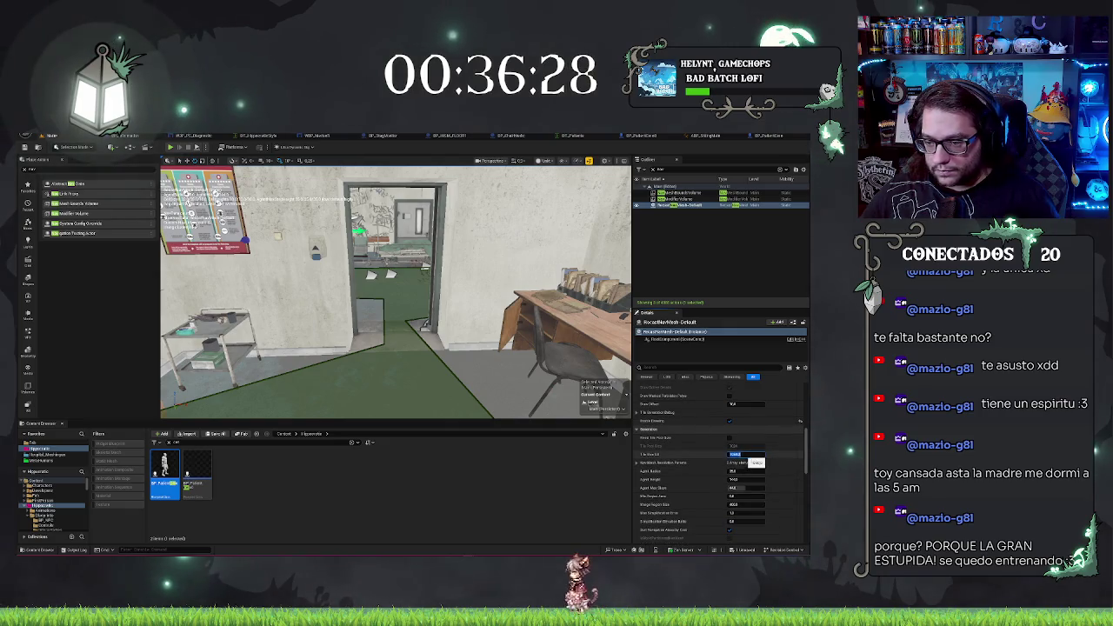
pyautogui.scroll(-1, 735, 460)
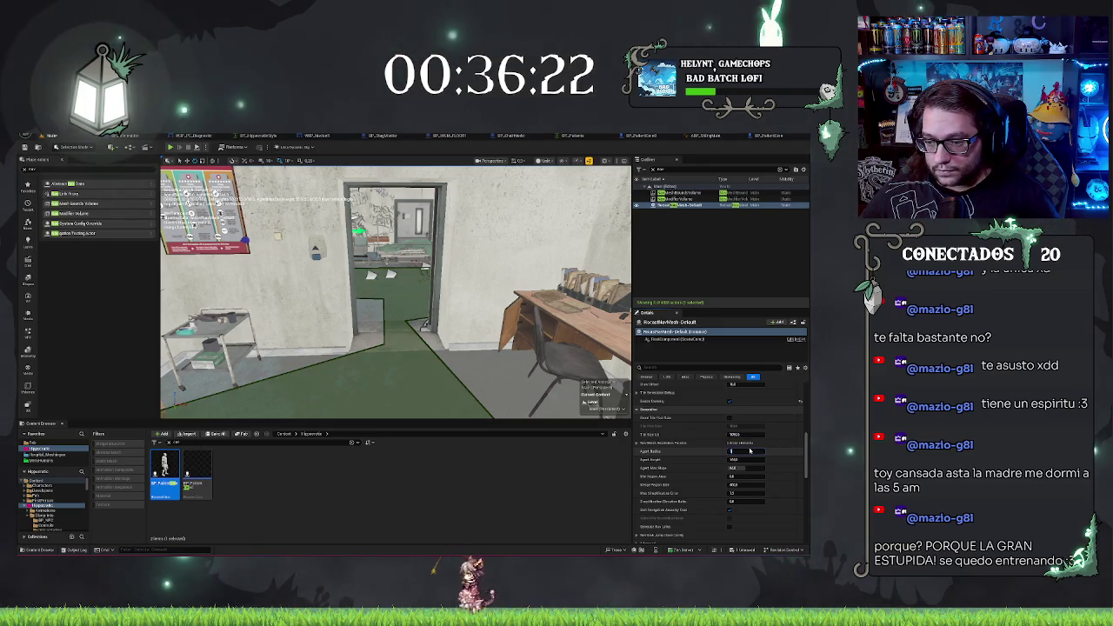
# Re-edit Agent Radius, set Agent Height to 4, and enter 1 for the next agent value
pyautogui.click(750, 451)
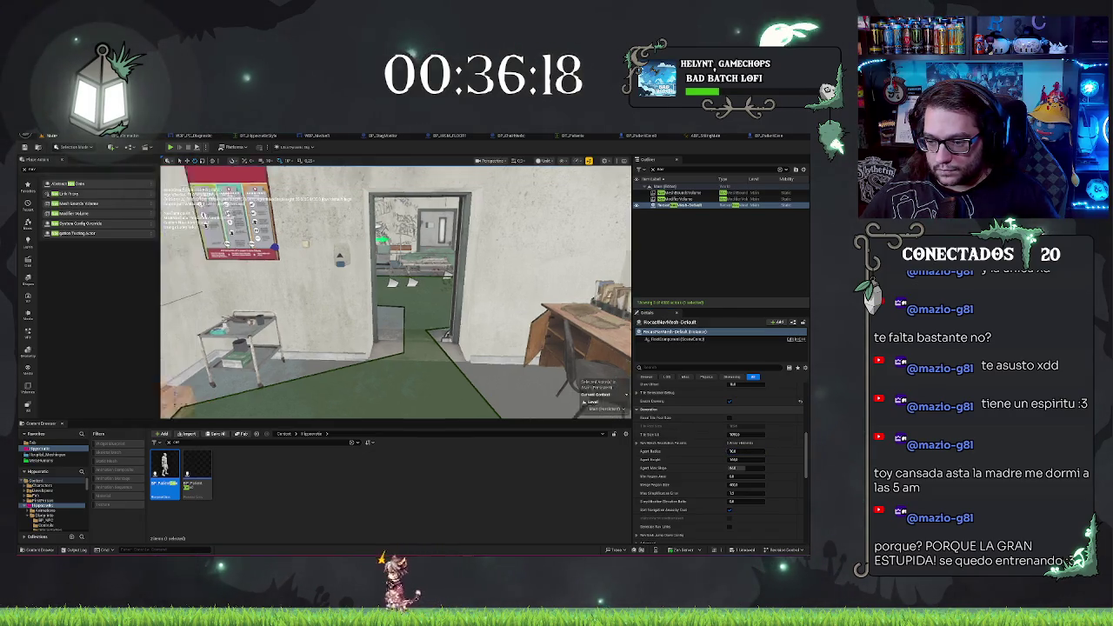
pyautogui.hotkey('ctrl', 'z')
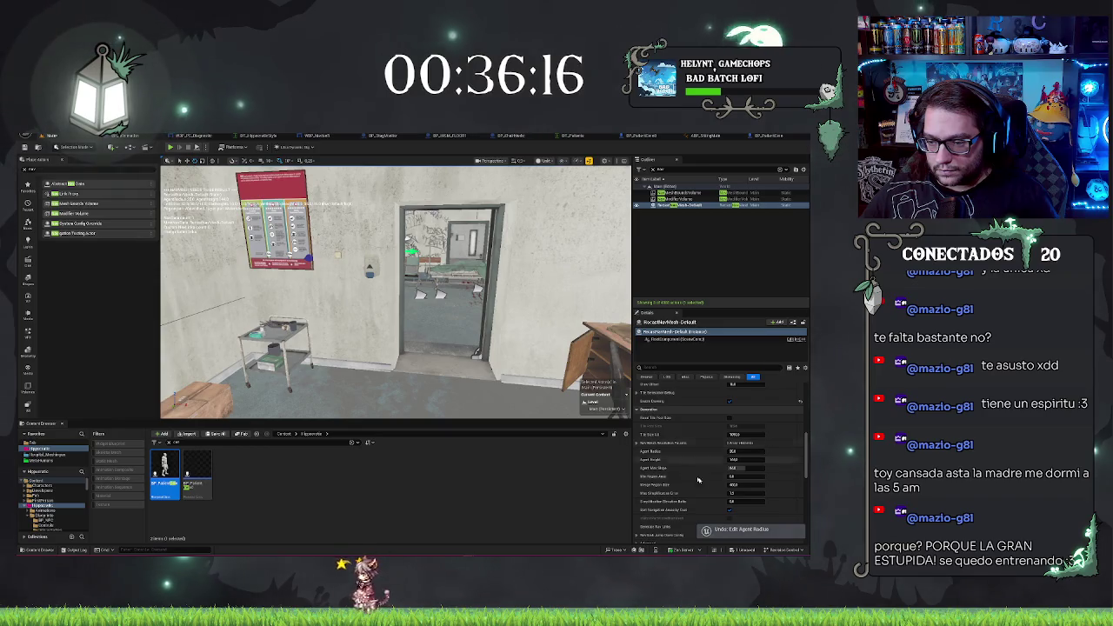
pyautogui.click(747, 452)
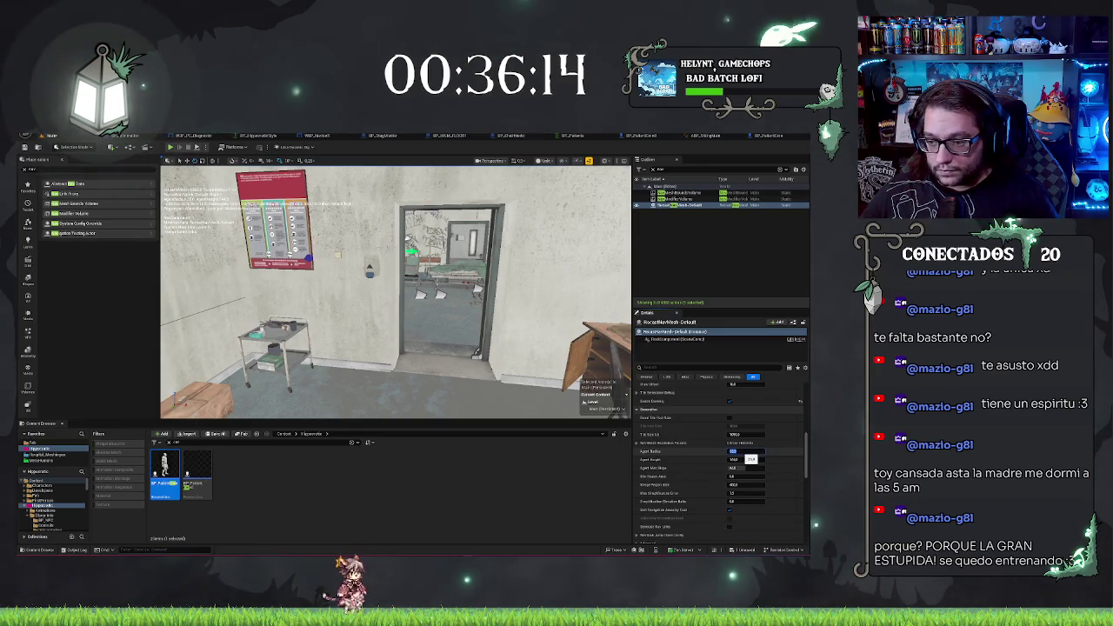
pyautogui.press('Tab')
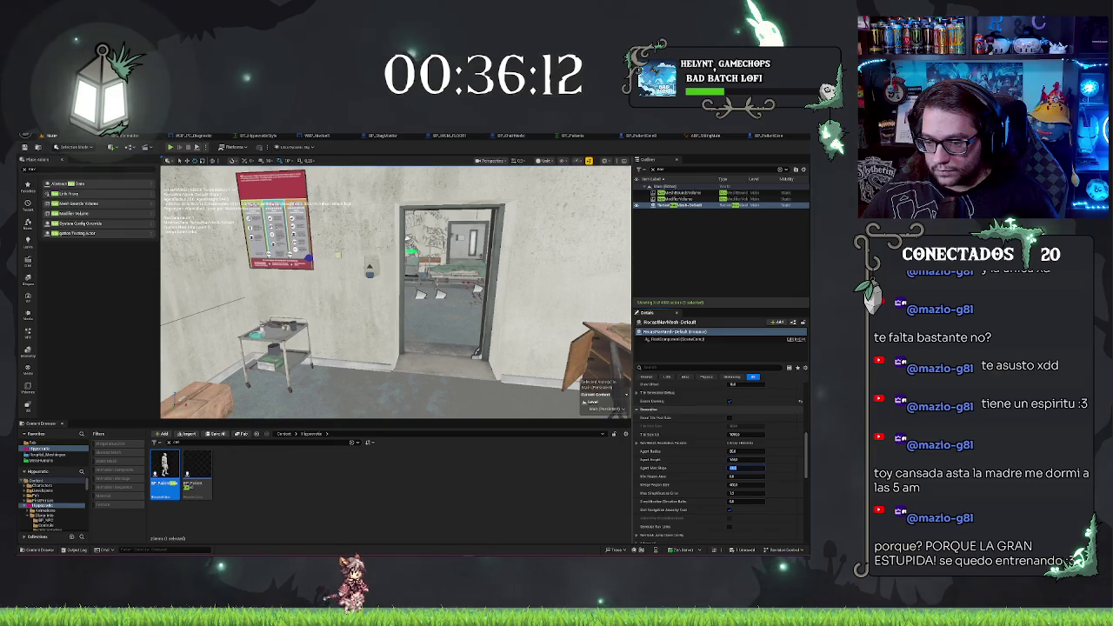
pyautogui.write('4')
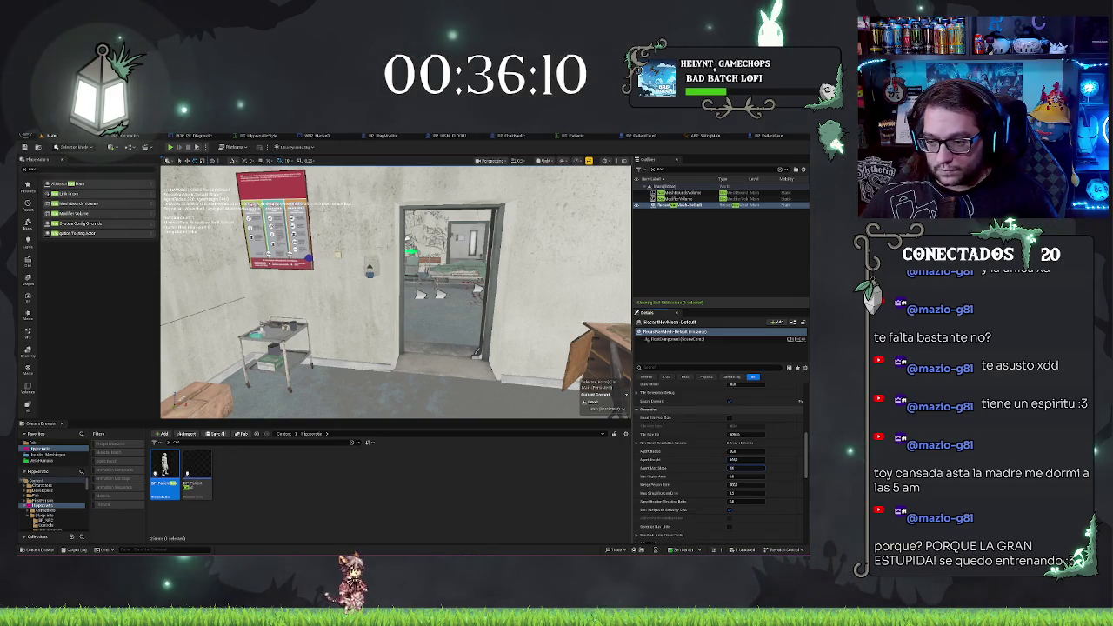
pyautogui.press('Return')
pyautogui.press('Return')
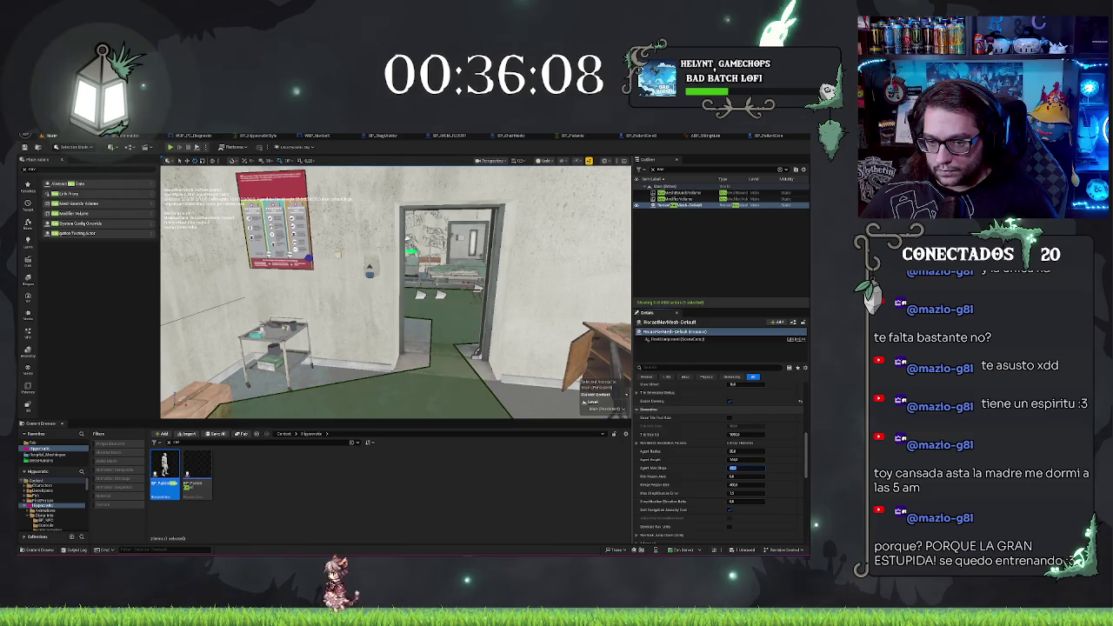
pyautogui.write('1')
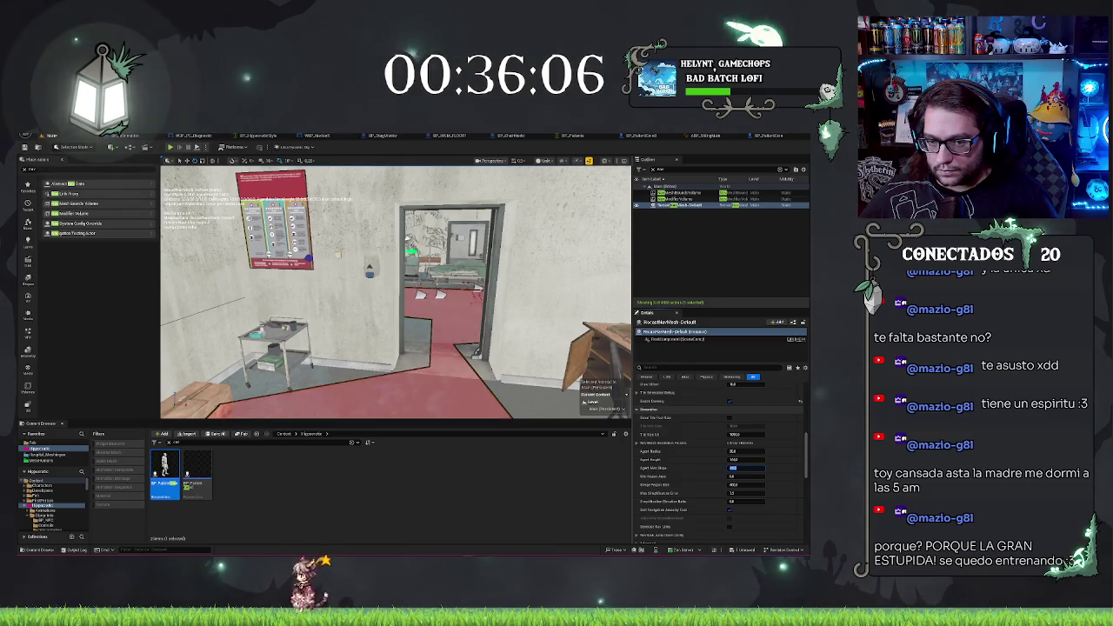
pyautogui.press('Return')
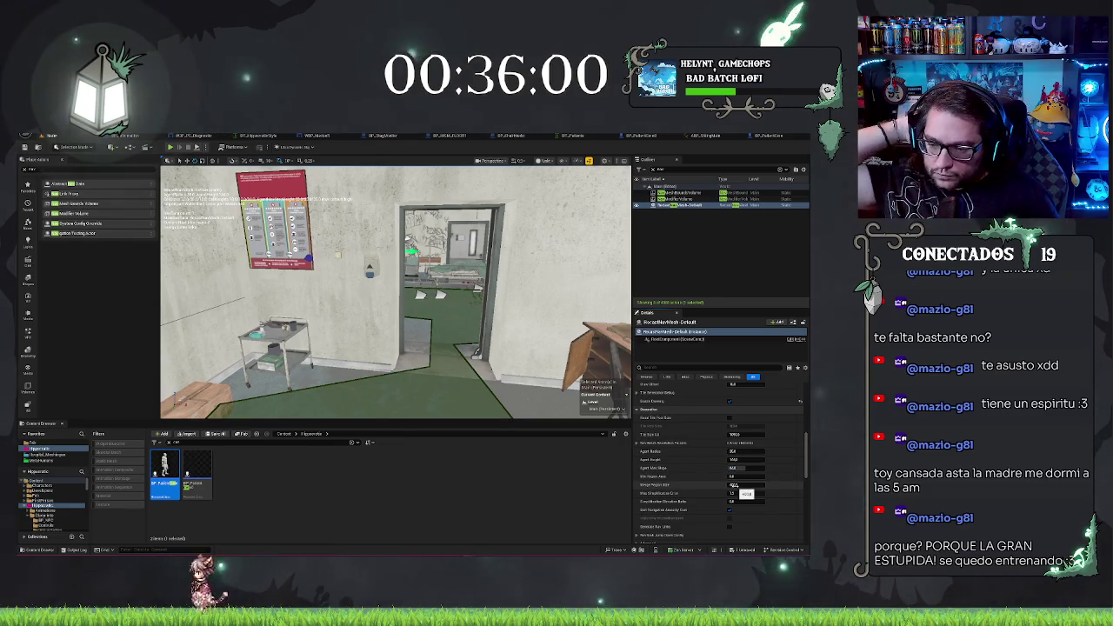
# Scroll to the Generation settings, leaving the Runtime Generation choice unchanged
pyautogui.scroll(-4, 717, 482)
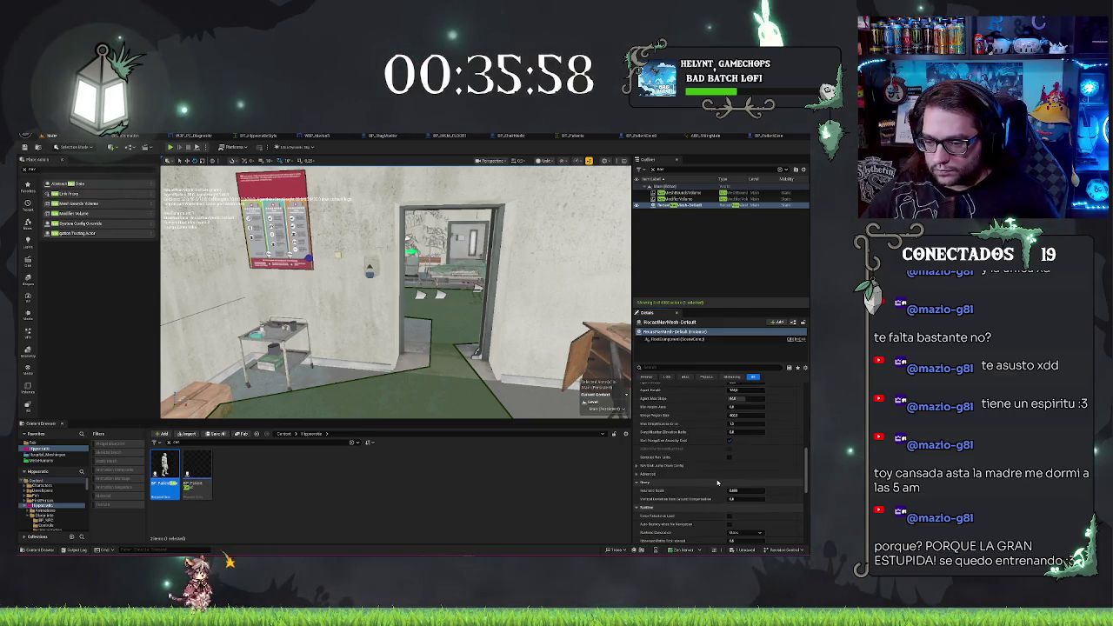
pyautogui.scroll(-2, 714, 480)
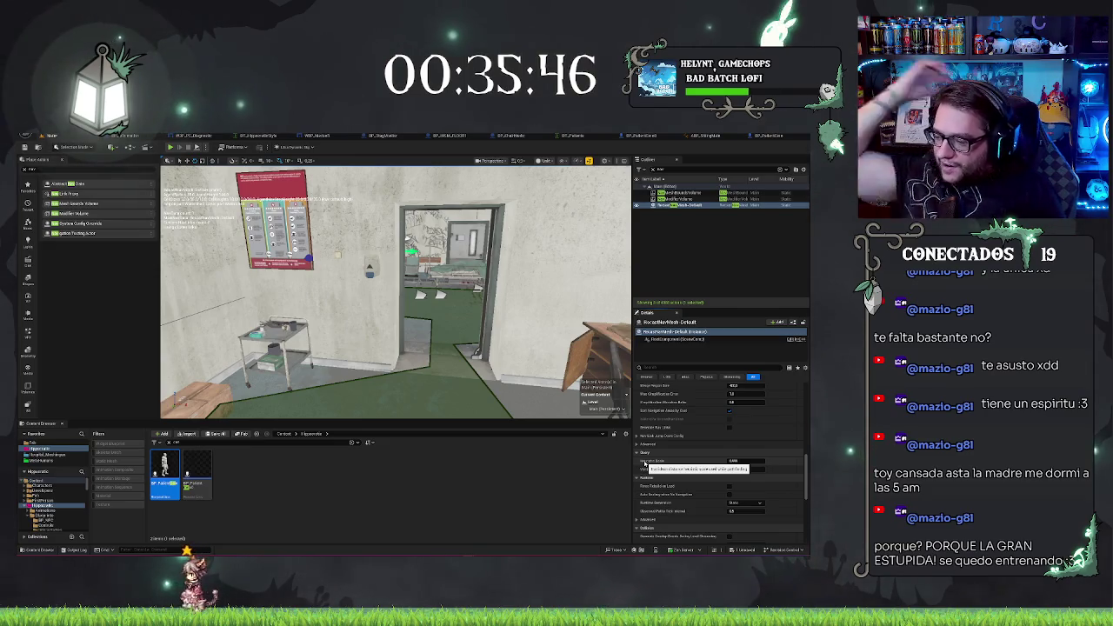
pyautogui.scroll(-3, 661, 465)
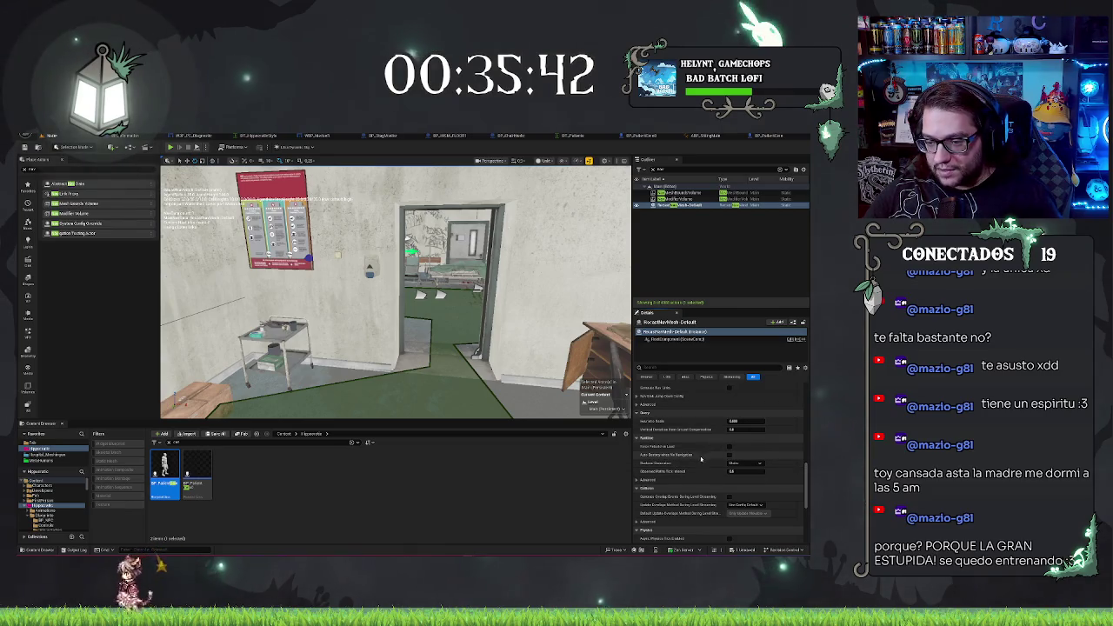
pyautogui.scroll(-3, 693, 464)
pyautogui.scroll(-1, 694, 464)
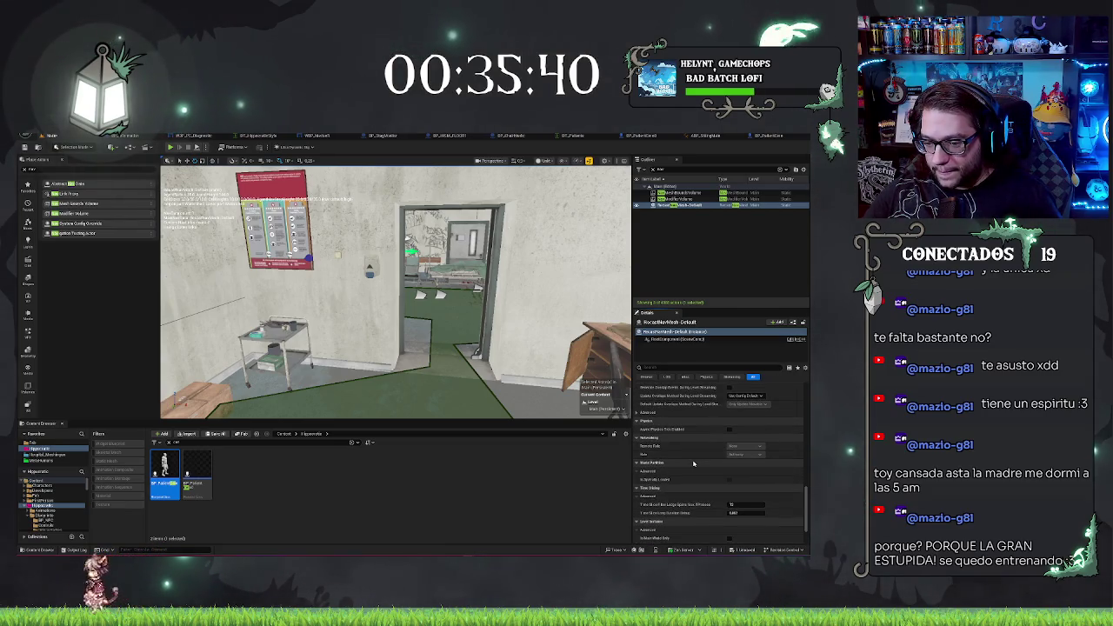
pyautogui.scroll(4, 694, 463)
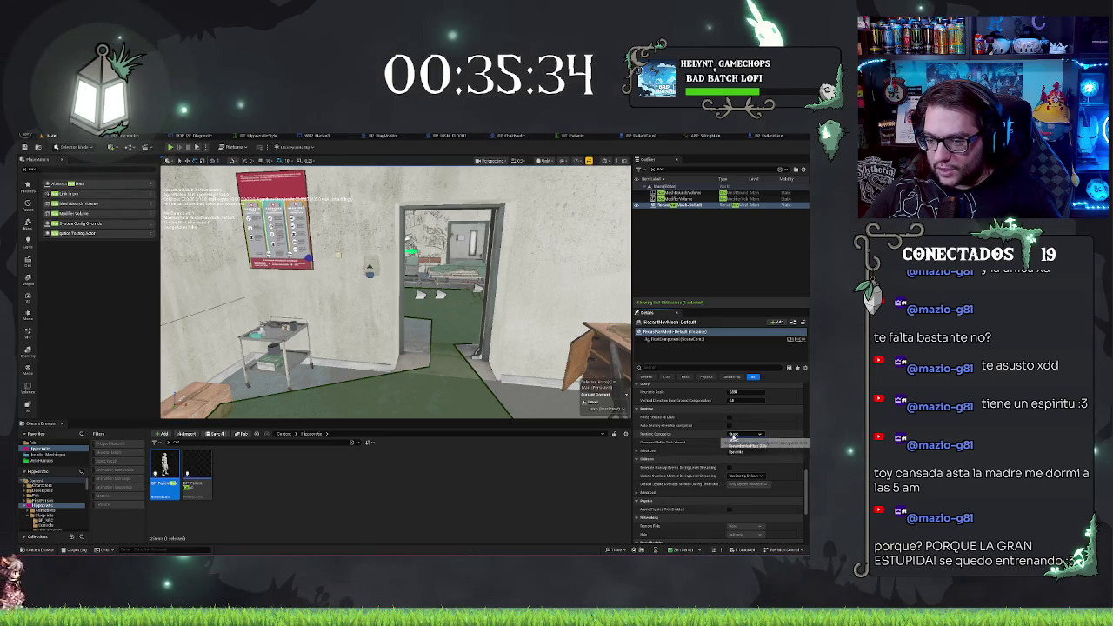
pyautogui.click(762, 434)
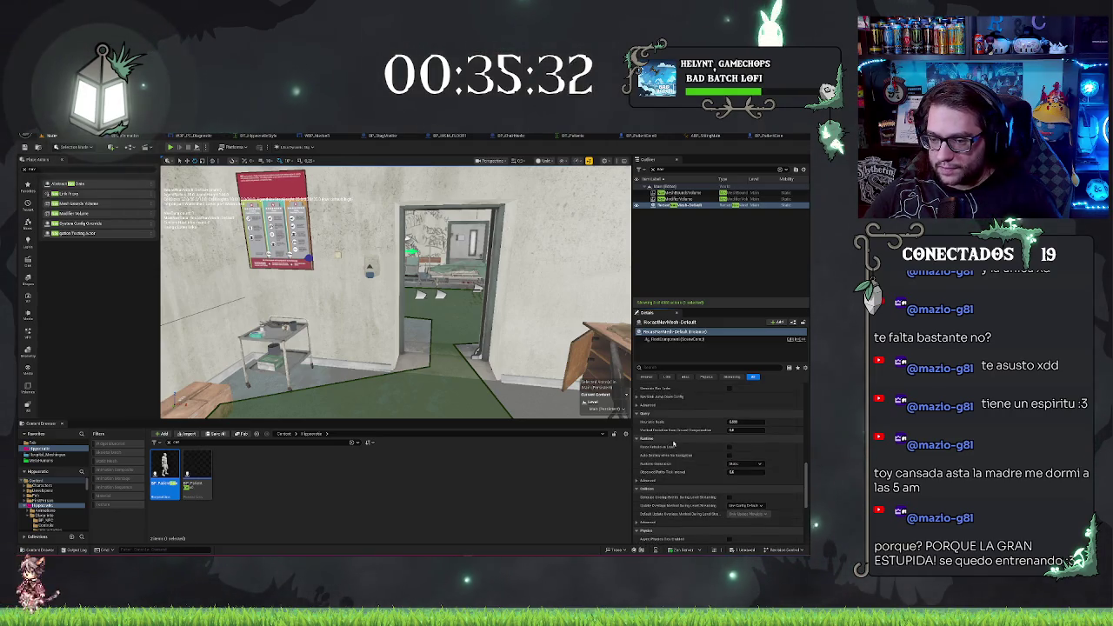
# Scroll through the Agent settings and bring the office chair into view
pyautogui.scroll(-5, 681, 444)
pyautogui.scroll(10, 681, 445)
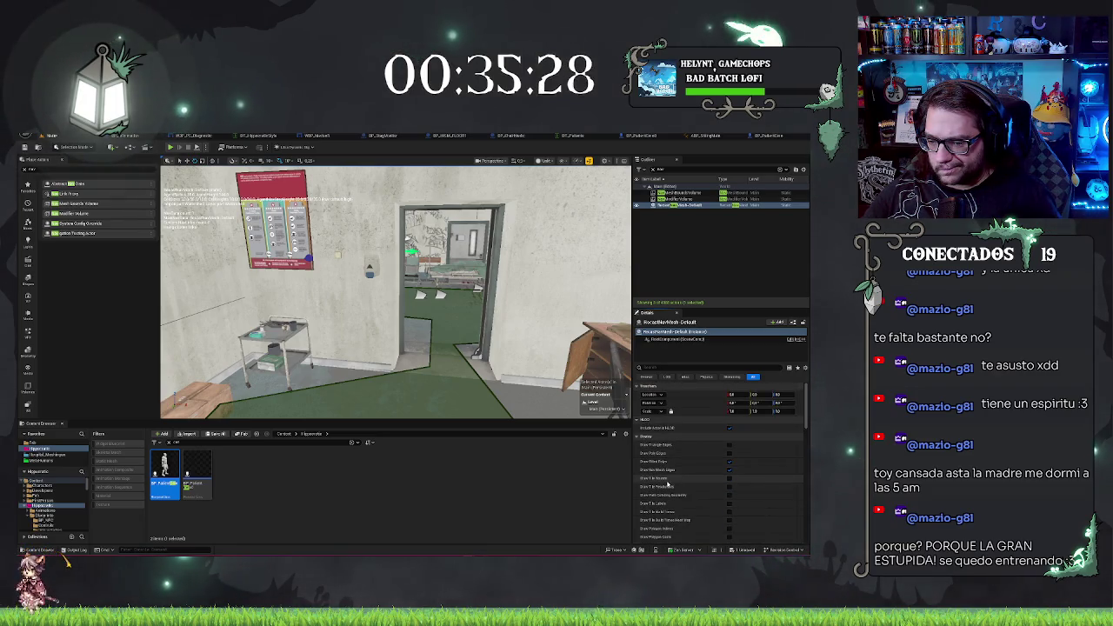
pyautogui.scroll(-1, 661, 474)
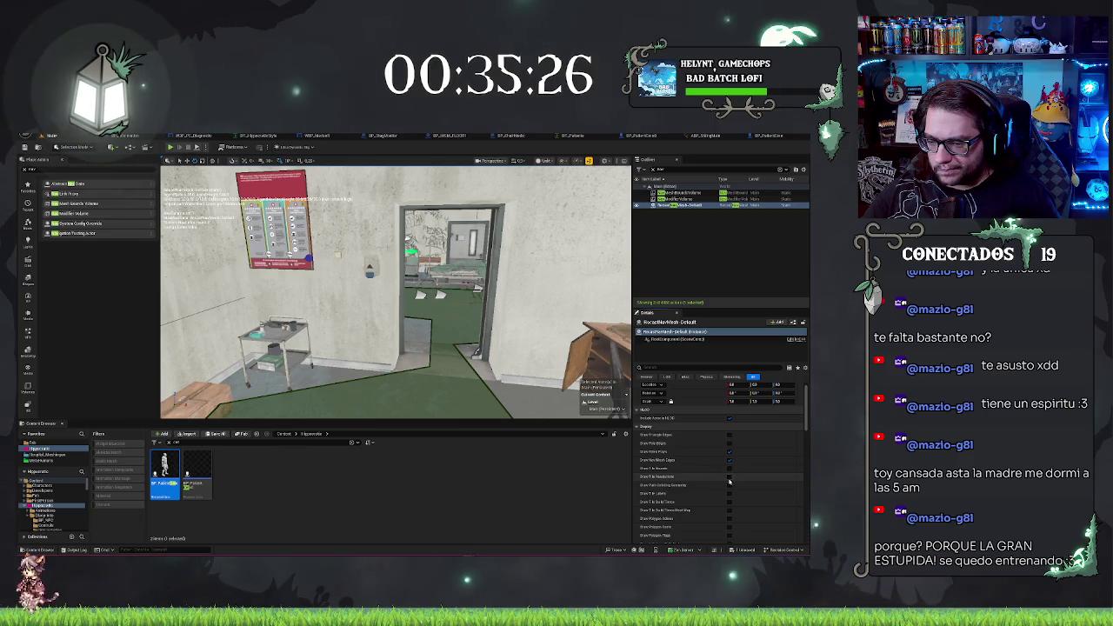
pyautogui.scroll(-2, 695, 484)
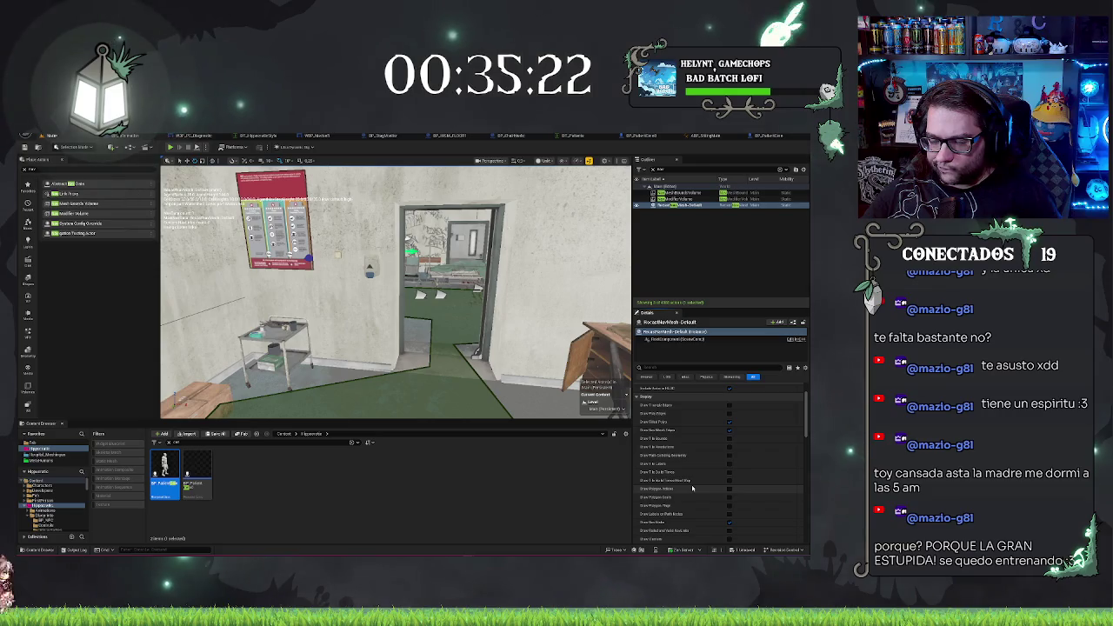
pyautogui.scroll(-5, 692, 489)
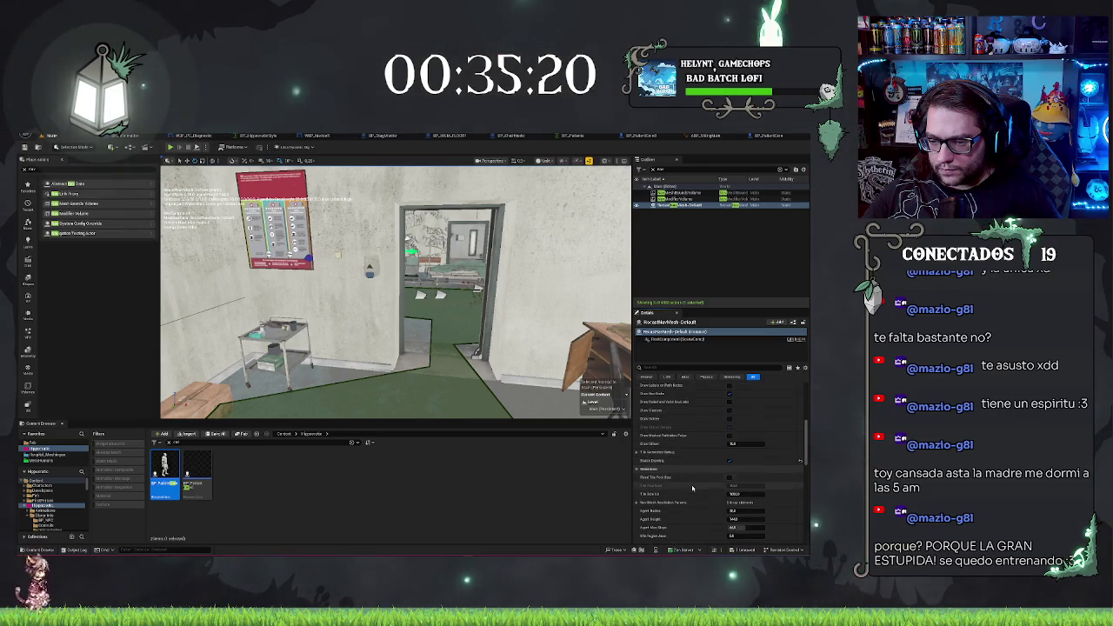
pyautogui.scroll(-3, 692, 489)
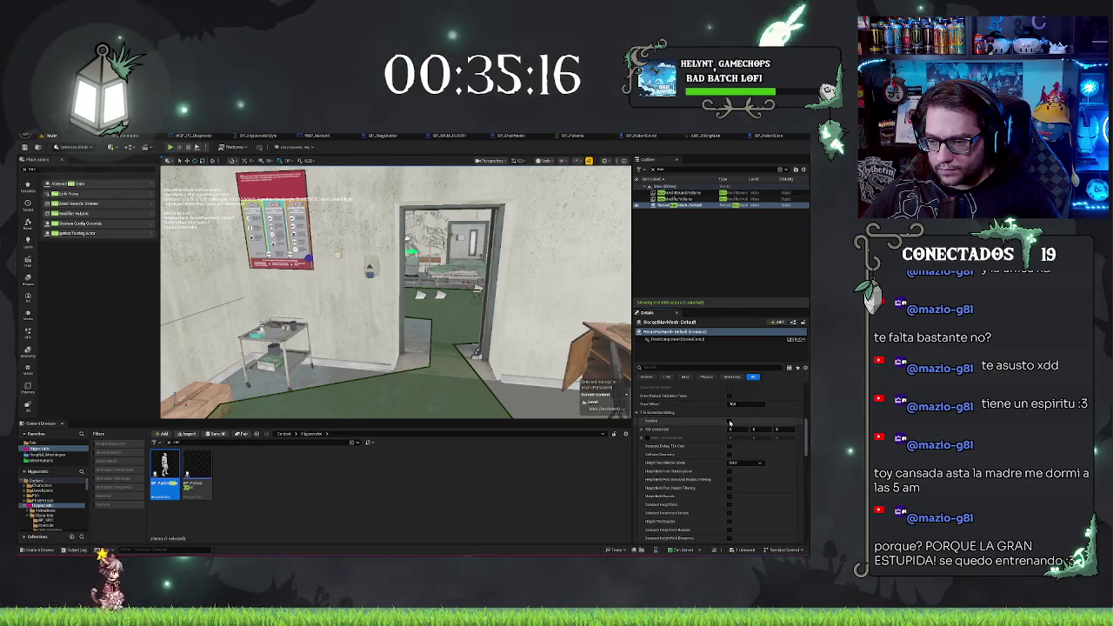
pyautogui.scroll(-5, 671, 433)
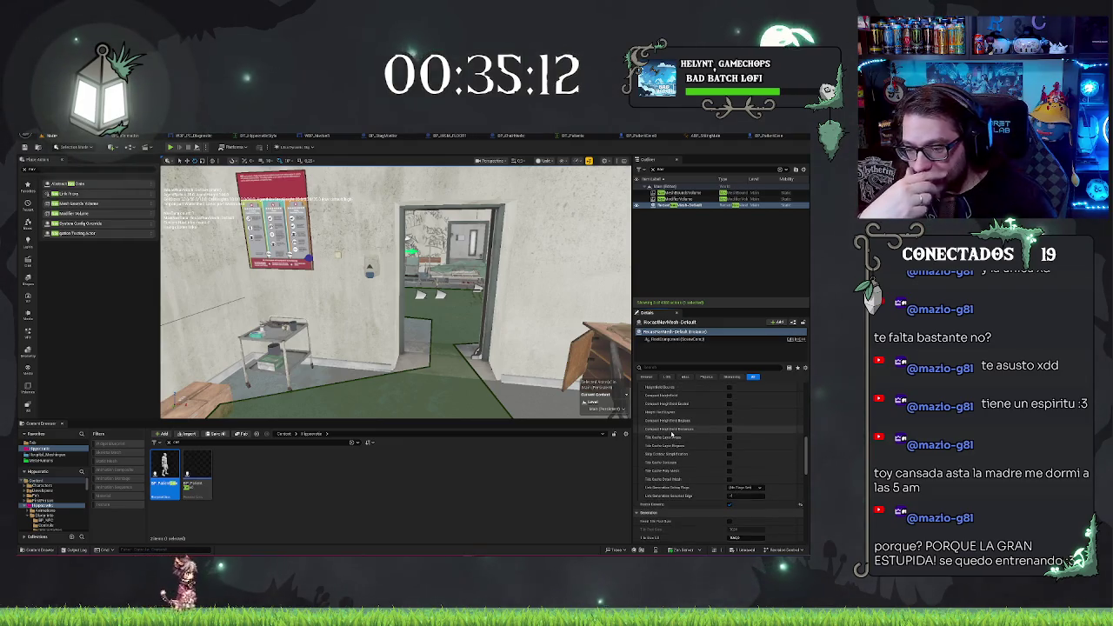
pyautogui.scroll(-3, 657, 431)
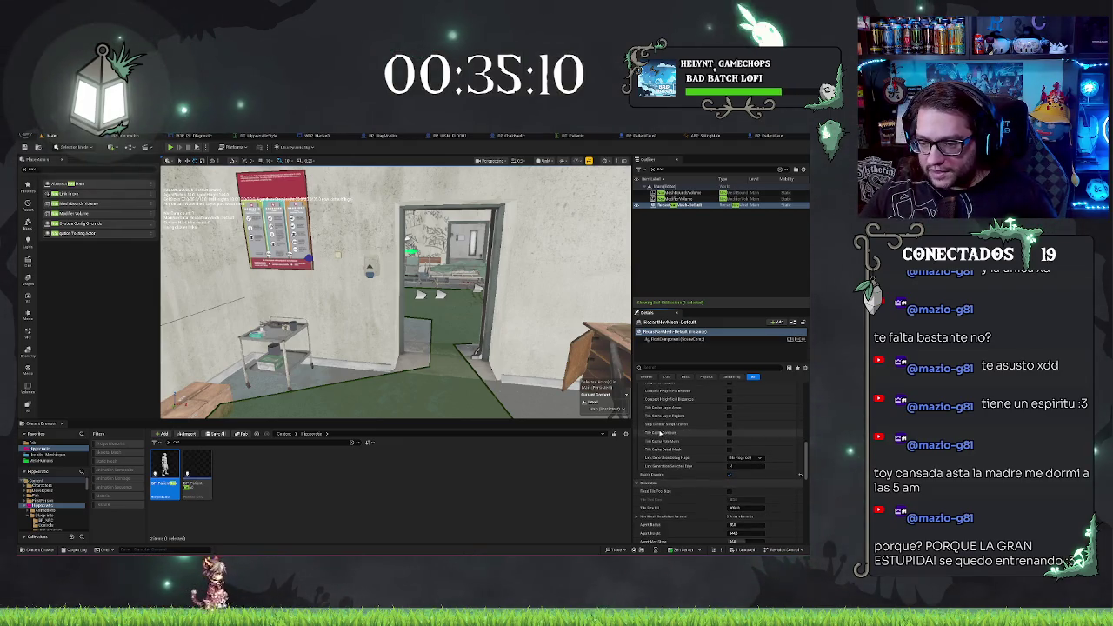
pyautogui.scroll(-1, 646, 478)
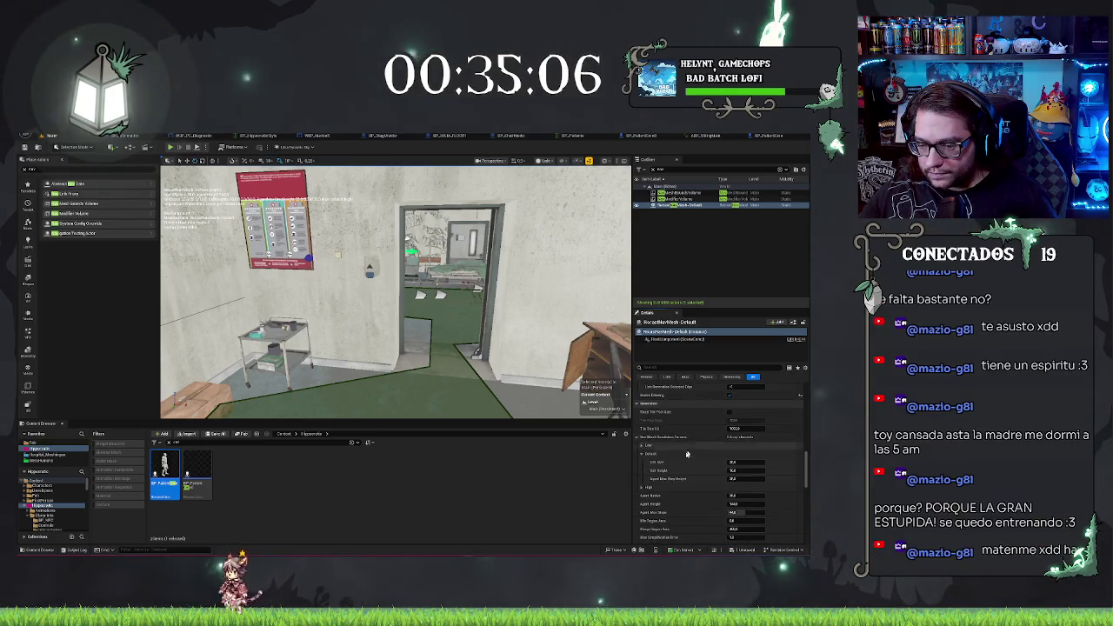
pyautogui.scroll(-3, 653, 485)
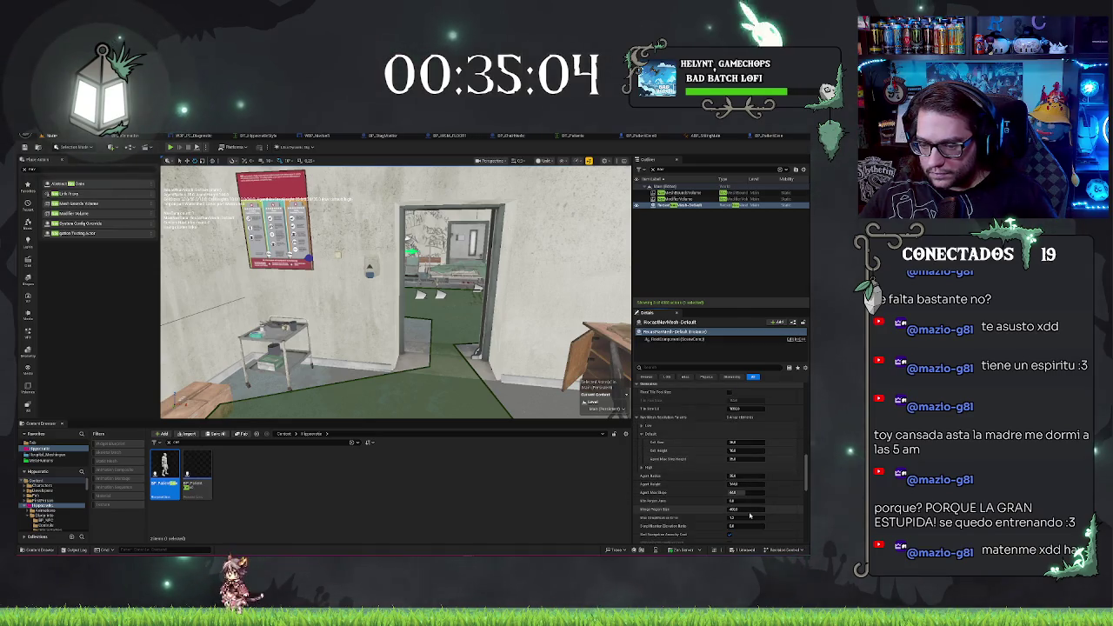
pyautogui.scroll(-1, 739, 509)
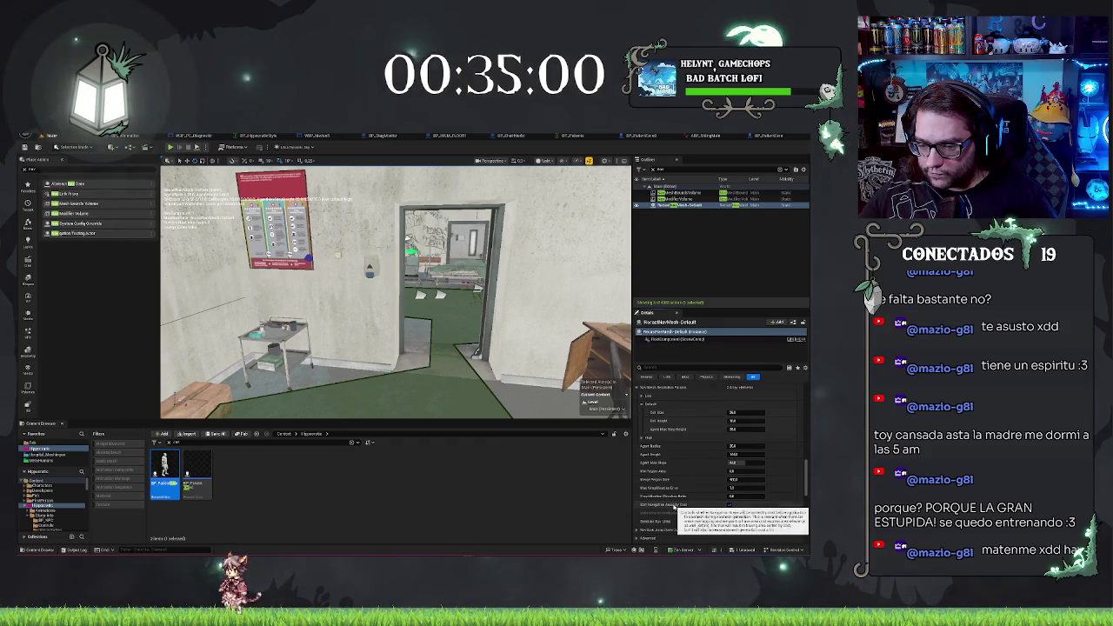
pyautogui.scroll(-1, 673, 510)
pyautogui.moveTo(357, 235)
pyautogui.mouseDown()
pyautogui.moveTo(366, 244)
pyautogui.moveTo(366, 231)
pyautogui.moveTo(357, 235)
pyautogui.moveTo(472, 228)
pyautogui.moveTo(530, 176)
pyautogui.moveTo(452, 203)
pyautogui.moveTo(448, 233)
pyautogui.moveTo(420, 230)
pyautogui.mouseUp()
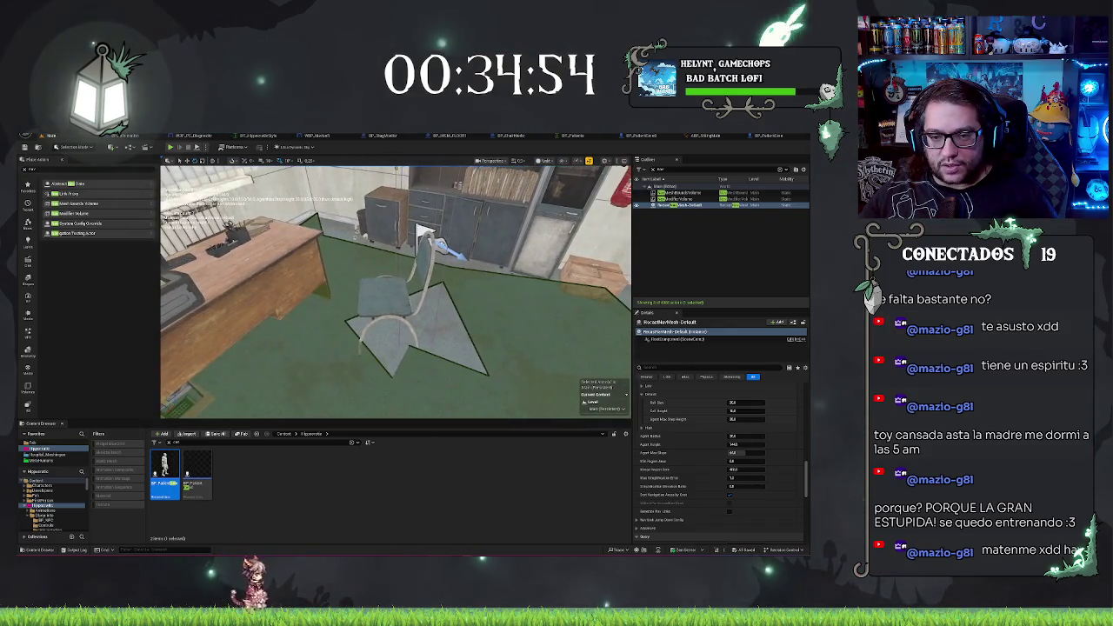
# Move and rotate the NavModifierVolume so it fits around the office chair
pyautogui.click(421, 232)
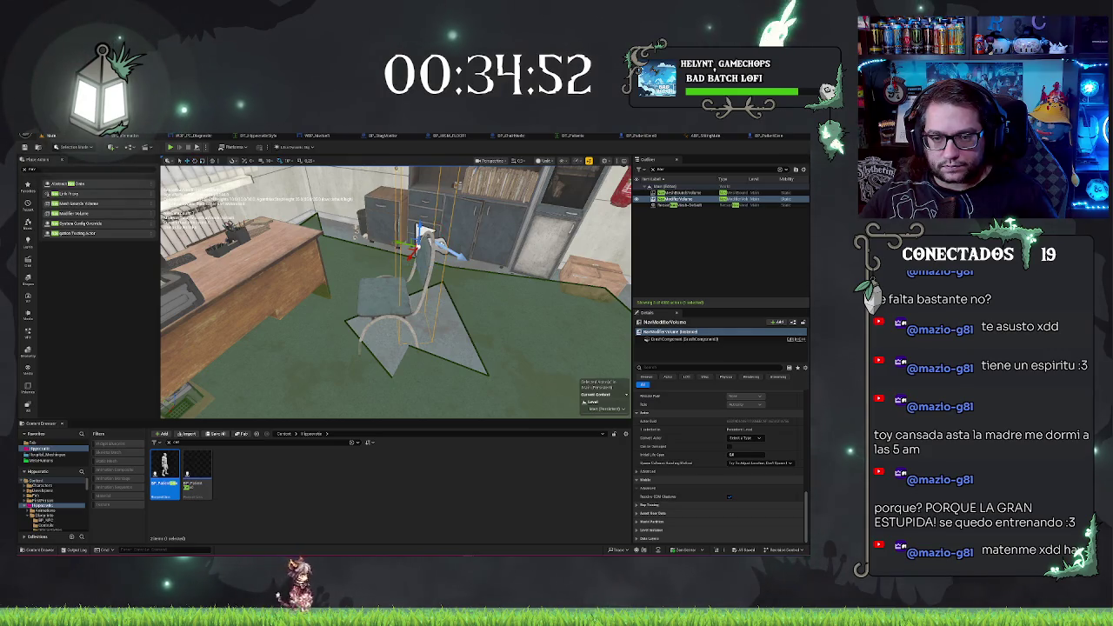
pyautogui.moveTo(421, 231)
pyautogui.mouseDown()
pyautogui.moveTo(396, 237)
pyautogui.moveTo(422, 231)
pyautogui.mouseUp()
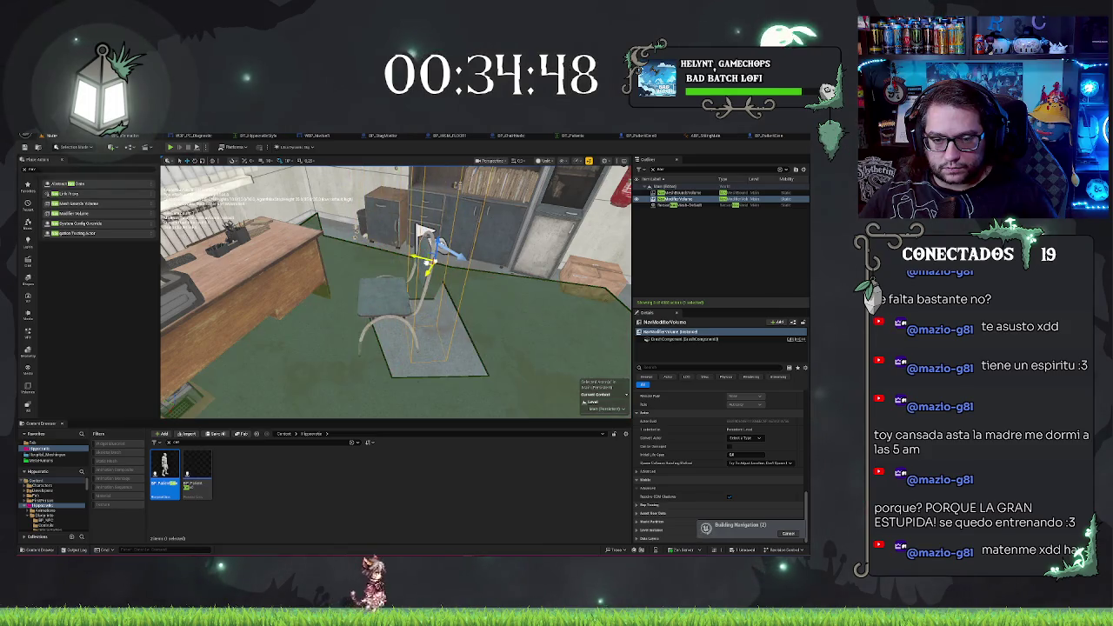
pyautogui.press('e')
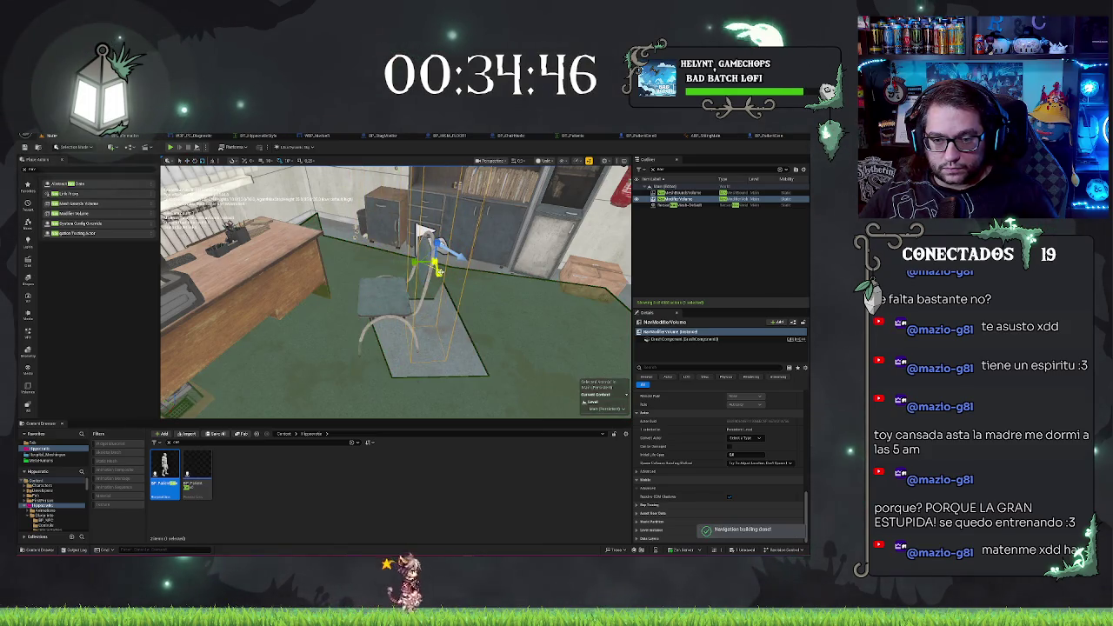
pyautogui.moveTo(422, 232)
pyautogui.mouseDown()
pyautogui.moveTo(461, 300)
pyautogui.moveTo(435, 273)
pyautogui.moveTo(460, 236)
pyautogui.moveTo(491, 265)
pyautogui.moveTo(461, 261)
pyautogui.moveTo(487, 261)
pyautogui.mouseUp()
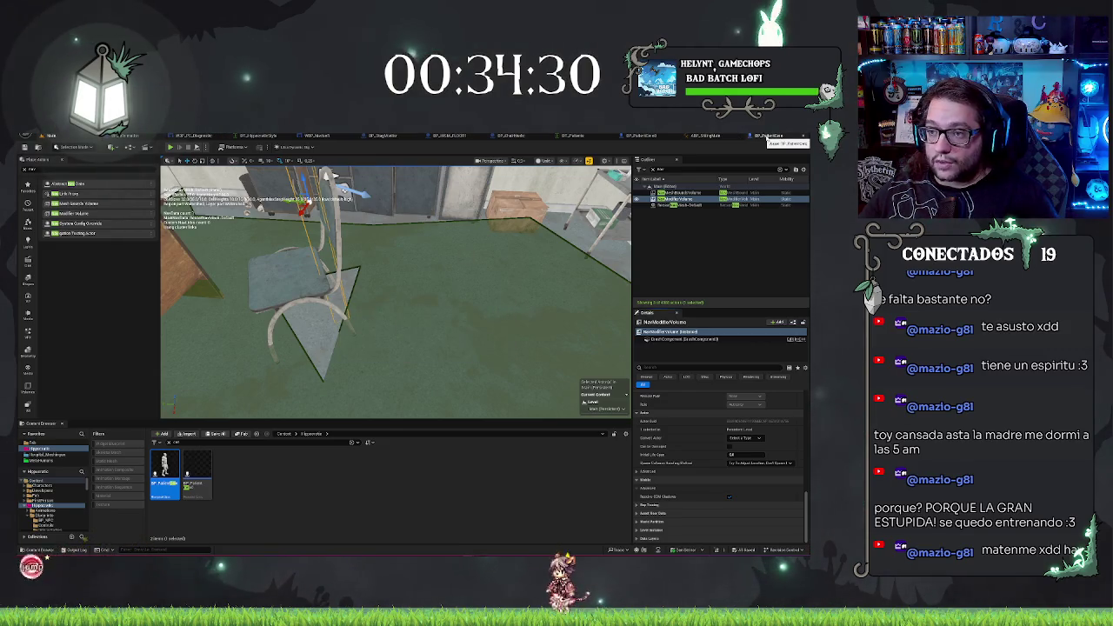
pyautogui.click(769, 137)
# Review BP_PatientCero's Event Graph, play-test the level, then select the BP_Door3 door
pyautogui.click(250, 160)
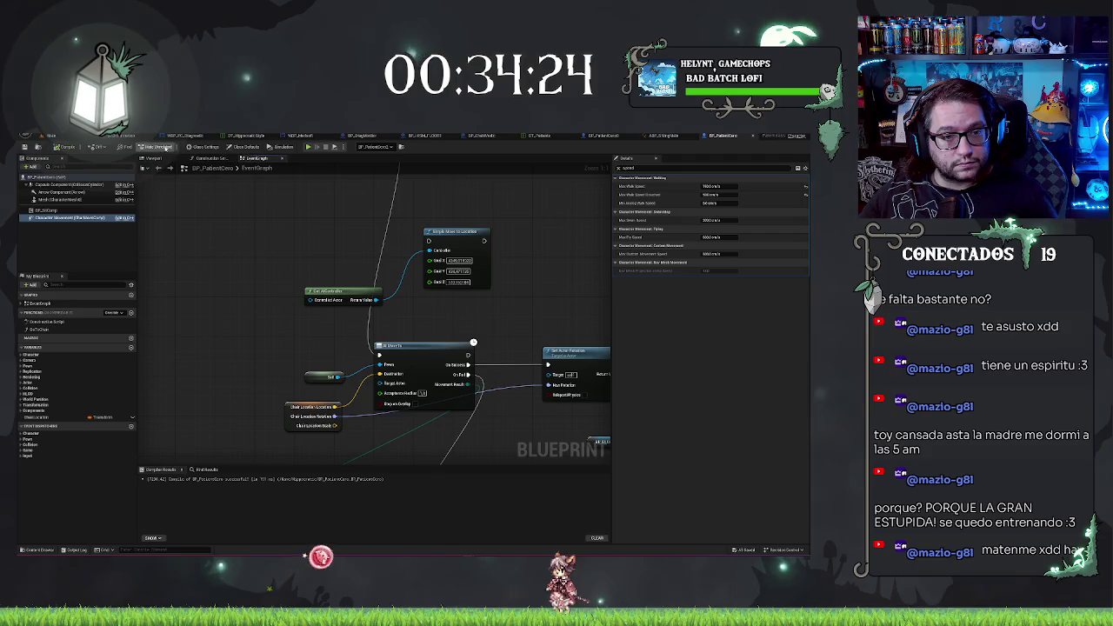
pyautogui.click(70, 137)
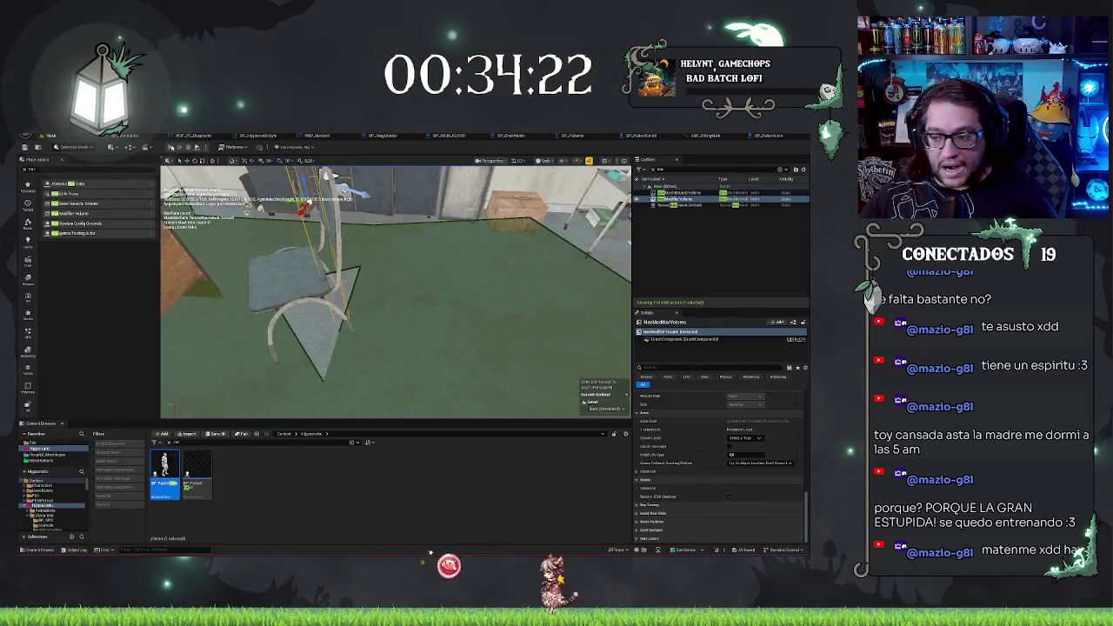
pyautogui.click(170, 148)
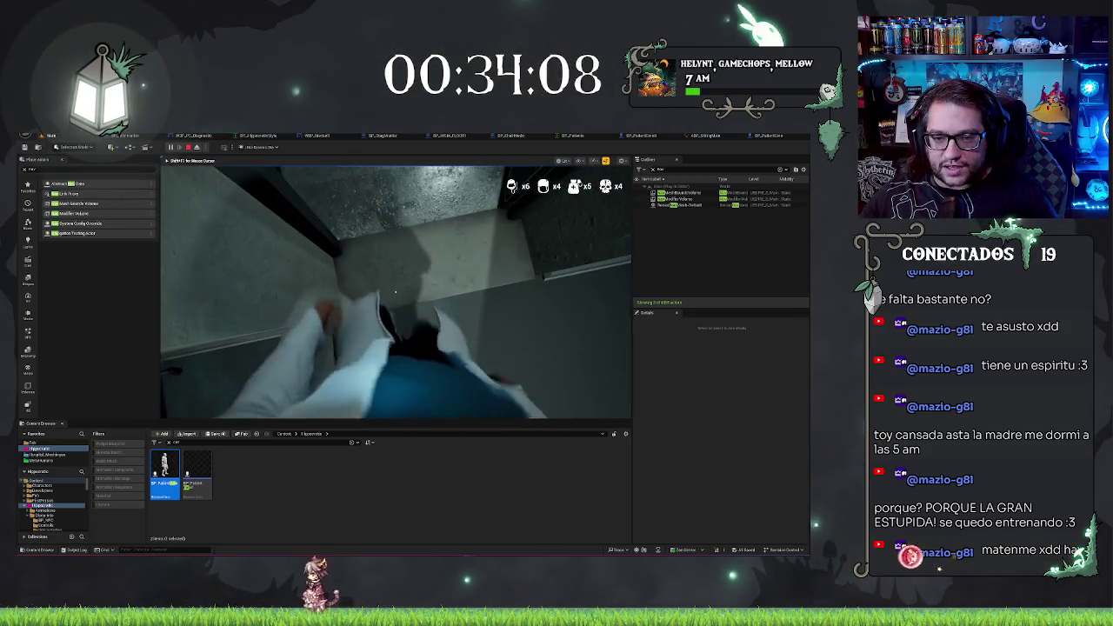
pyautogui.press('Escape')
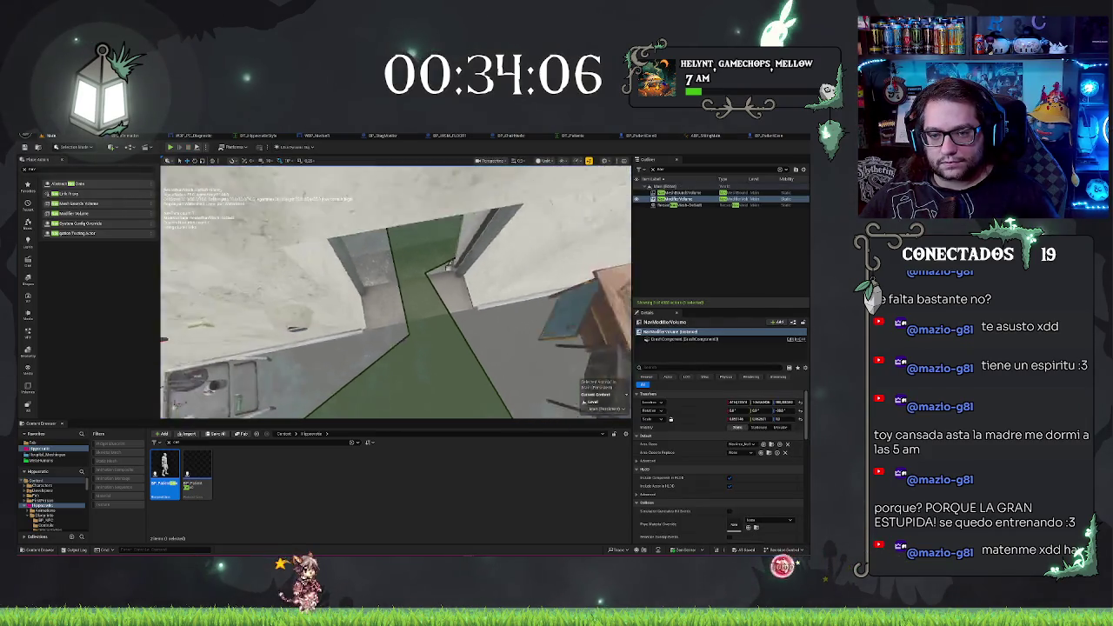
pyautogui.click(447, 293)
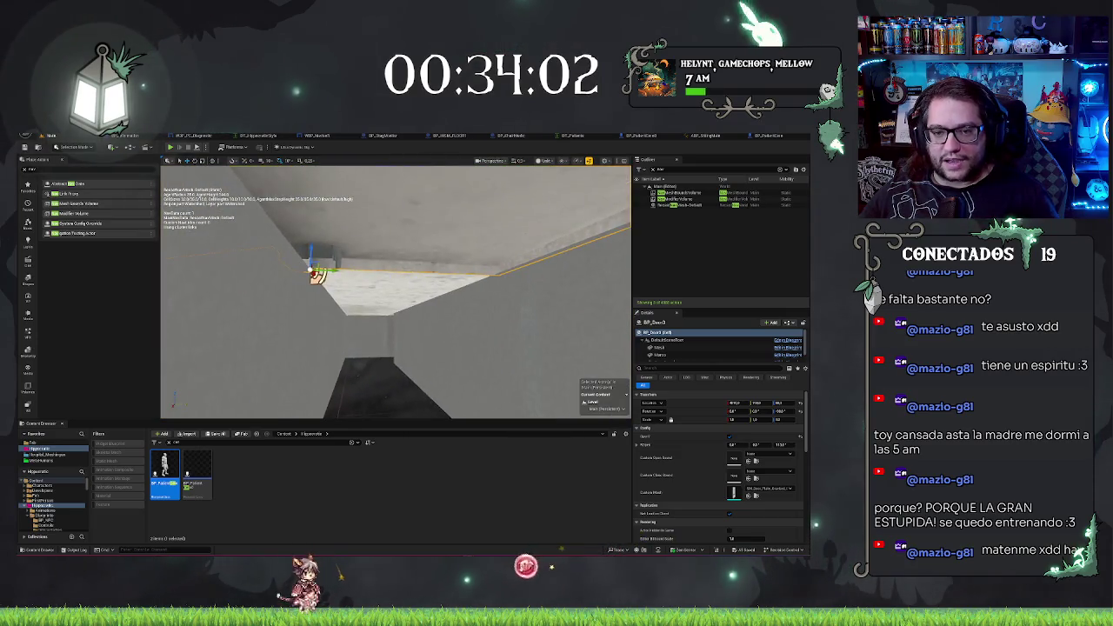
# Frame BP_Door3, filter its Marco component's details for collision, then select the adjacent door mesh
pyautogui.press('f')
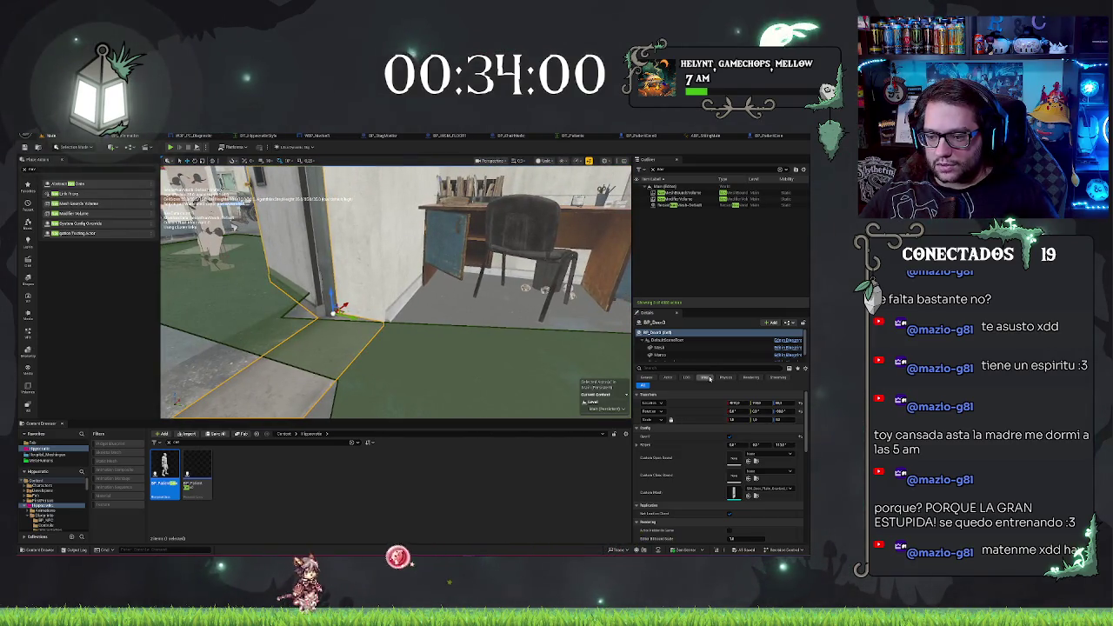
pyautogui.click(661, 355)
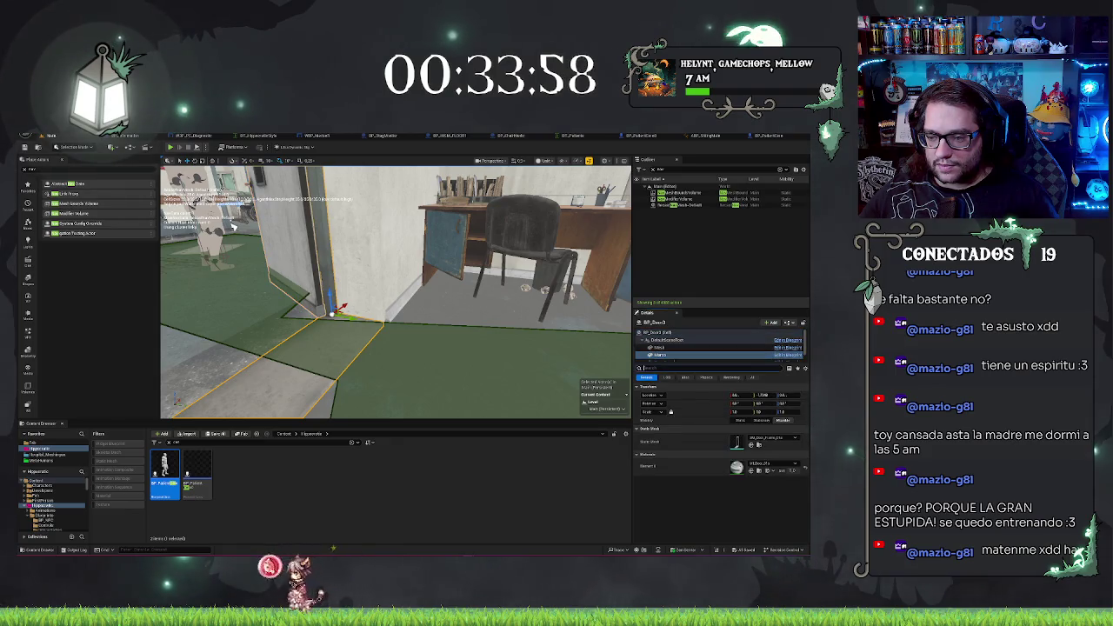
pyautogui.write('coll')
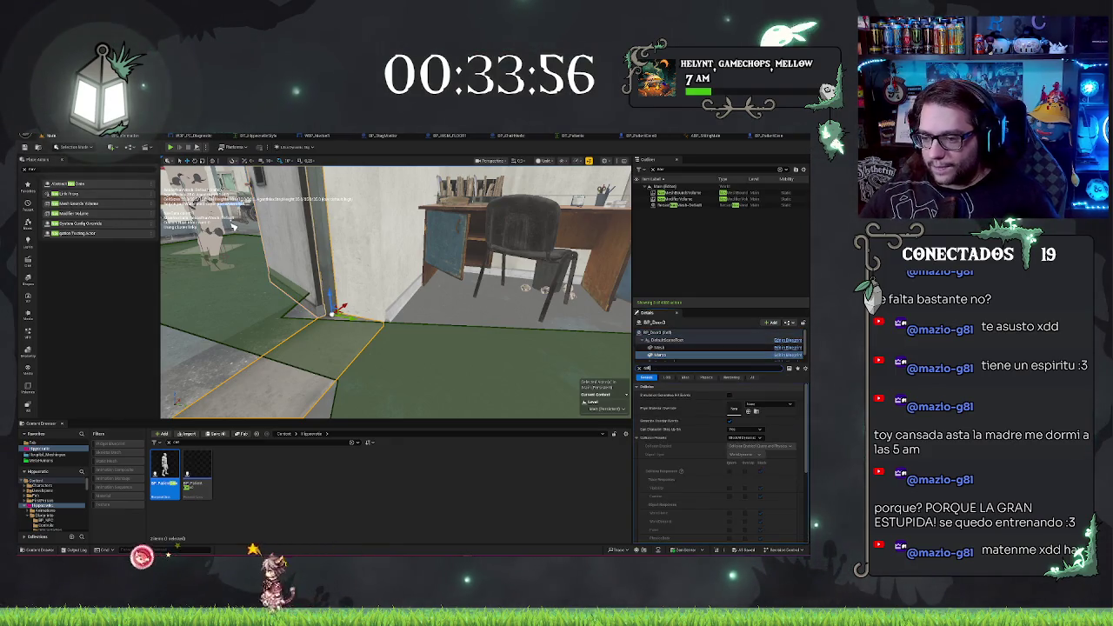
pyautogui.scroll(-2, 774, 458)
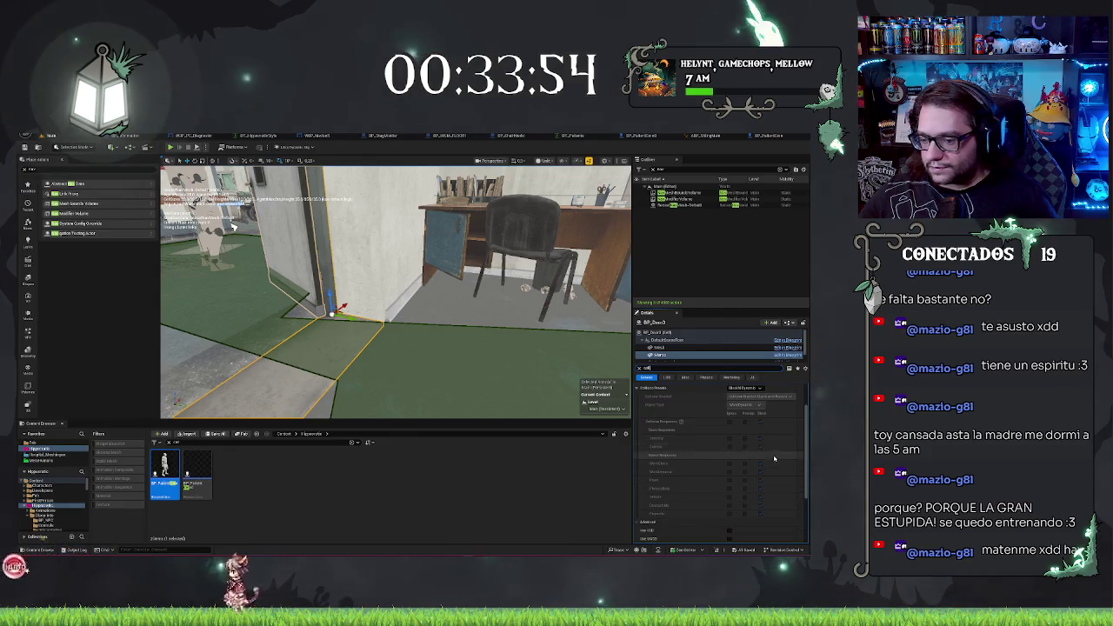
pyautogui.scroll(-2, 775, 458)
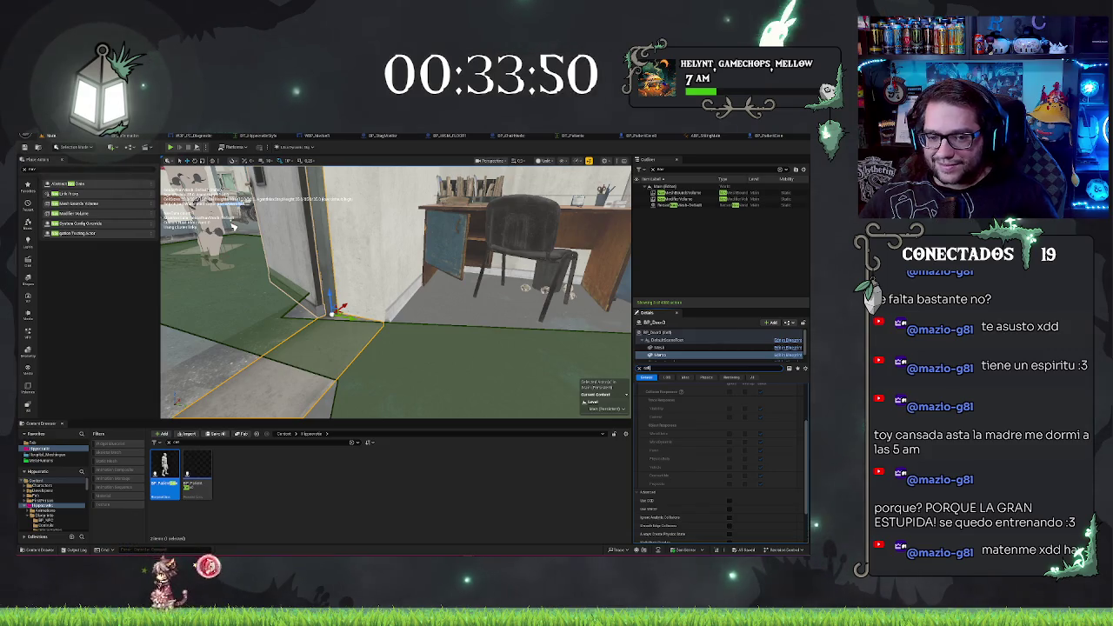
pyautogui.moveTo(469, 362); pyautogui.dragTo(409, 363)
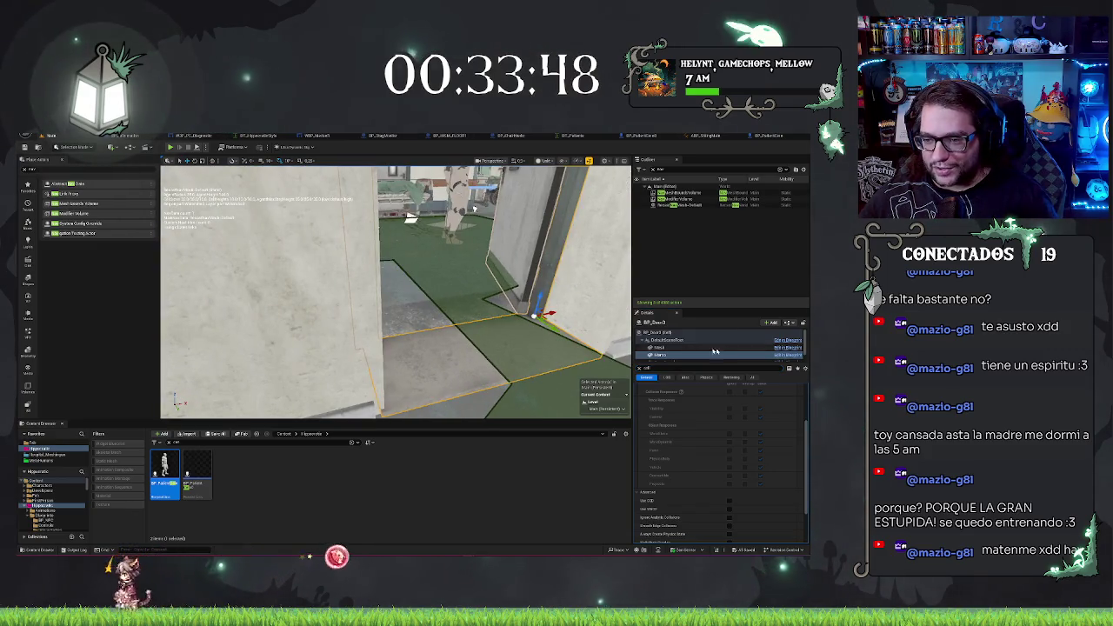
pyautogui.scroll(-2, 715, 351)
pyautogui.press('Escape')
pyautogui.moveTo(550, 348); pyautogui.dragTo(454, 335)
pyautogui.click(442, 289)
pyautogui.moveTo(442, 289)
pyautogui.mouseDown()
pyautogui.moveTo(570, 328)
pyautogui.moveTo(628, 305)
pyautogui.mouseUp()
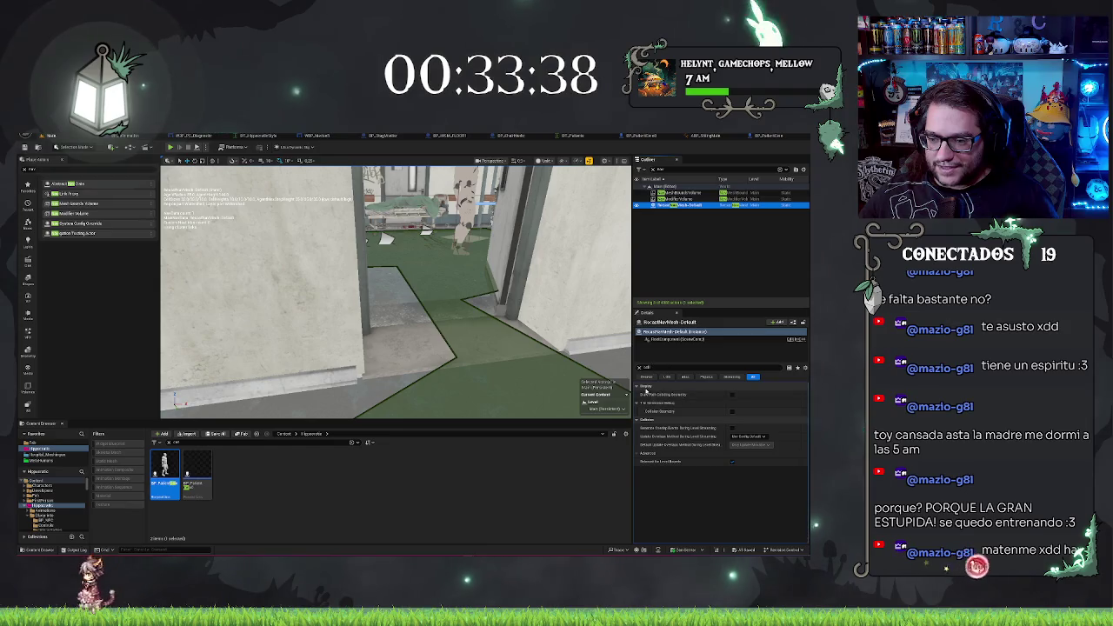
# Clear the Details filter to show RecastNavMesh-Default's Agent Radius and Agent Height settings
pyautogui.click(640, 368)
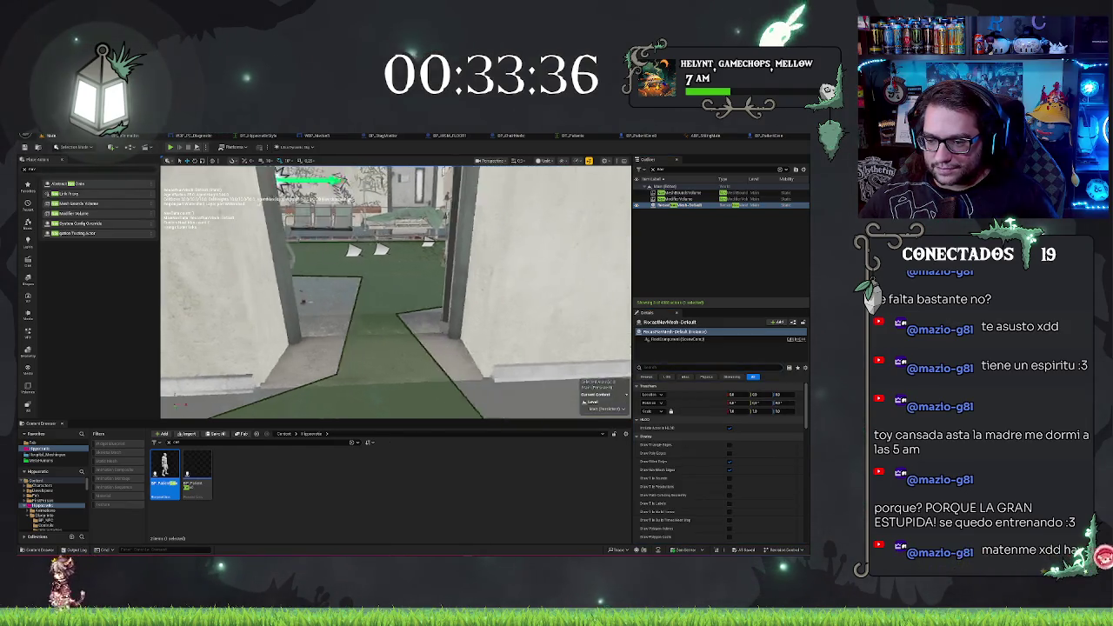
pyautogui.scroll(-5, 683, 468)
pyautogui.scroll(3, 682, 468)
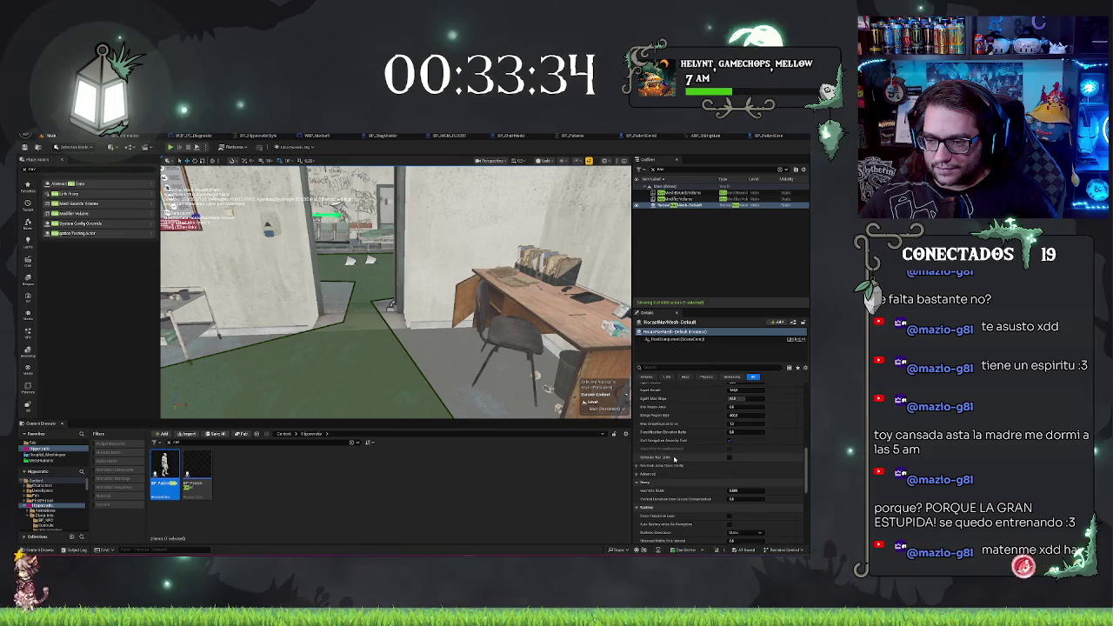
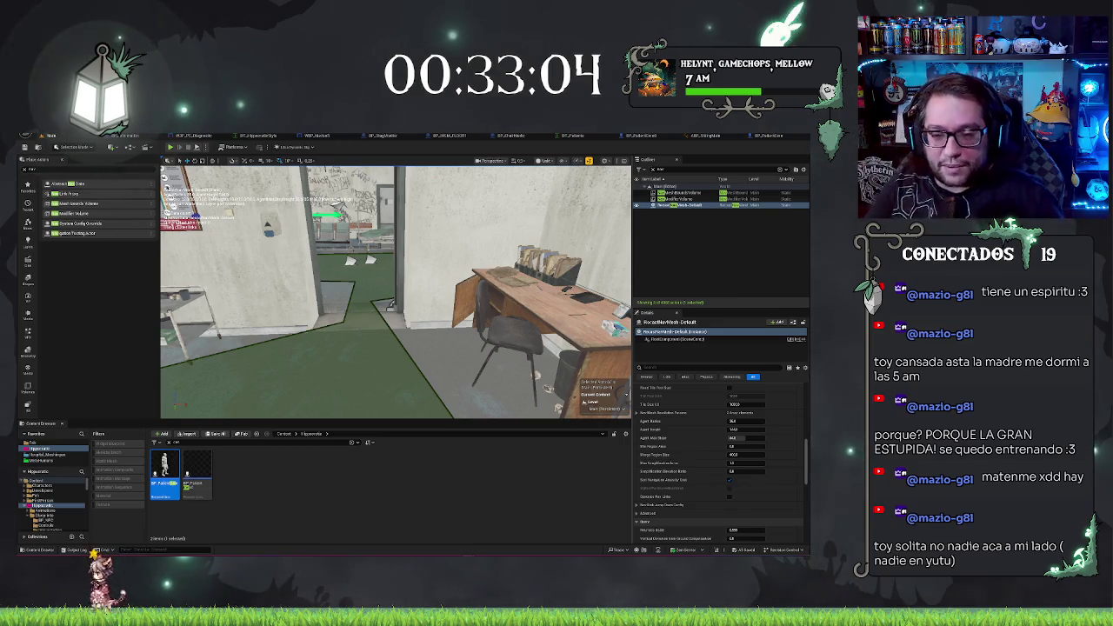
# Face the office desk and run a quick play test of the level
pyautogui.moveTo(396, 292)
pyautogui.mouseDown()
pyautogui.moveTo(374, 261)
pyautogui.moveTo(383, 314)
pyautogui.moveTo(409, 287)
pyautogui.moveTo(391, 278)
pyautogui.moveTo(374, 287)
pyautogui.moveTo(441, 298)
pyautogui.moveTo(409, 287)
pyautogui.moveTo(400, 322)
pyautogui.moveTo(395, 296)
pyautogui.mouseUp()
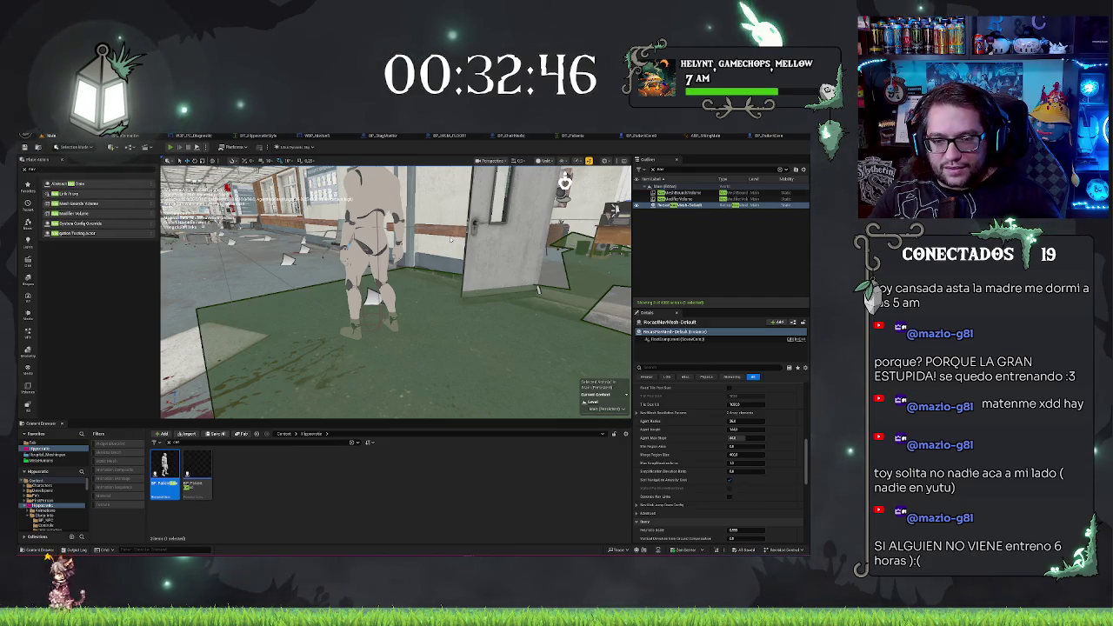
pyautogui.hotkey('alt', 'p')
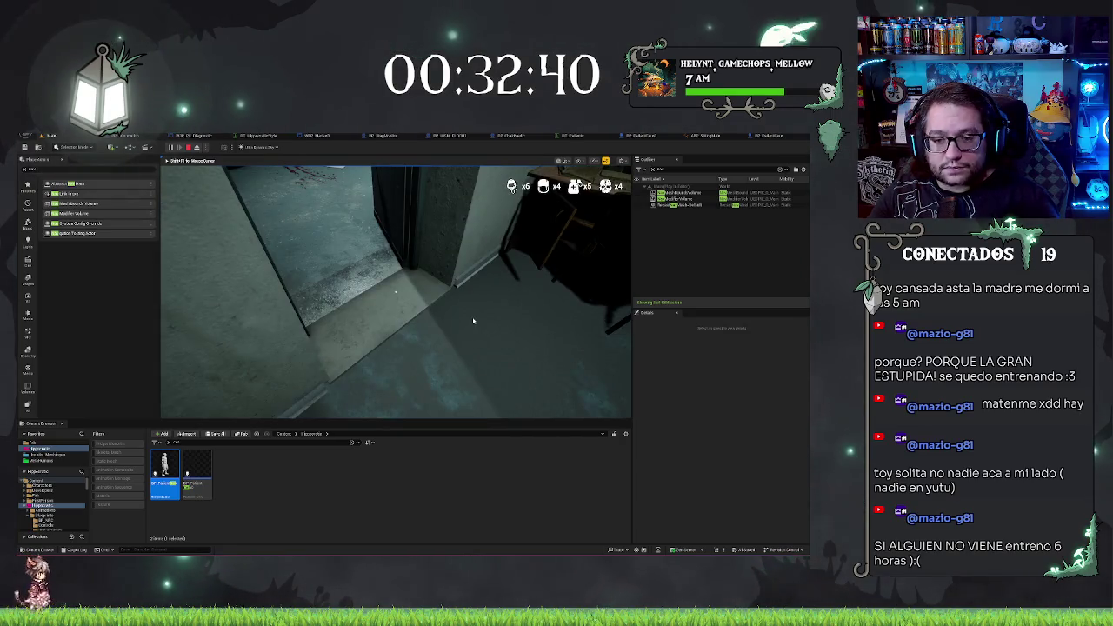
pyautogui.press('Escape')
# Select the BP_Door3 door, then move the view down the corridor and select its floor piece
pyautogui.click(398, 259)
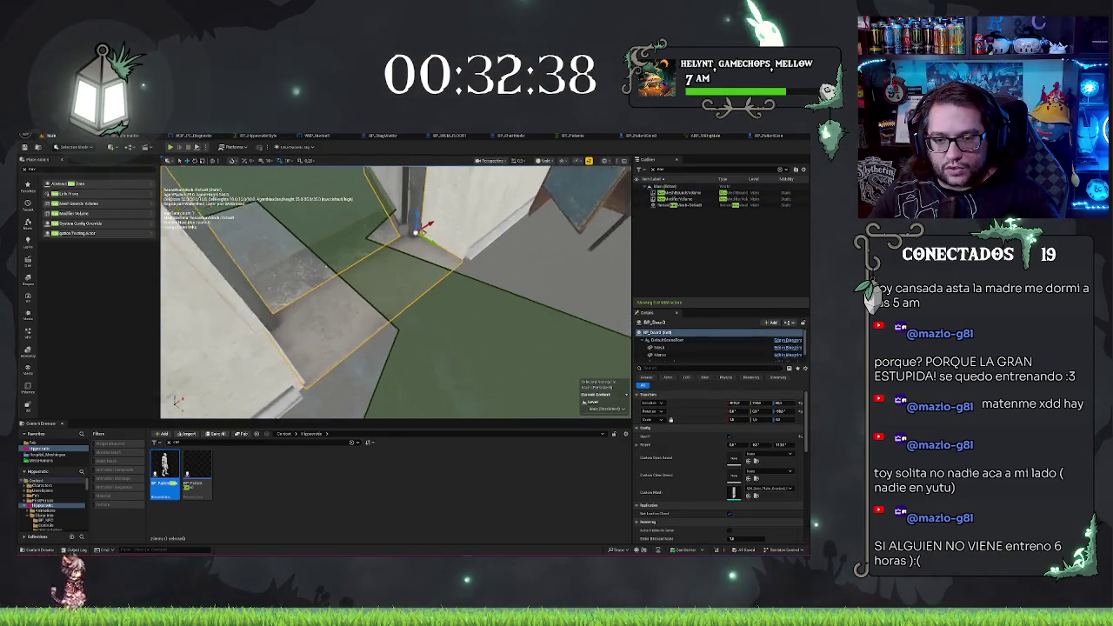
pyautogui.scroll(-3, 395, 292)
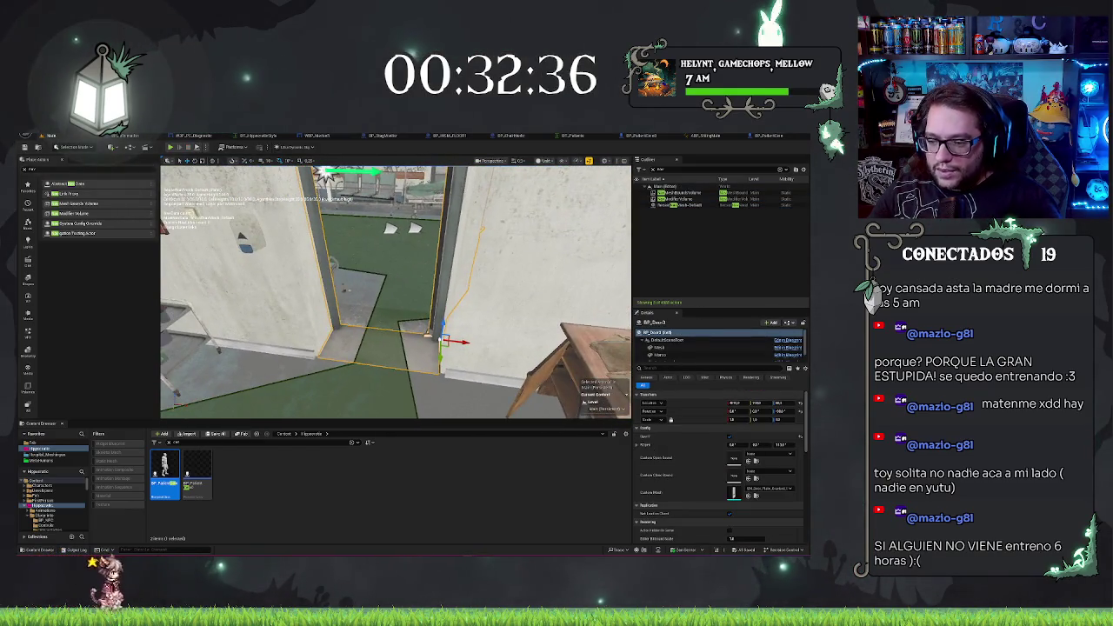
pyautogui.scroll(-2, 396, 292)
pyautogui.moveTo(530, 254)
pyautogui.mouseDown()
pyautogui.moveTo(461, 261)
pyautogui.moveTo(430, 242)
pyautogui.mouseUp()
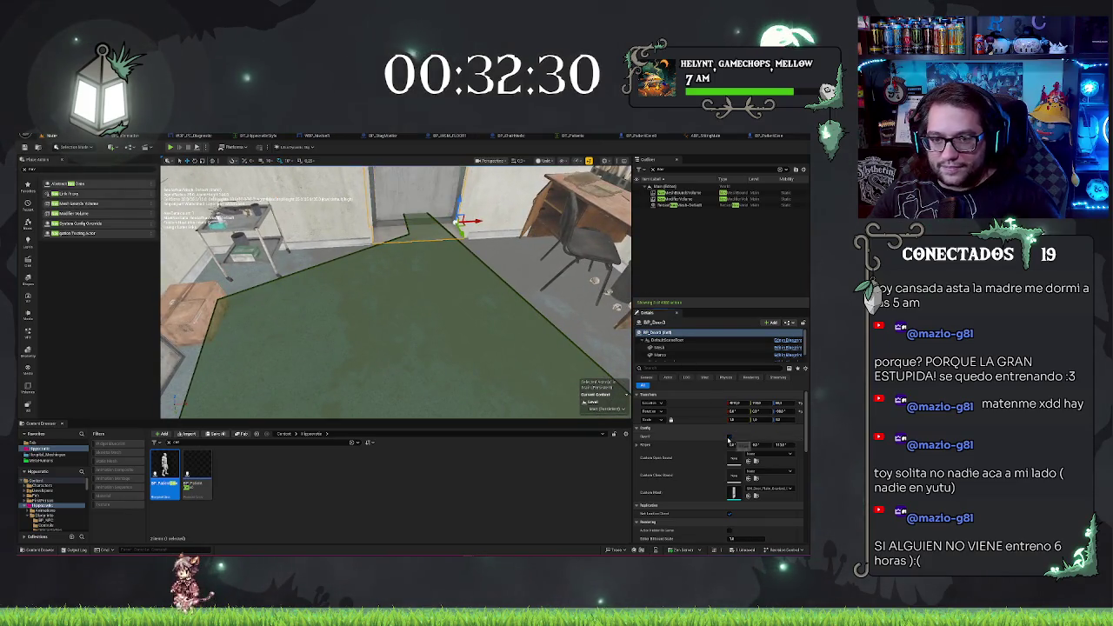
pyautogui.moveTo(435, 287); pyautogui.dragTo(352, 287)
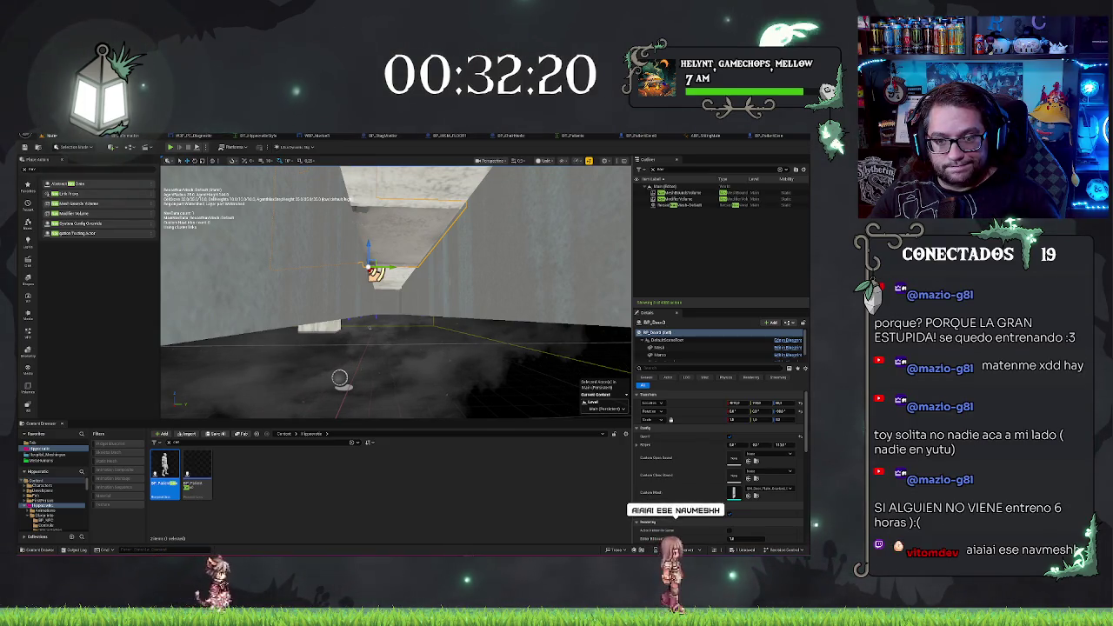
pyautogui.moveTo(374, 272)
pyautogui.mouseDown()
pyautogui.moveTo(339, 272)
pyautogui.moveTo(400, 272)
pyautogui.moveTo(387, 292)
pyautogui.moveTo(239, 292)
pyautogui.mouseUp()
pyautogui.click(366, 348)
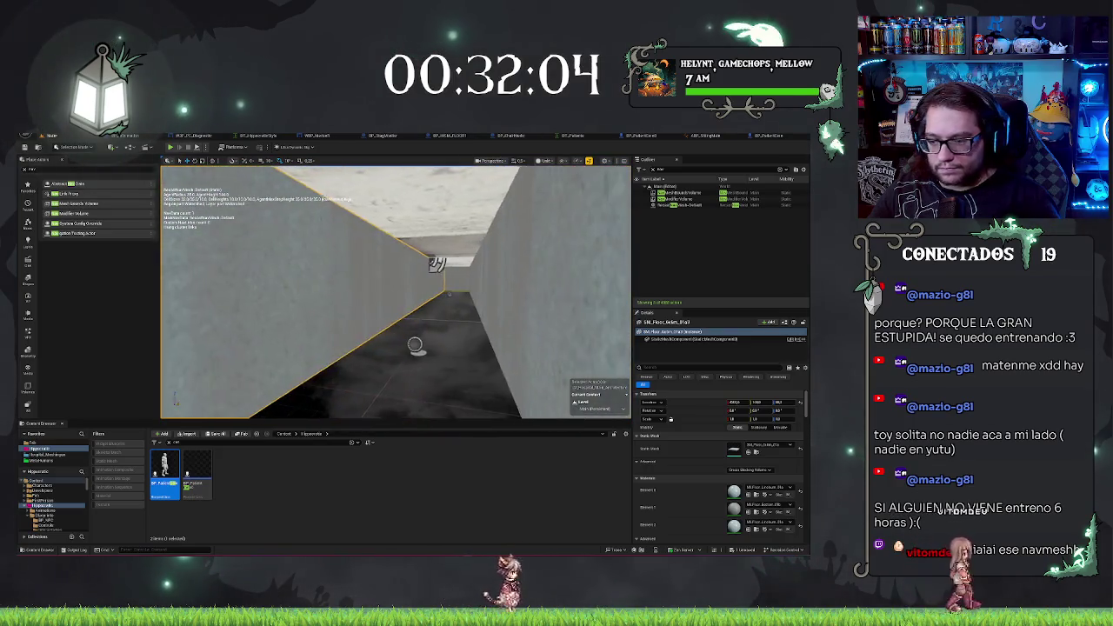
# Give the corridor floor piece a different modular floor mesh, mirrored and slid along Y
pyautogui.hotkey('ctrl', 'b')
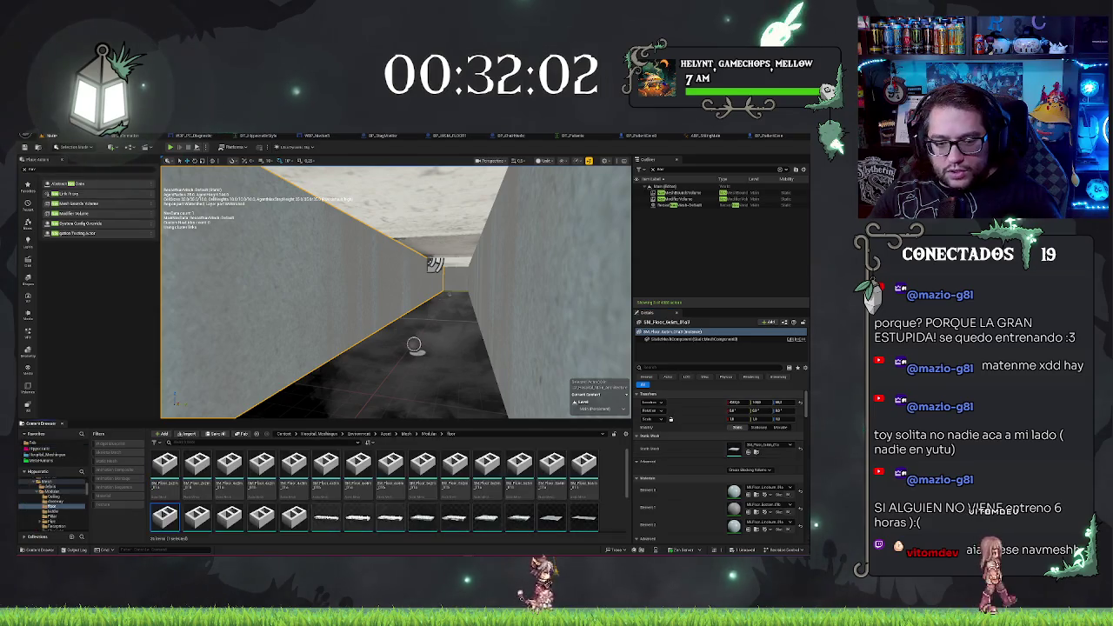
pyautogui.moveTo(396, 292); pyautogui.dragTo(369, 291)
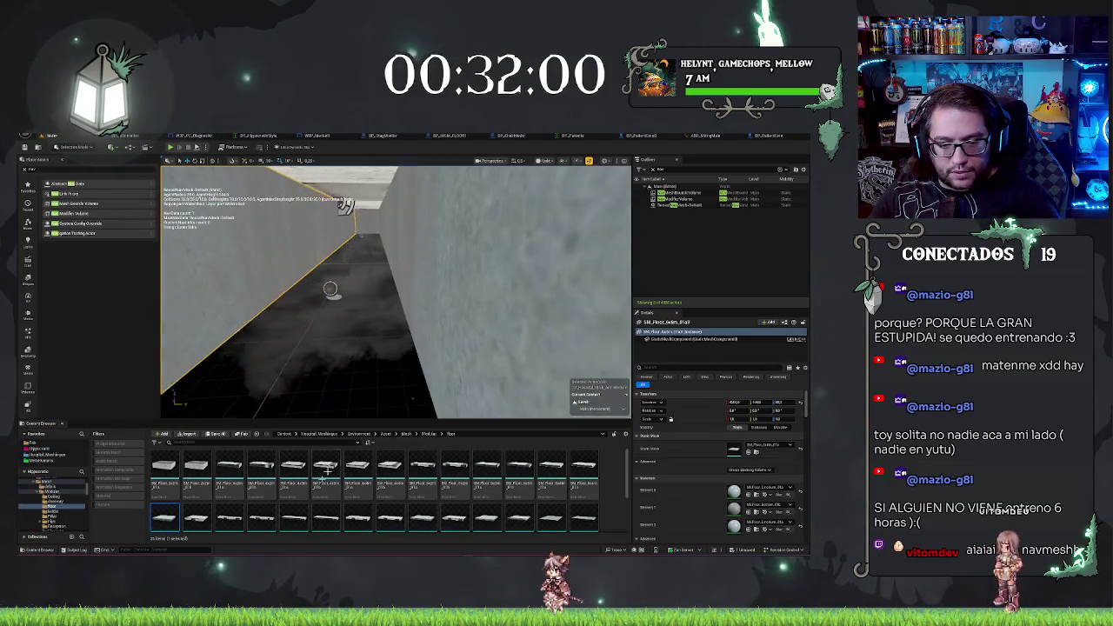
pyautogui.moveTo(293, 519)
pyautogui.mouseDown()
pyautogui.moveTo(405, 280)
pyautogui.moveTo(393, 294)
pyautogui.moveTo(408, 224)
pyautogui.mouseUp()
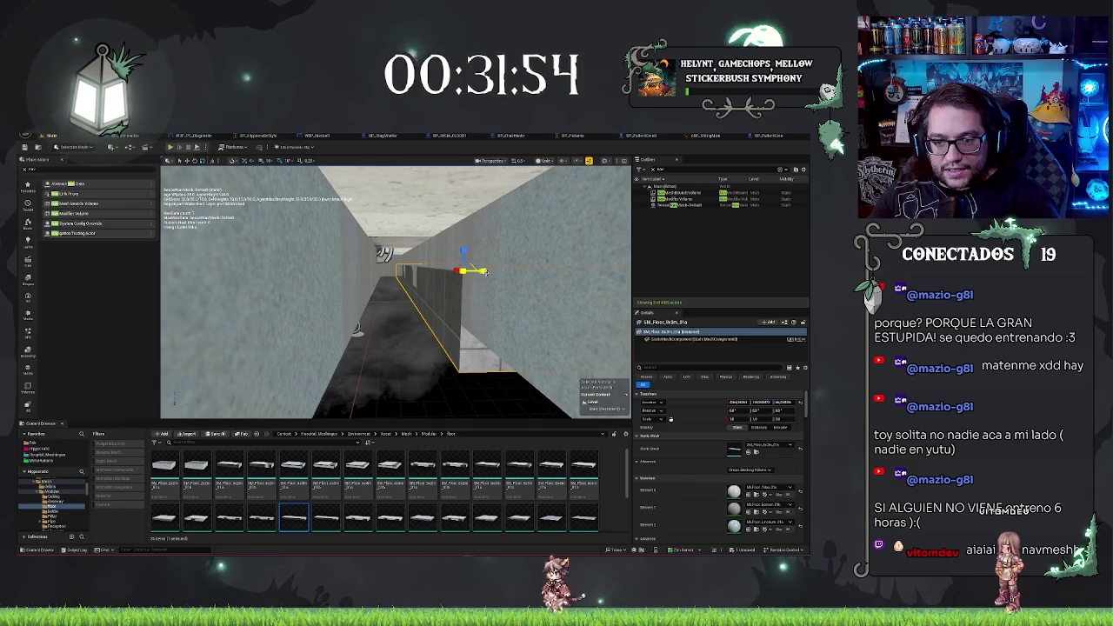
pyautogui.press('Return')
pyautogui.press('Return')
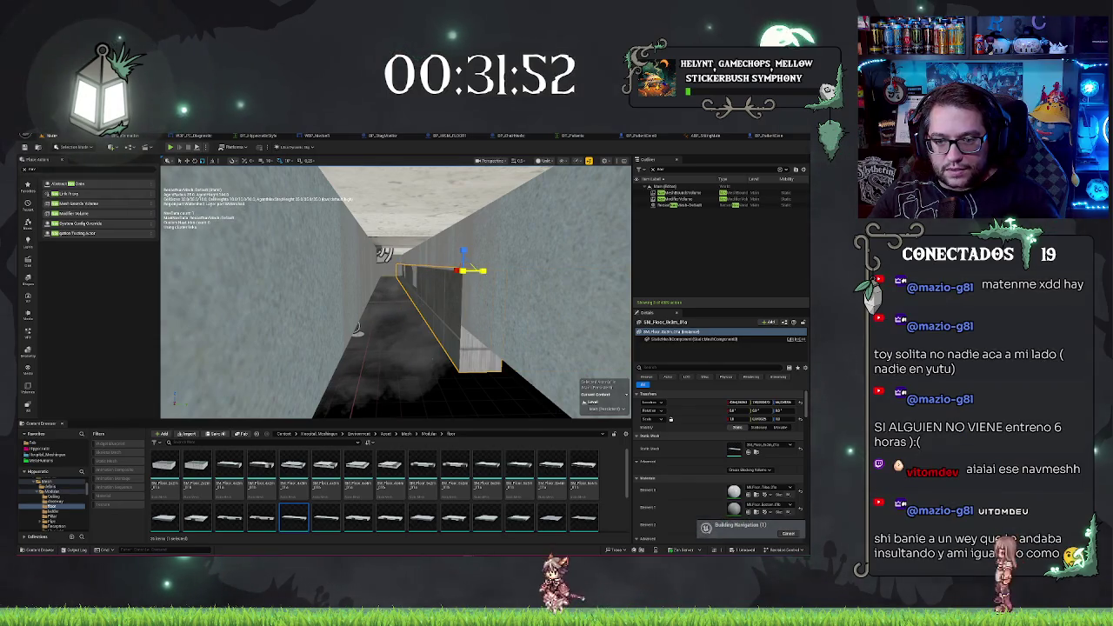
pyautogui.moveTo(427, 273)
pyautogui.mouseDown()
pyautogui.moveTo(374, 272)
pyautogui.moveTo(354, 234)
pyautogui.mouseUp()
# Play the level to test the patient's path over the rebuilt navmesh
pyautogui.scroll(5, 396, 292)
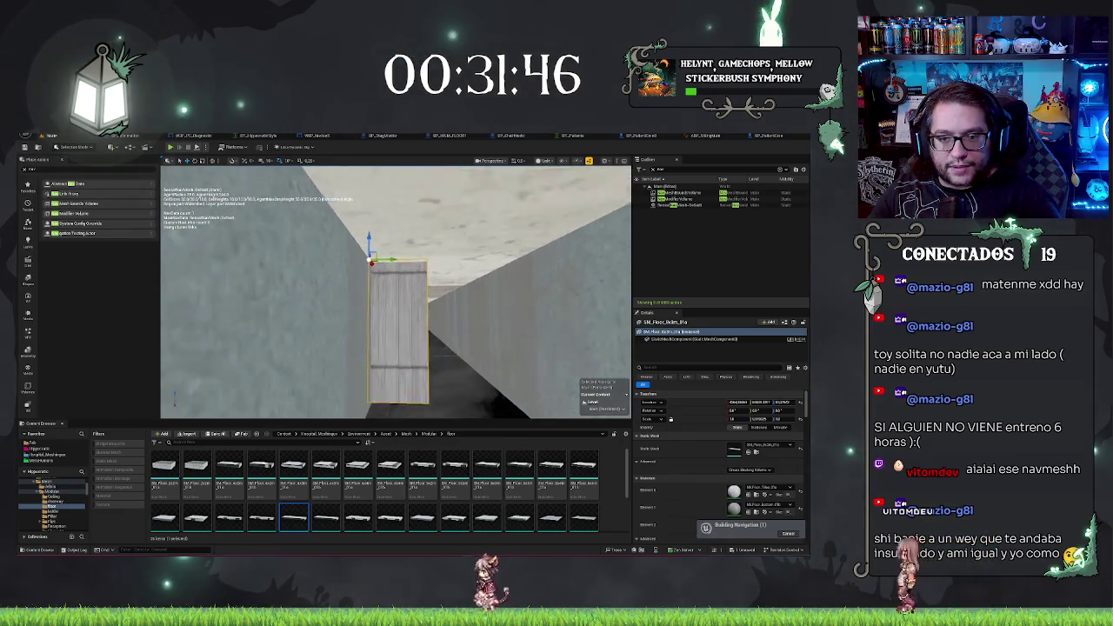
pyautogui.scroll(-5, 396, 293)
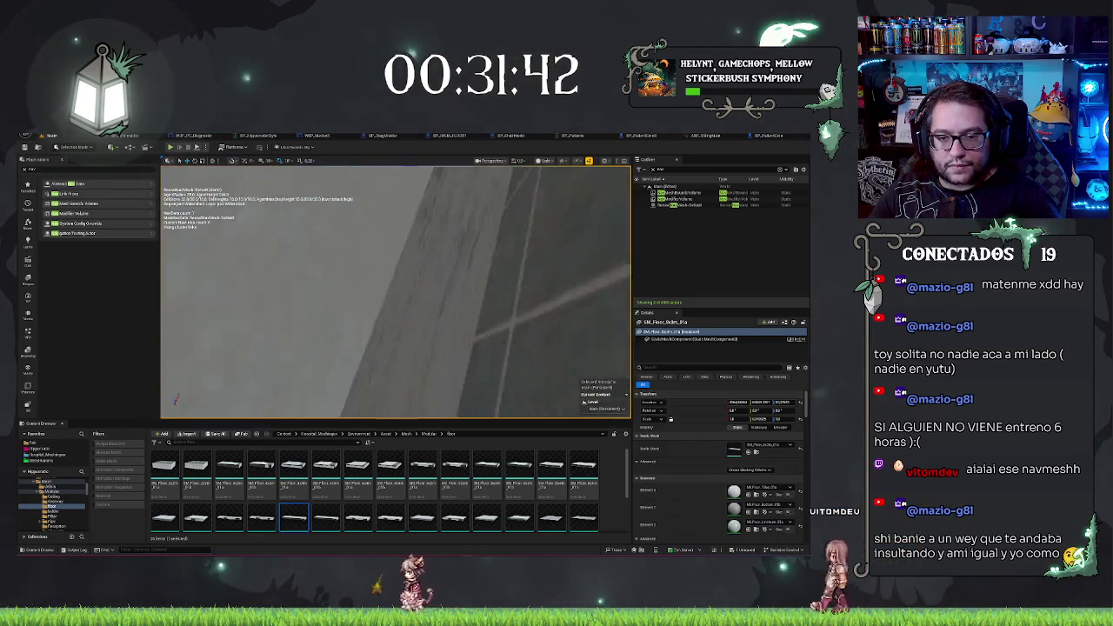
pyautogui.scroll(-5, 396, 292)
pyautogui.scroll(-5, 395, 292)
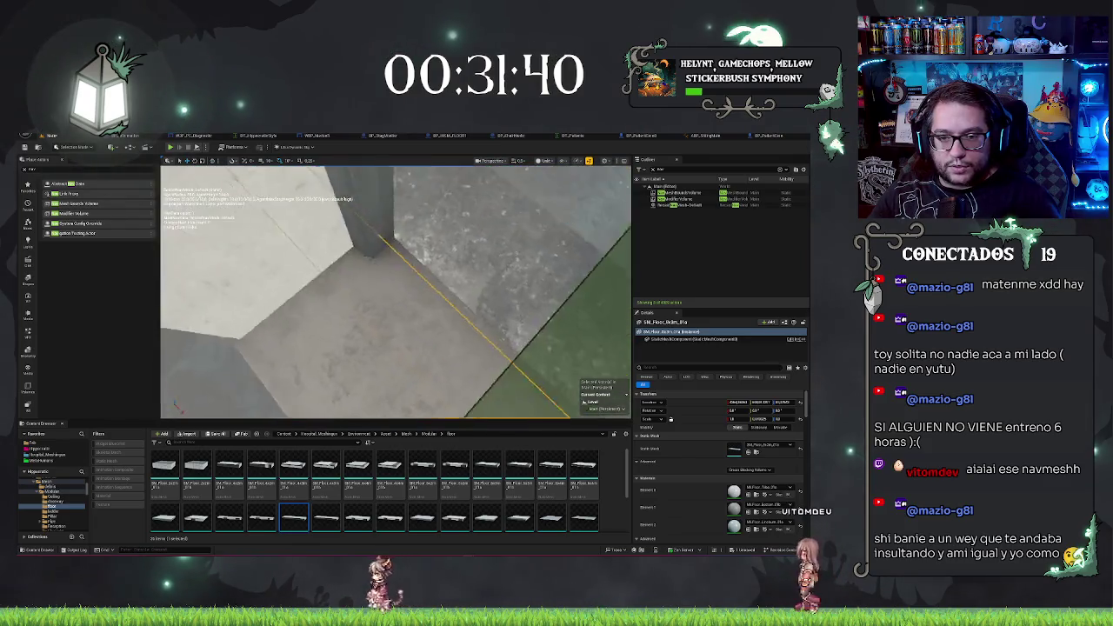
pyautogui.scroll(-5, 396, 292)
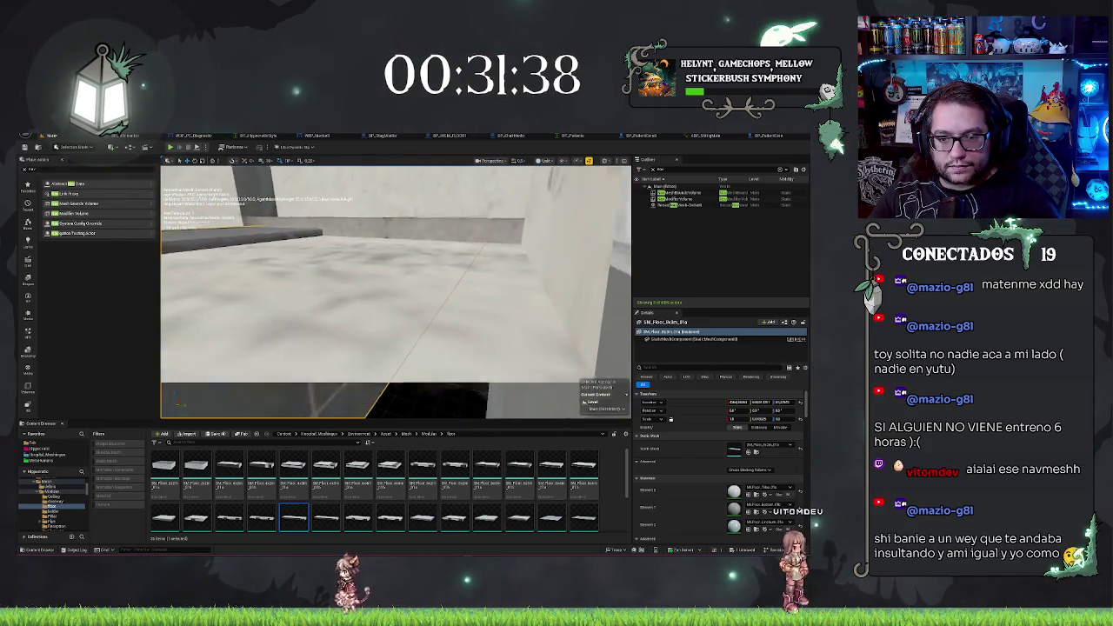
pyautogui.scroll(-5, 428, 236)
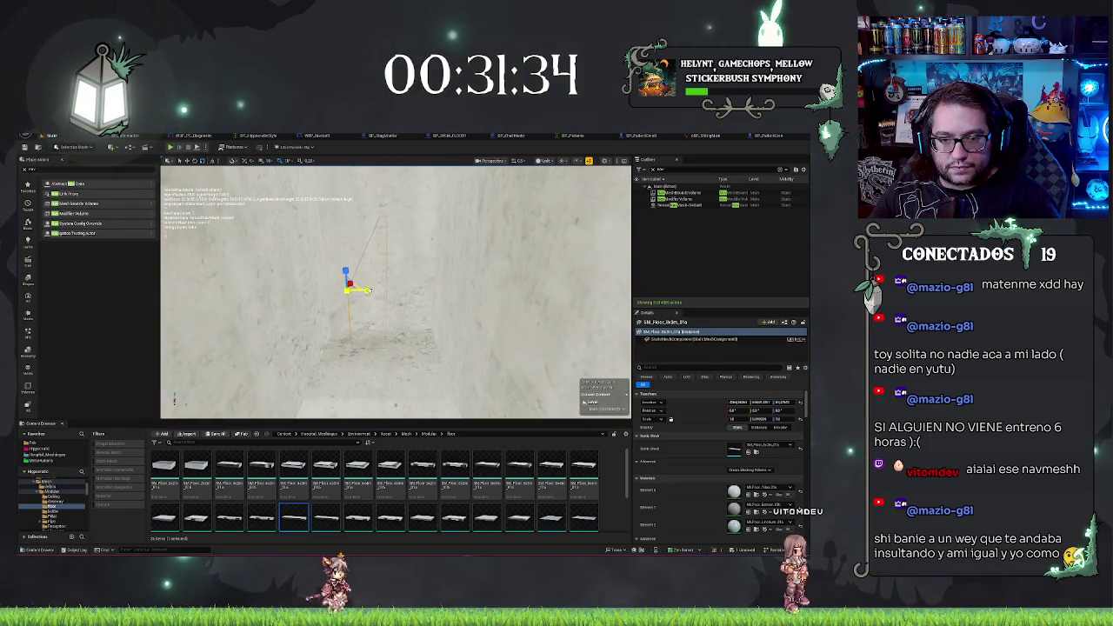
pyautogui.scroll(-5, 389, 285)
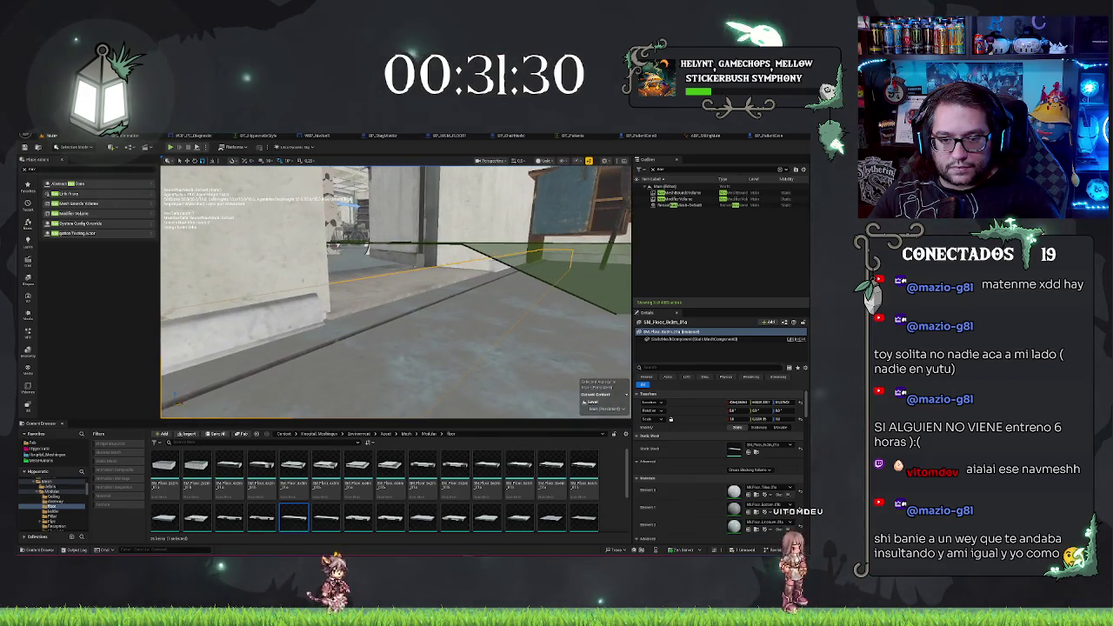
pyautogui.scroll(-5, 396, 293)
pyautogui.scroll(-3, 395, 292)
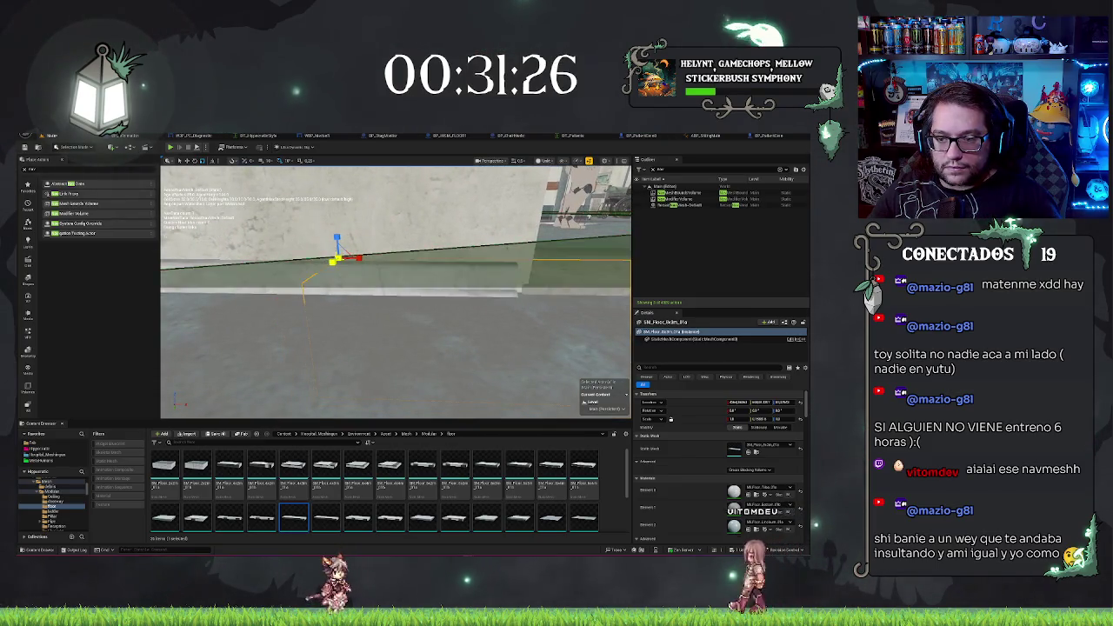
pyautogui.scroll(-5, 396, 293)
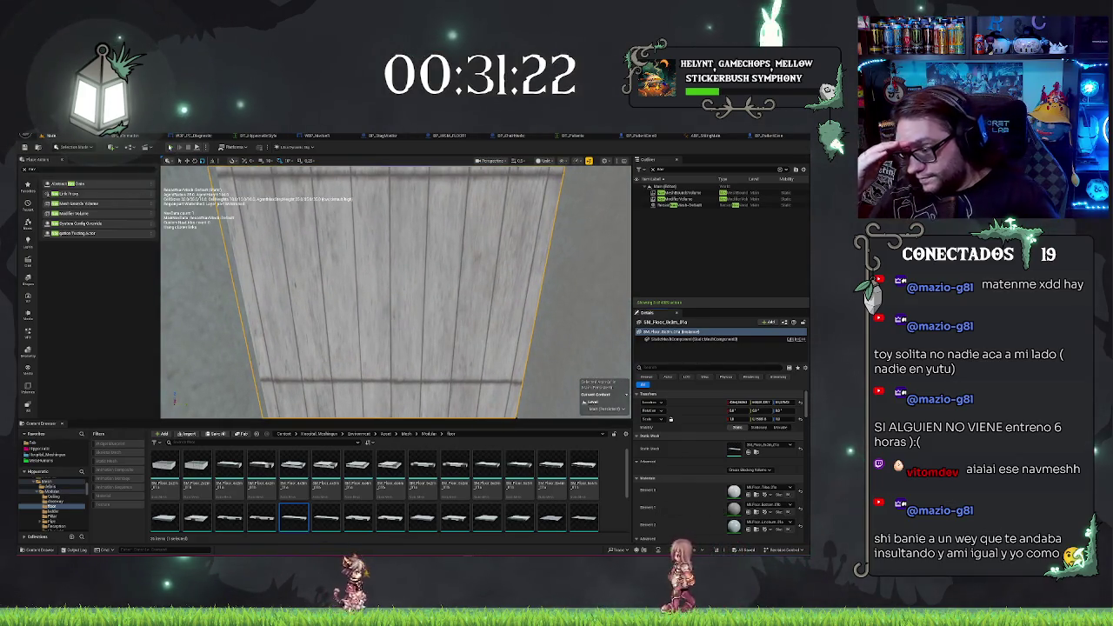
pyautogui.hotkey('alt', 'p')
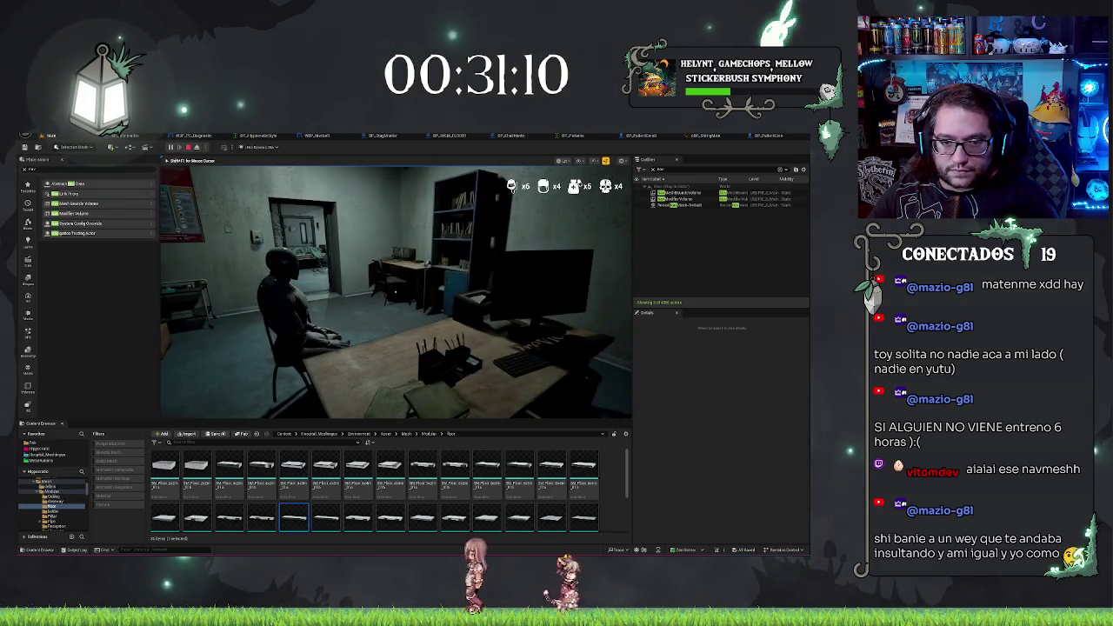
# Stop play, inspect the Chair Location variable in BP_PatientCero's event graph, and run the game again
pyautogui.press('Escape')
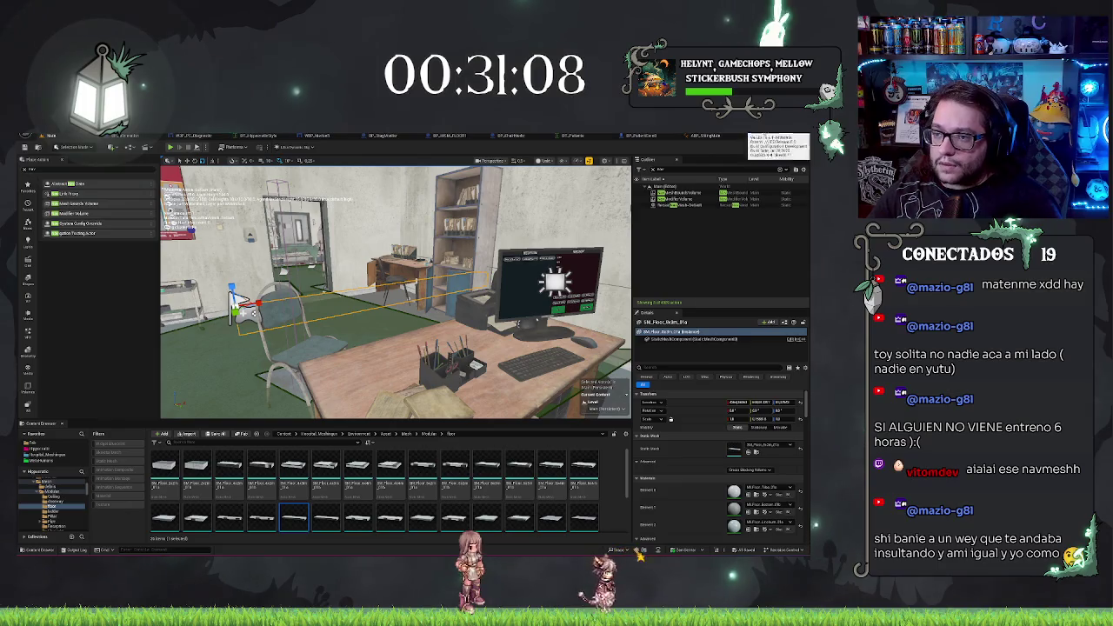
pyautogui.click(769, 135)
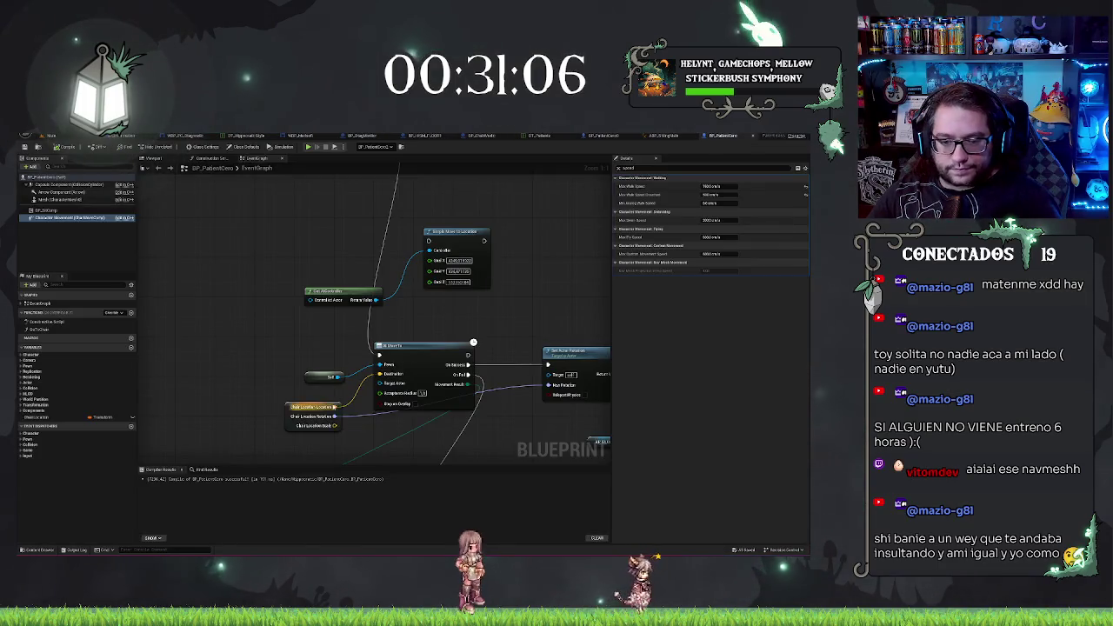
pyautogui.click(313, 409)
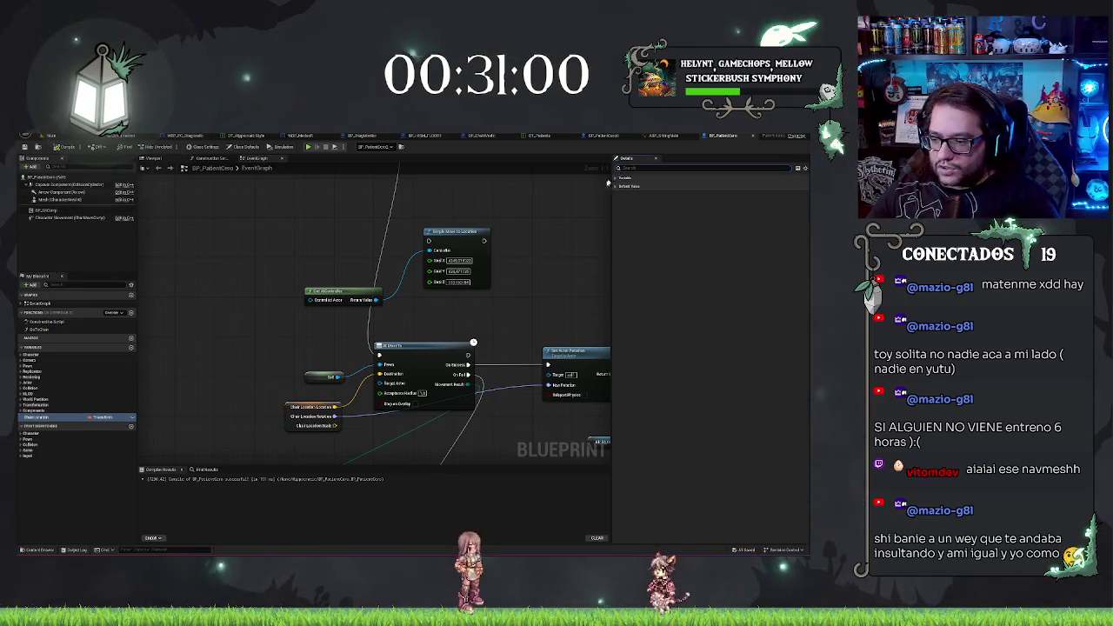
pyautogui.click(616, 178)
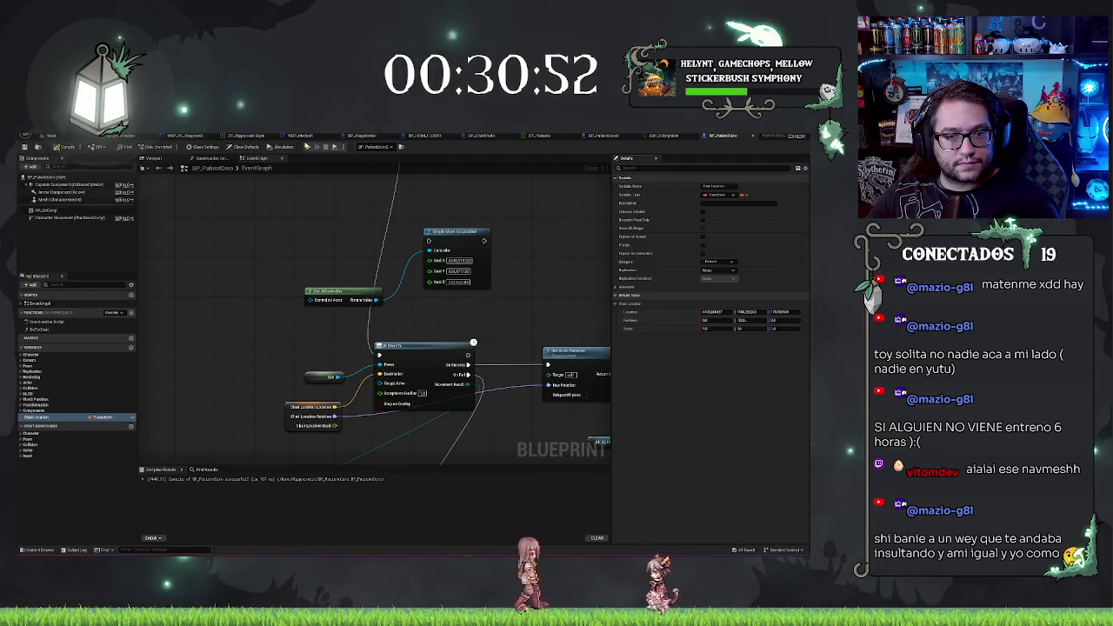
pyautogui.click(308, 146)
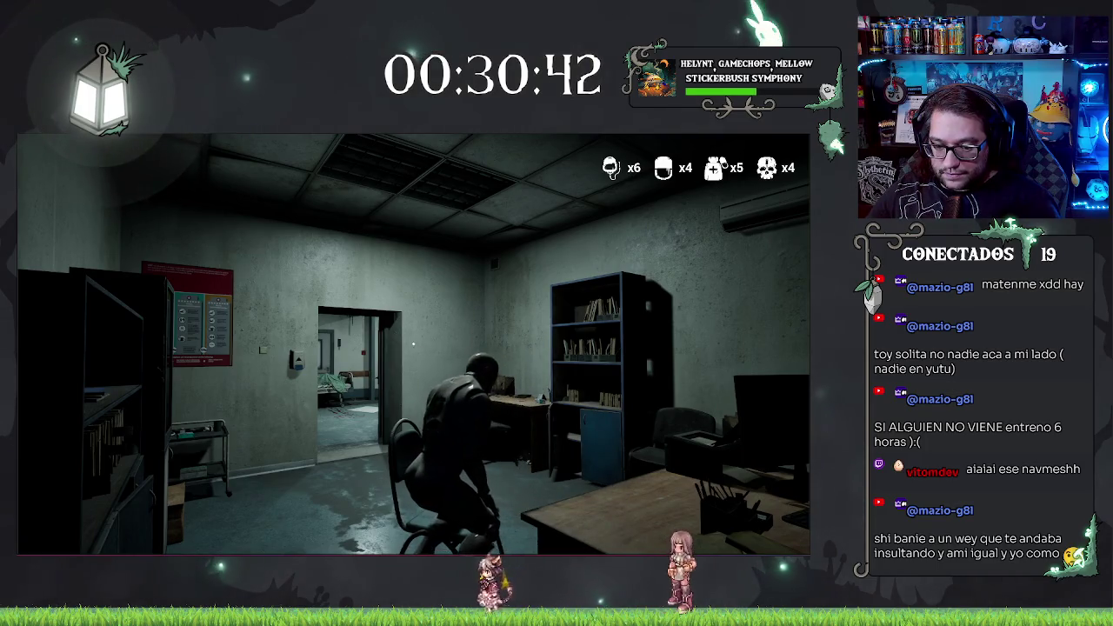
# Exit the running game and end the simulation to return to the level editor
pyautogui.press('Escape')
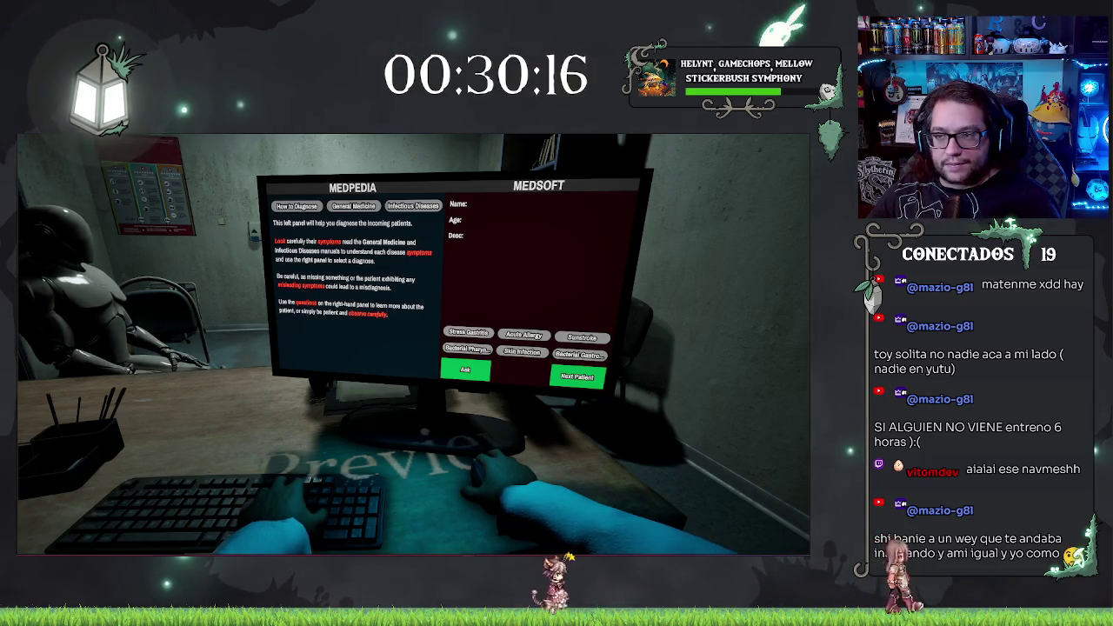
pyautogui.hotkey('alt', 'Tab')
pyautogui.press('Escape')
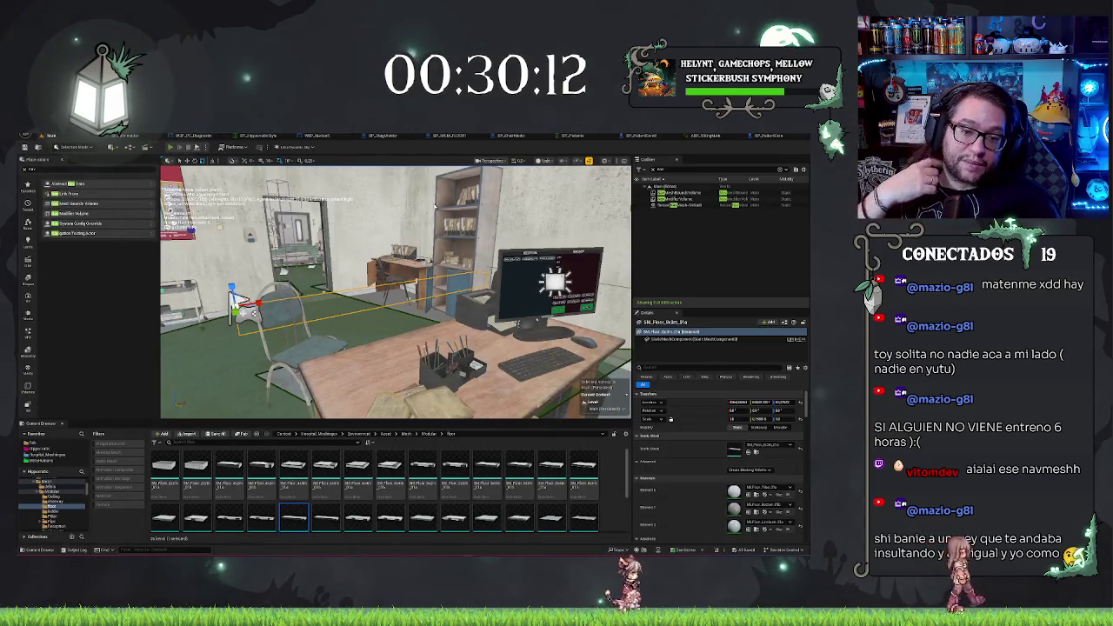
# Play the level, eject with F8, and select the seated patient's Mesh component
pyautogui.hotkey('alt', 'p')
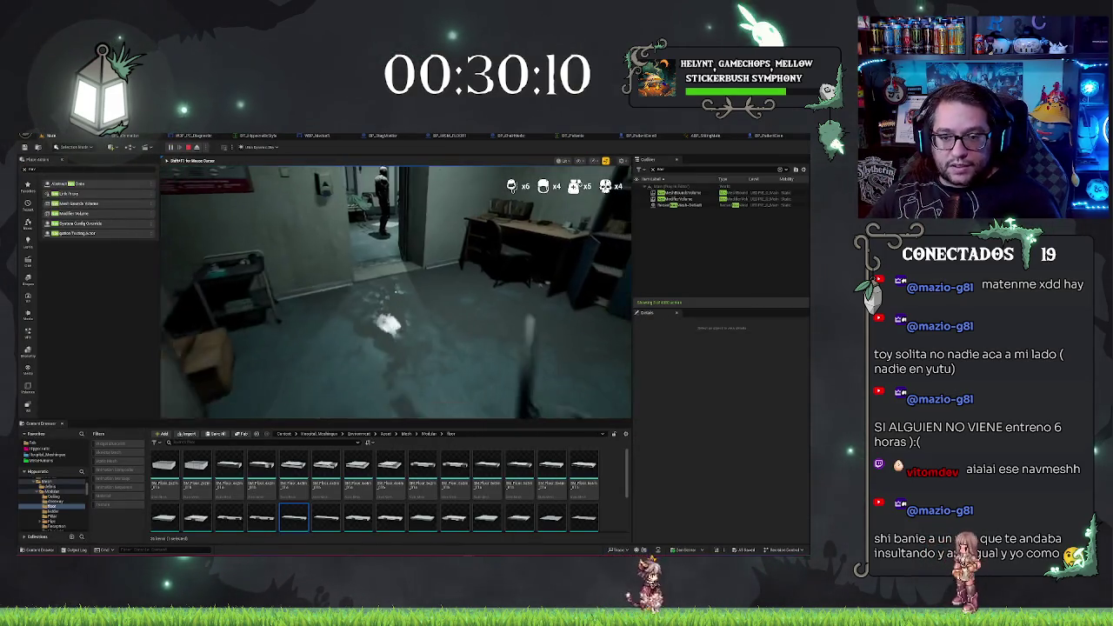
pyautogui.press('F8')
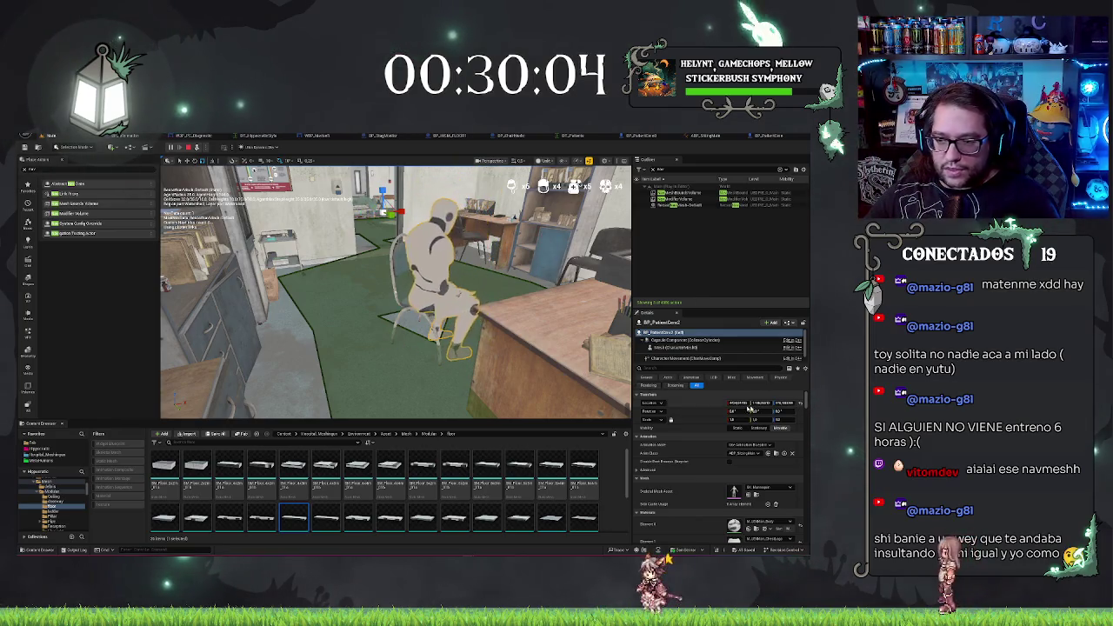
pyautogui.moveTo(557, 313); pyautogui.dragTo(523, 316)
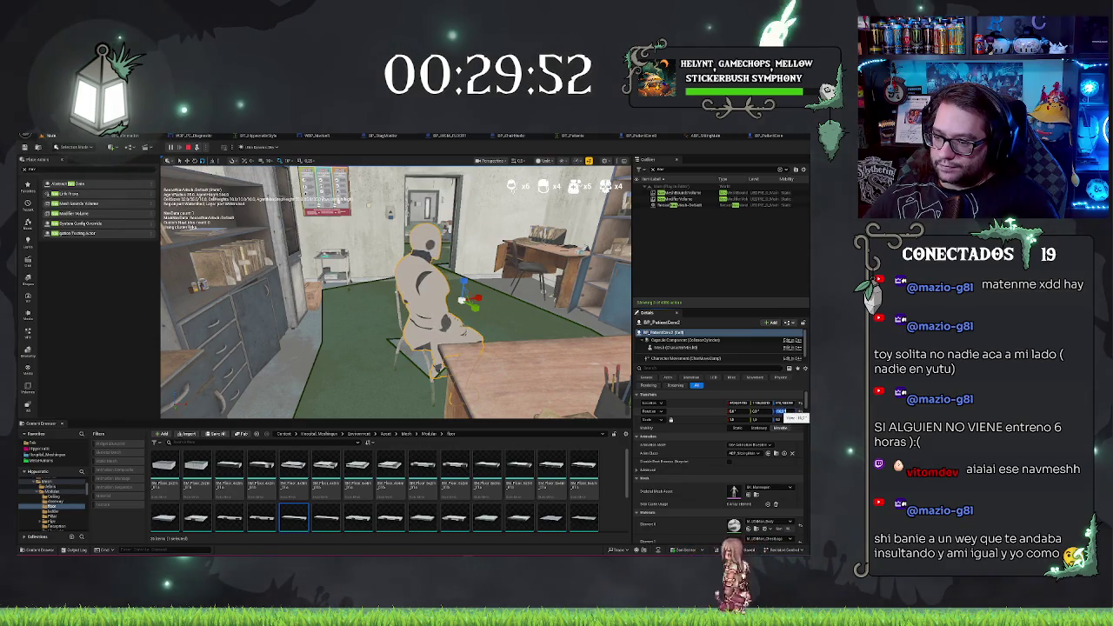
pyautogui.click(687, 348)
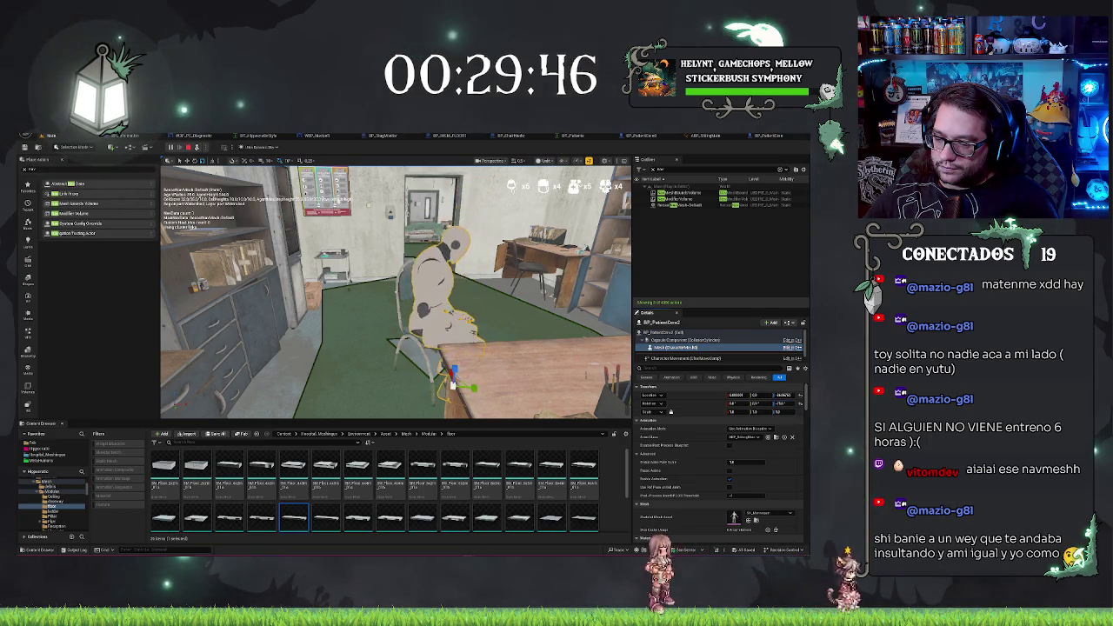
pyautogui.press('Escape')
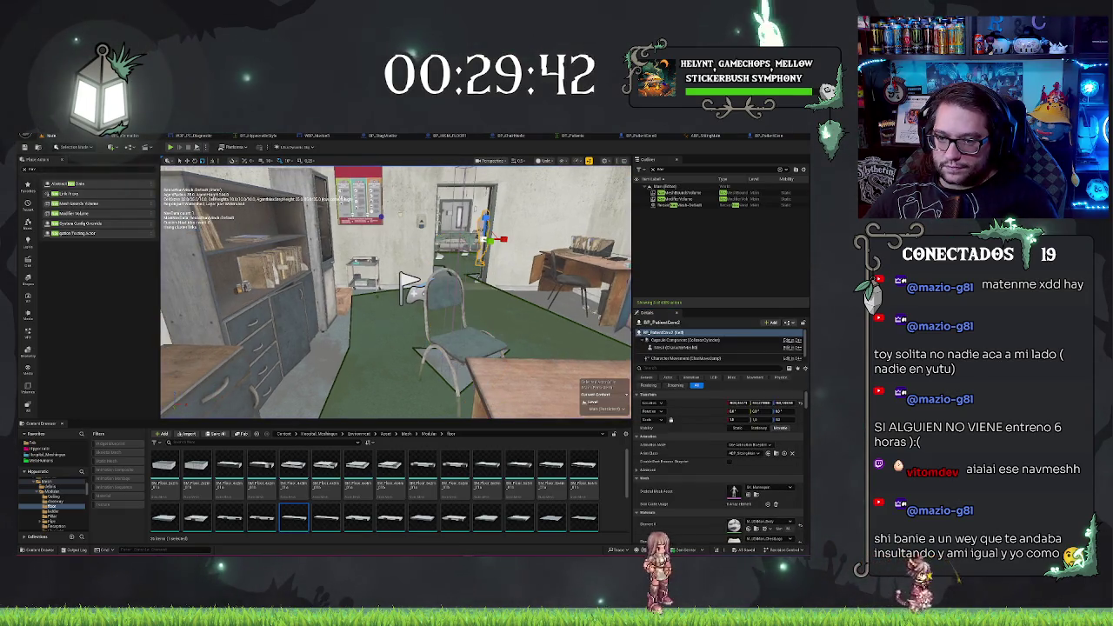
# Try rotating the patient mannequin, undo the rotation, and bring up the BP_PatientCero event graph
pyautogui.scroll(-3, 396, 293)
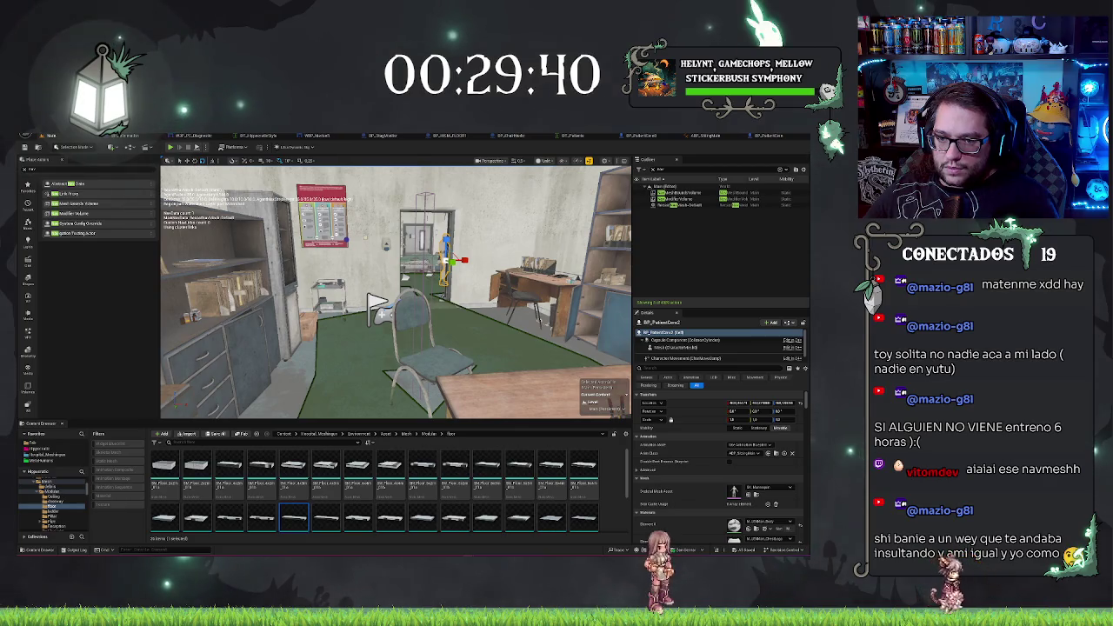
pyautogui.scroll(8, 396, 292)
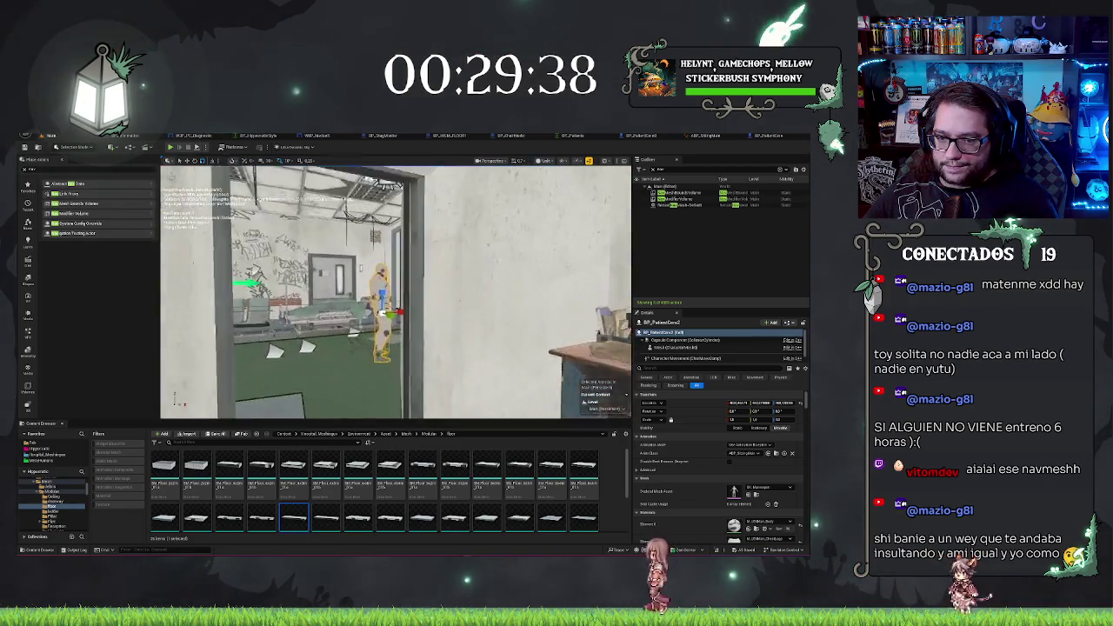
pyautogui.scroll(6, 396, 292)
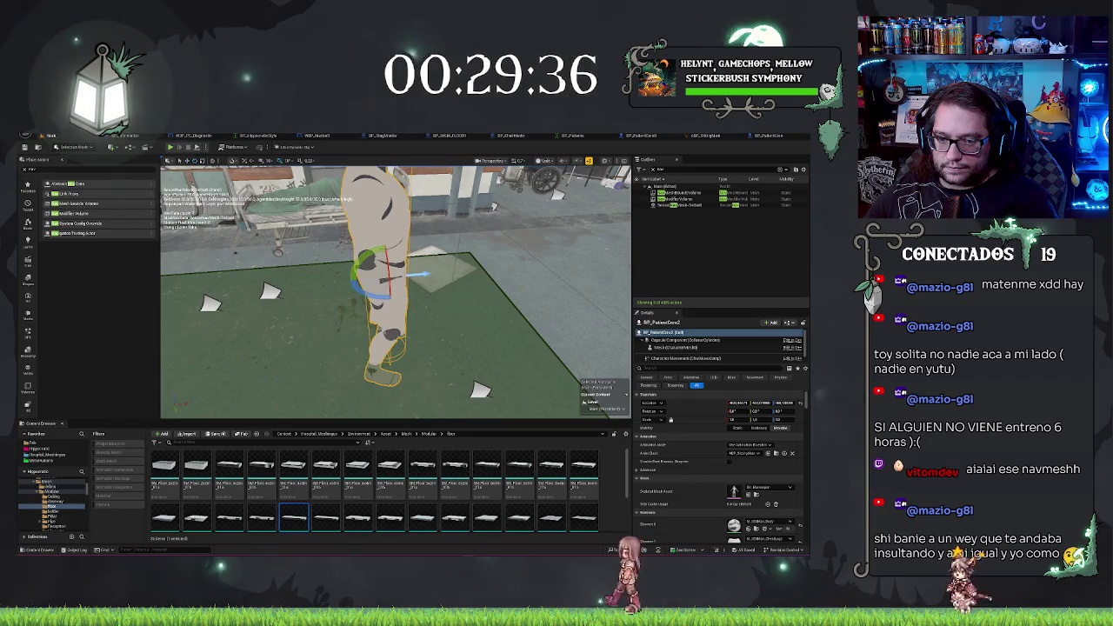
pyautogui.moveTo(420, 275); pyautogui.dragTo(429, 293)
pyautogui.hotkey('ctrl', 'z')
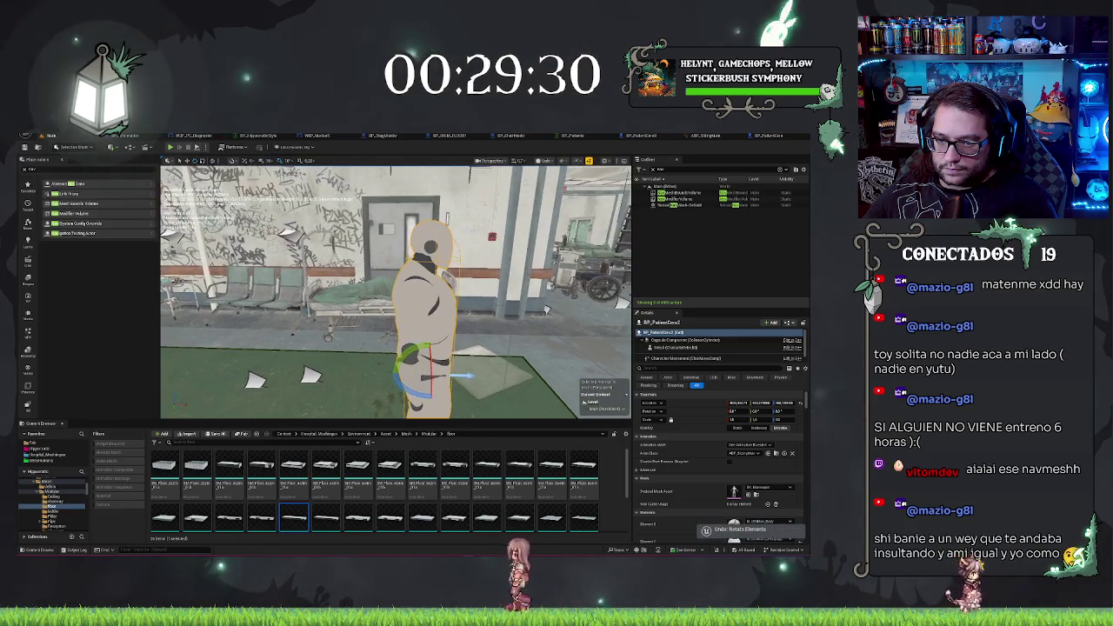
pyautogui.moveTo(396, 291)
pyautogui.mouseDown()
pyautogui.moveTo(374, 300)
pyautogui.moveTo(330, 289)
pyautogui.moveTo(370, 287)
pyautogui.mouseUp()
pyautogui.click(721, 136)
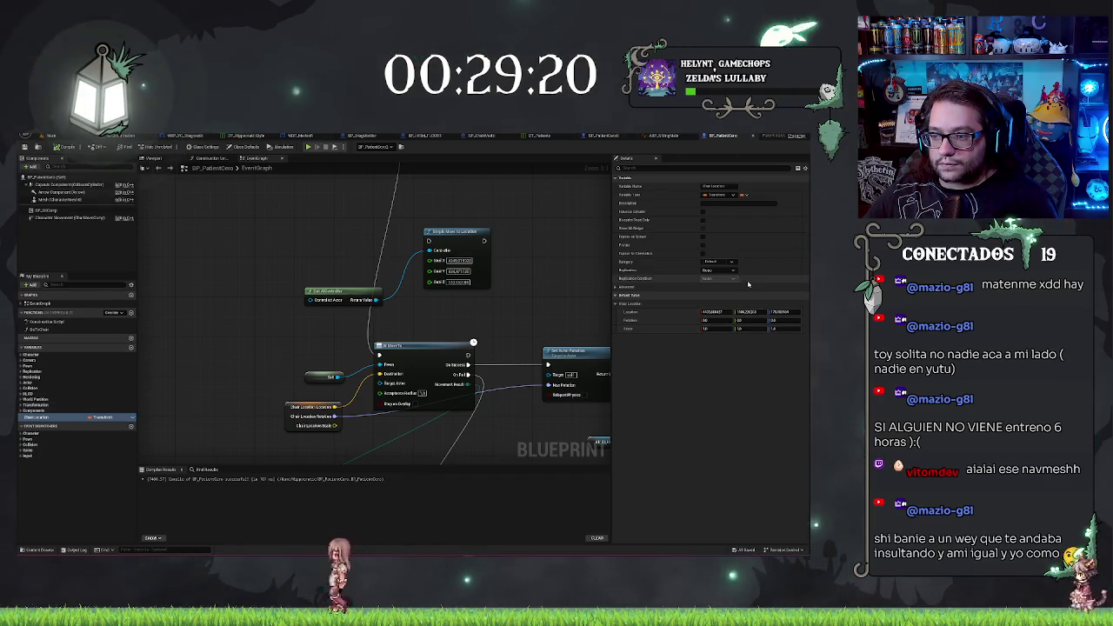
# Set the Chair Location variable's default Z rotation to -90
pyautogui.click(603, 137)
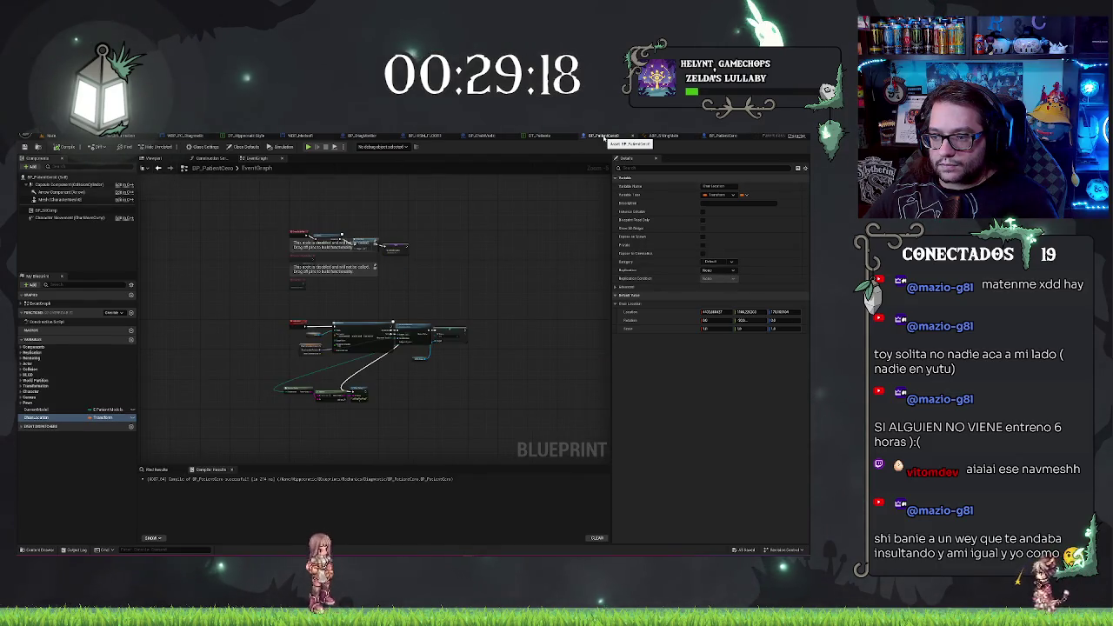
pyautogui.click(722, 137)
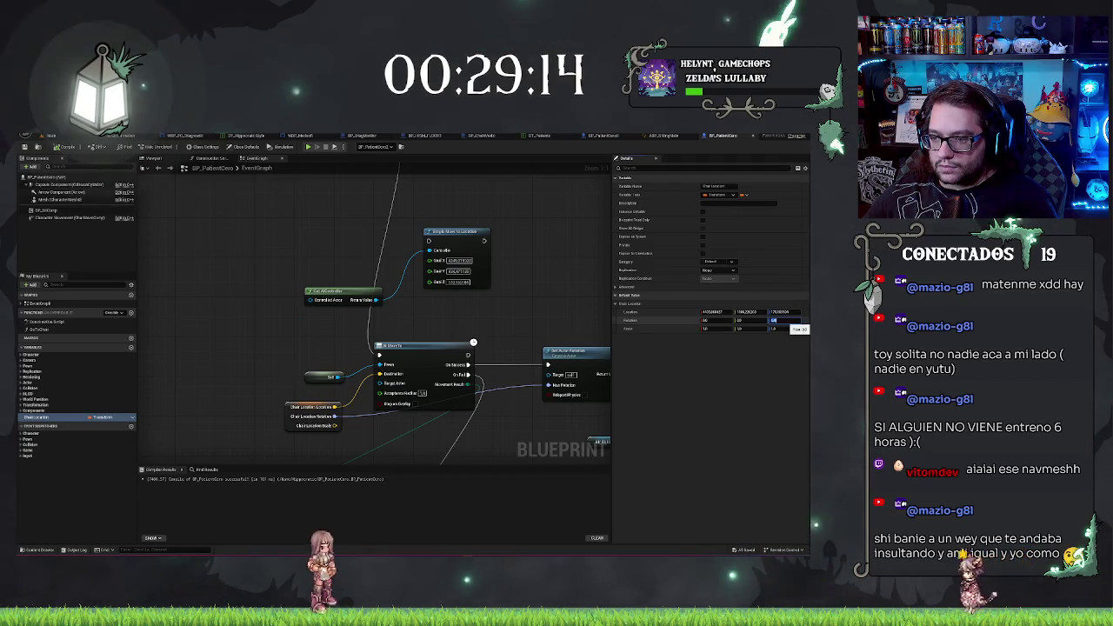
pyautogui.press('BackSpace')
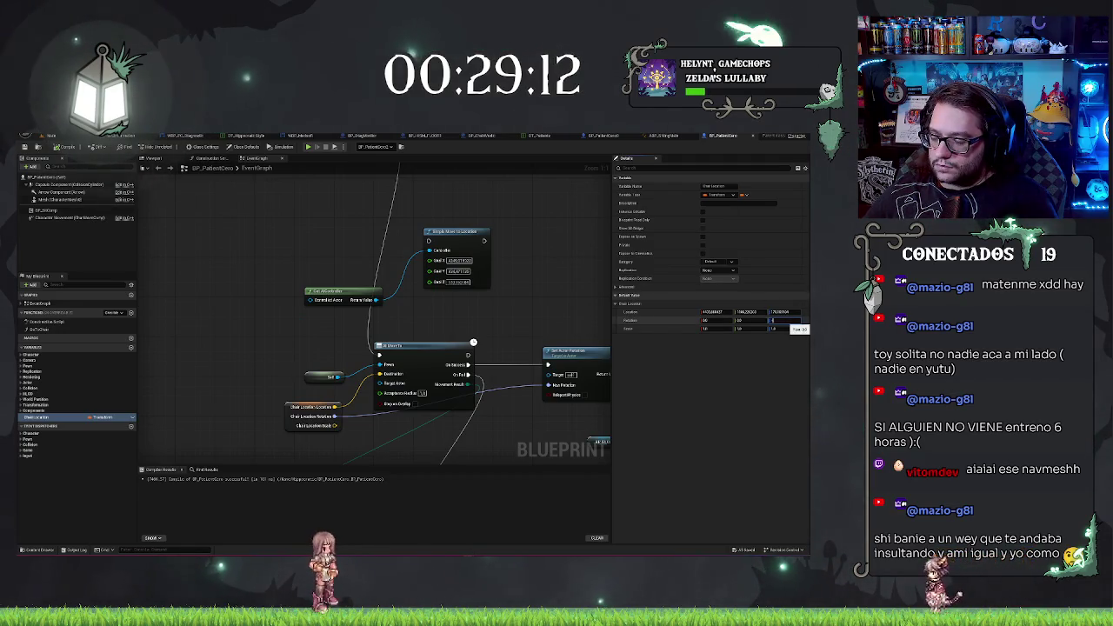
pyautogui.press('Return')
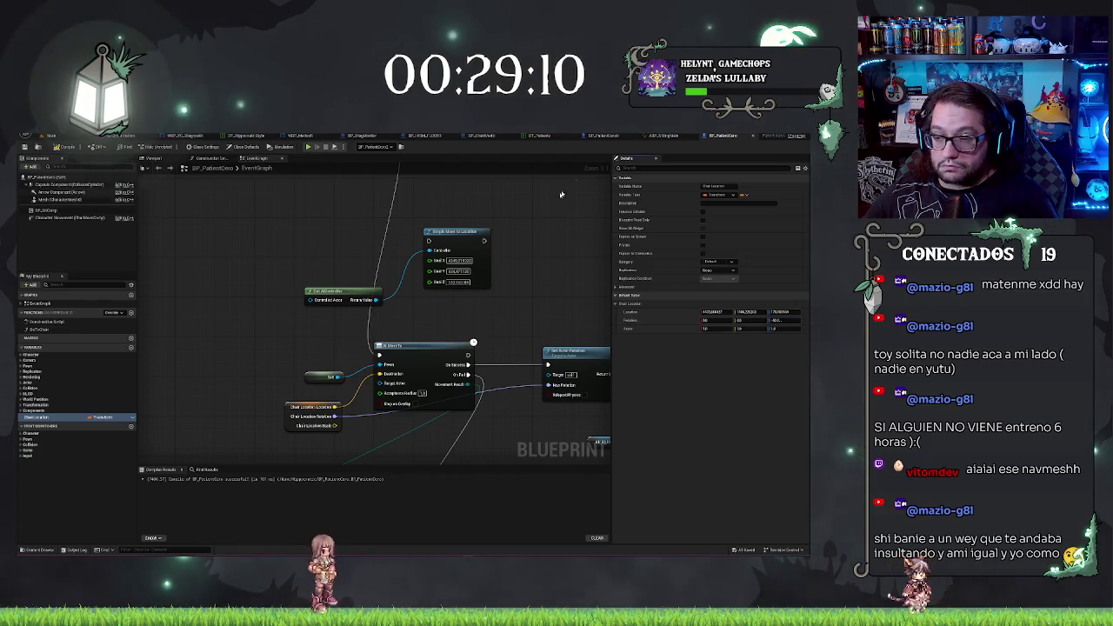
# Check BP_PatientCero again and go back to the main level editor
pyautogui.click(300, 137)
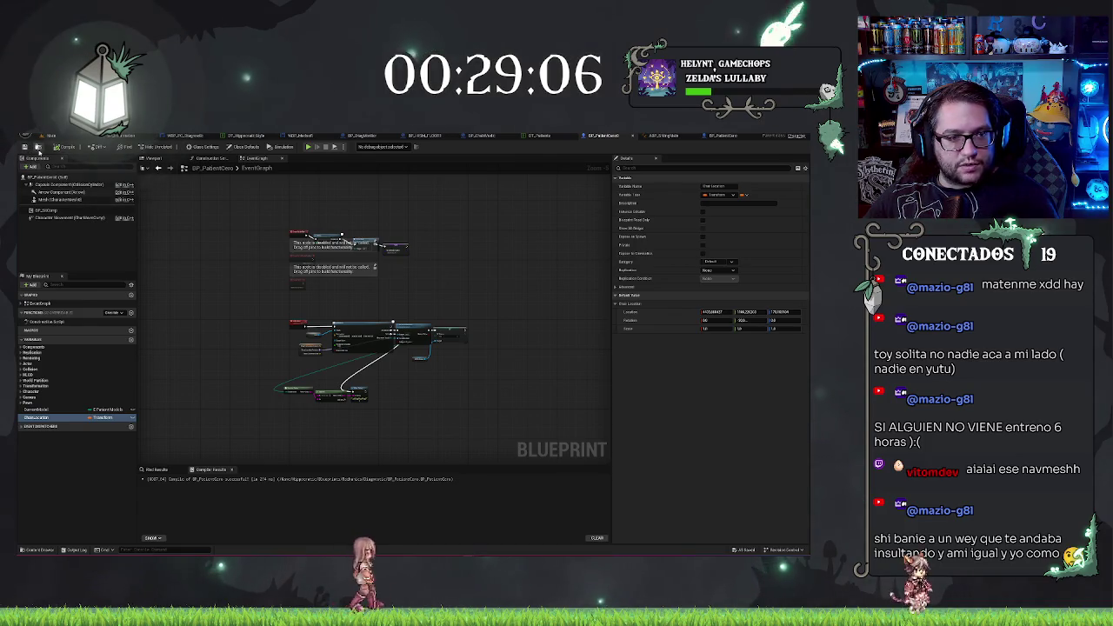
pyautogui.click(48, 136)
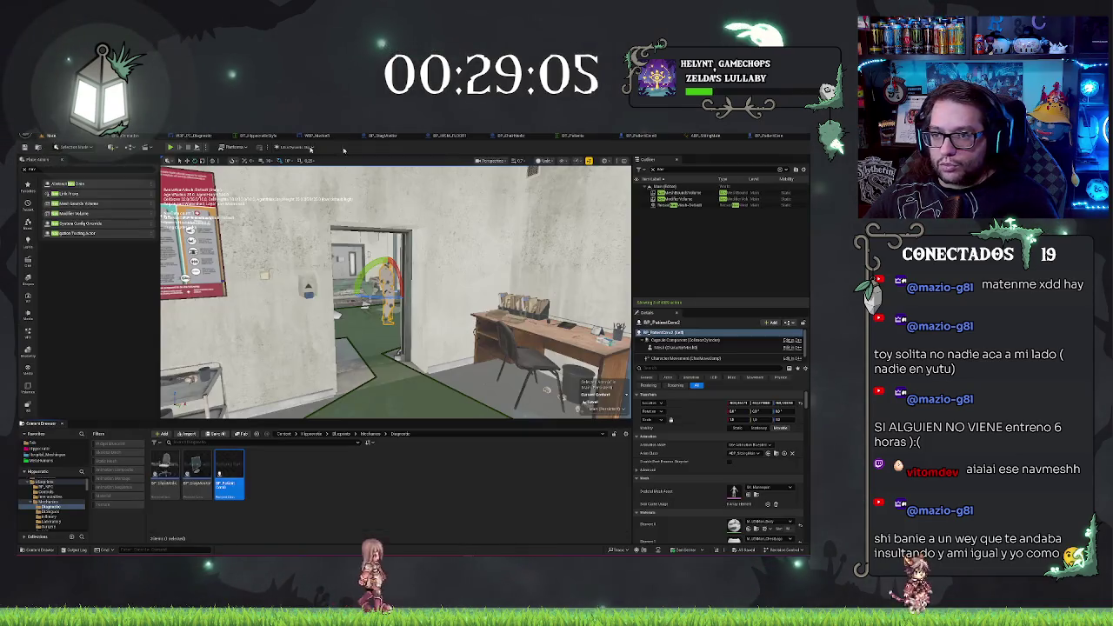
pyautogui.click(320, 501)
pyautogui.click(722, 136)
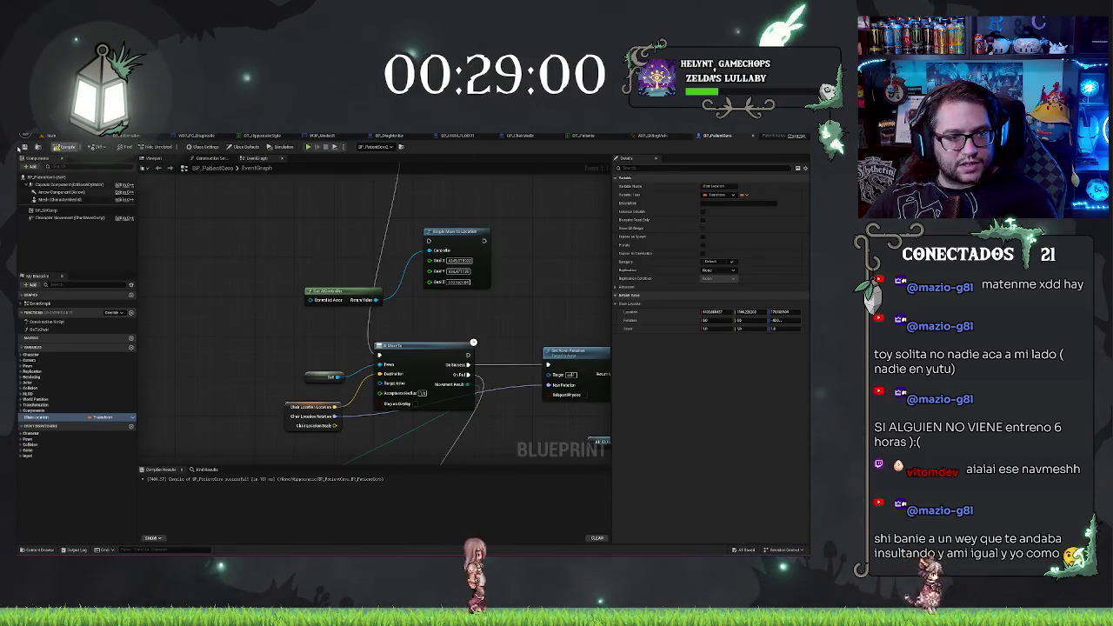
pyautogui.click(48, 135)
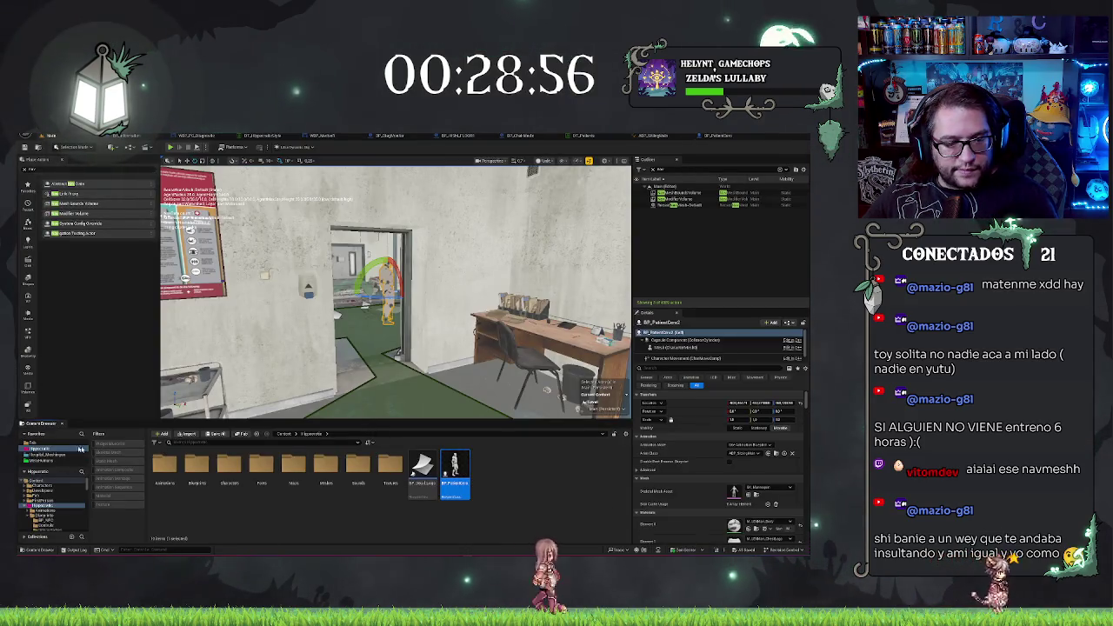
# Move the patient Blueprint into another content folder
pyautogui.click(50, 514)
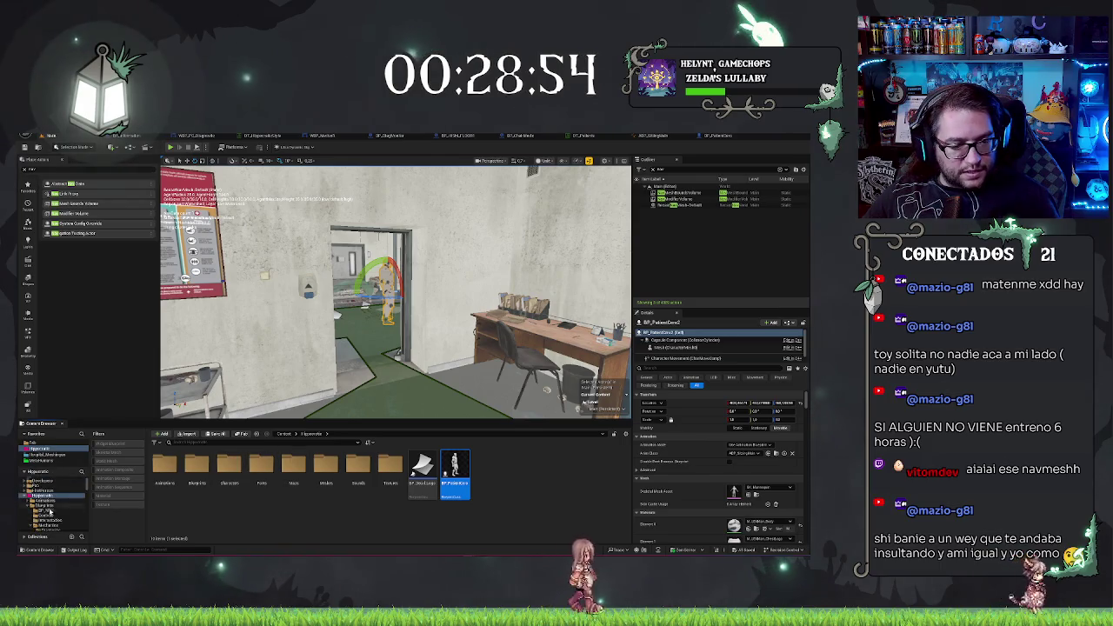
pyautogui.moveTo(51, 514)
pyautogui.mouseDown()
pyautogui.moveTo(217, 497)
pyautogui.moveTo(59, 513)
pyautogui.mouseUp()
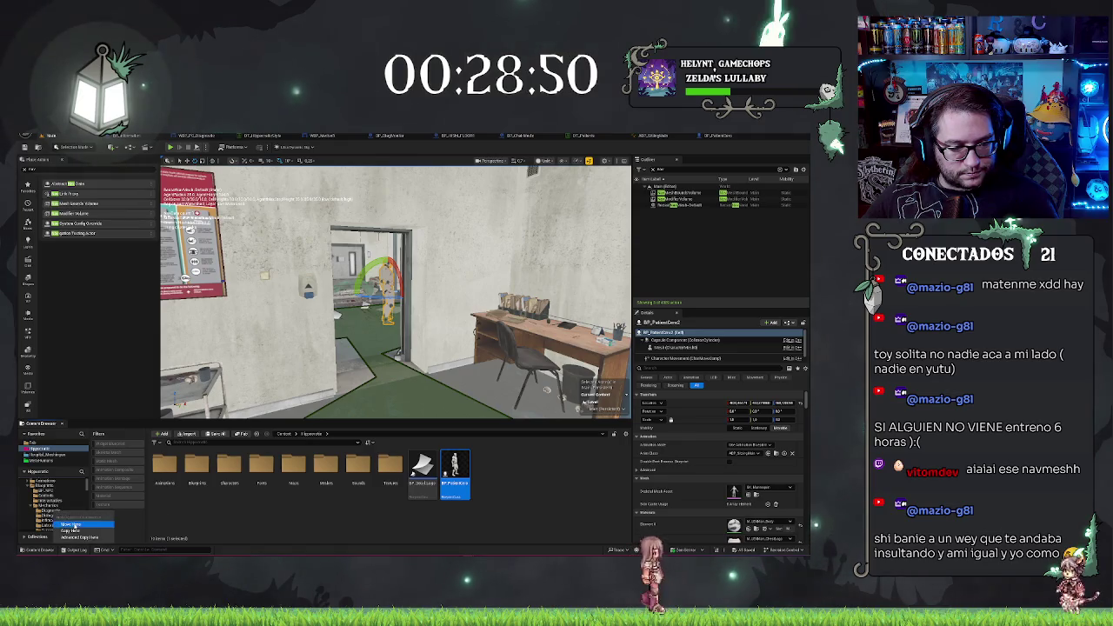
pyautogui.click(75, 525)
pyautogui.click(53, 511)
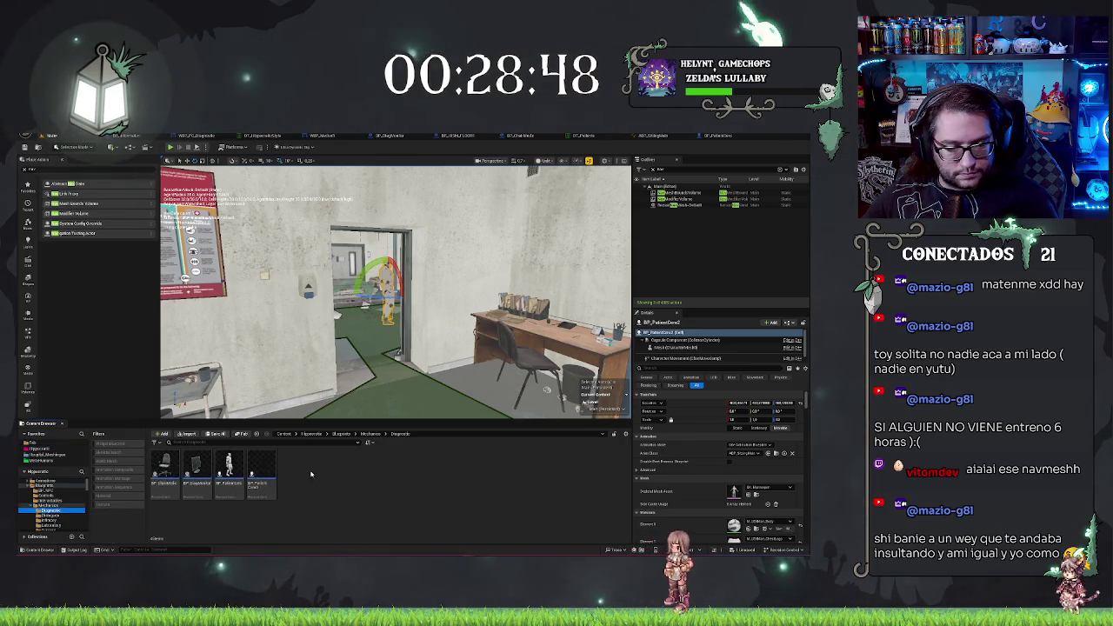
# Force delete the extra Blueprint copy and start a play test
pyautogui.press('Delete')
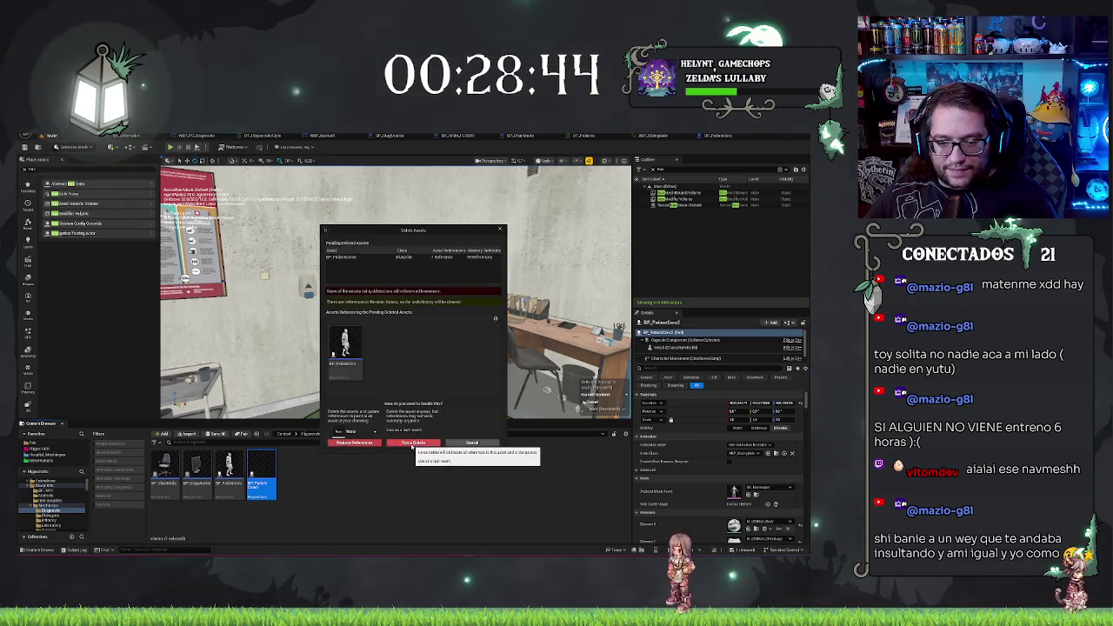
pyautogui.click(472, 442)
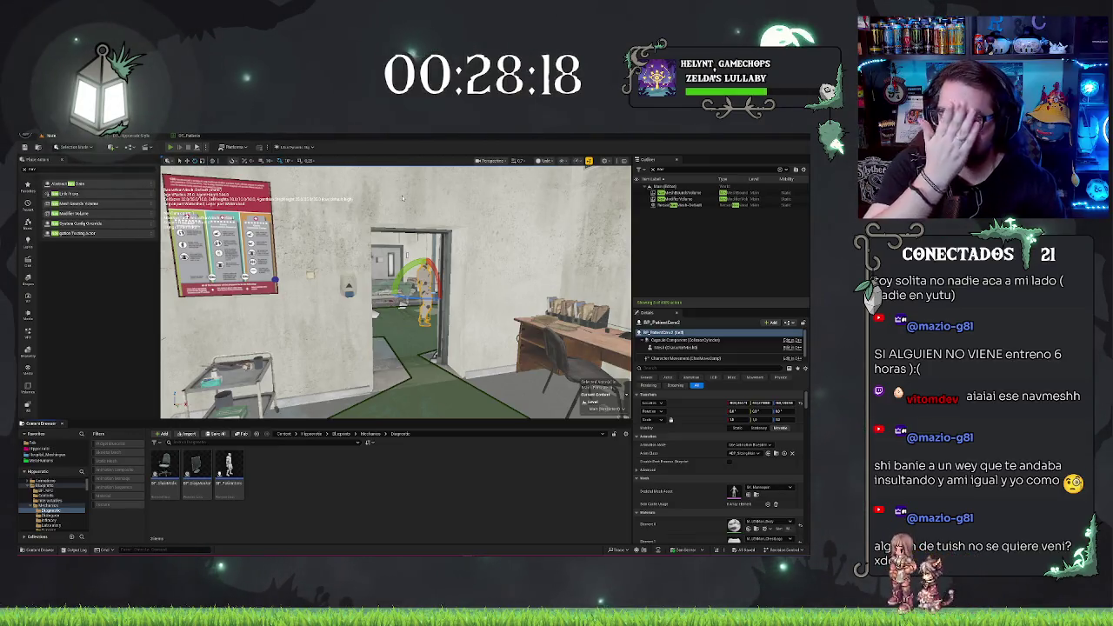
pyautogui.hotkey('alt', 'p')
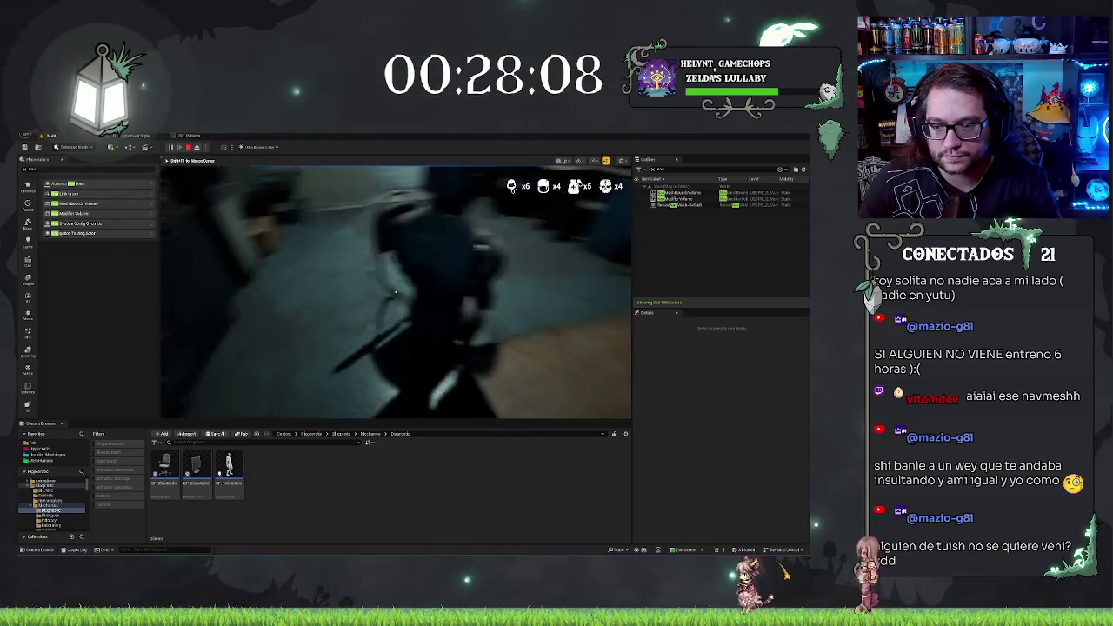
# Stop the play session, briefly viewing the DT_Patiente data table before returning to the level
pyautogui.press('Escape')
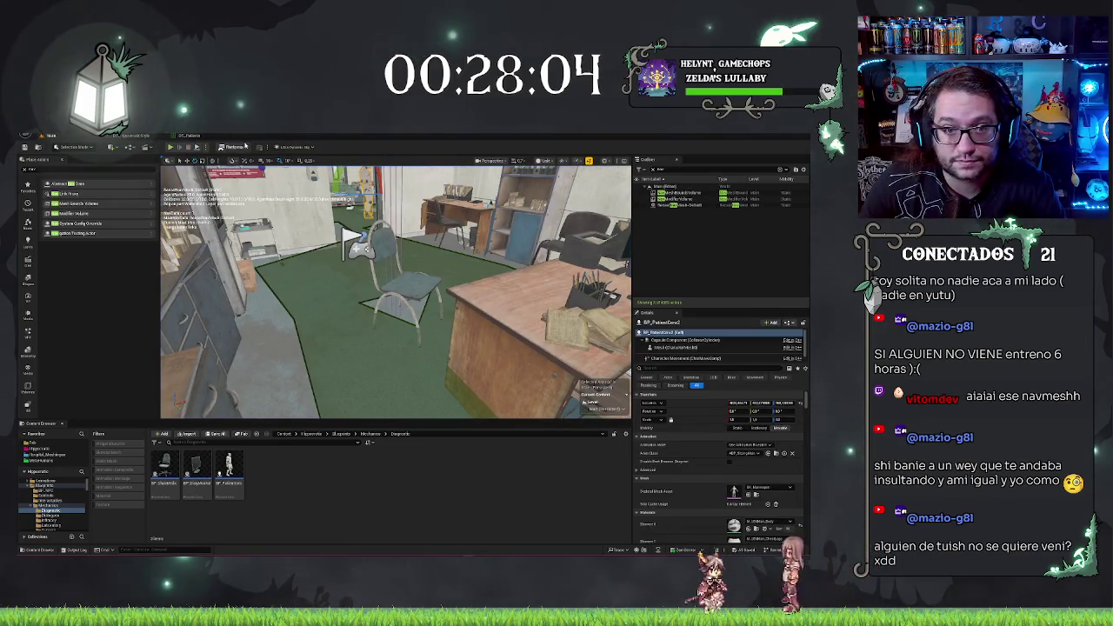
pyautogui.click(187, 136)
pyautogui.click(72, 138)
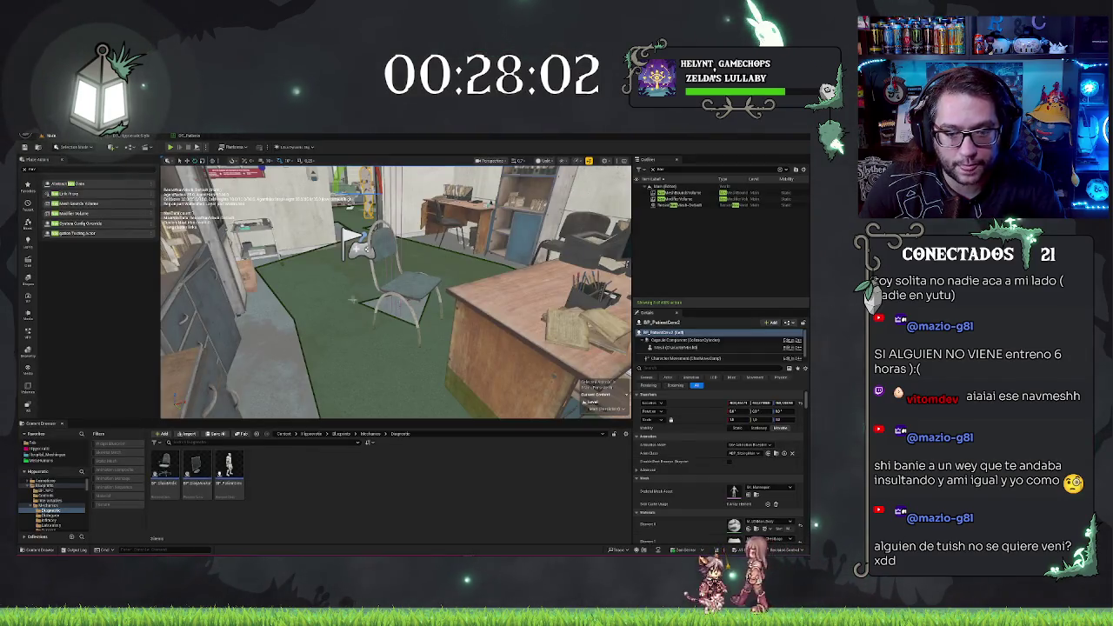
# Open the patient Blueprint, check Chair Location's default value, and return to the level tab
pyautogui.doubleClick(229, 474)
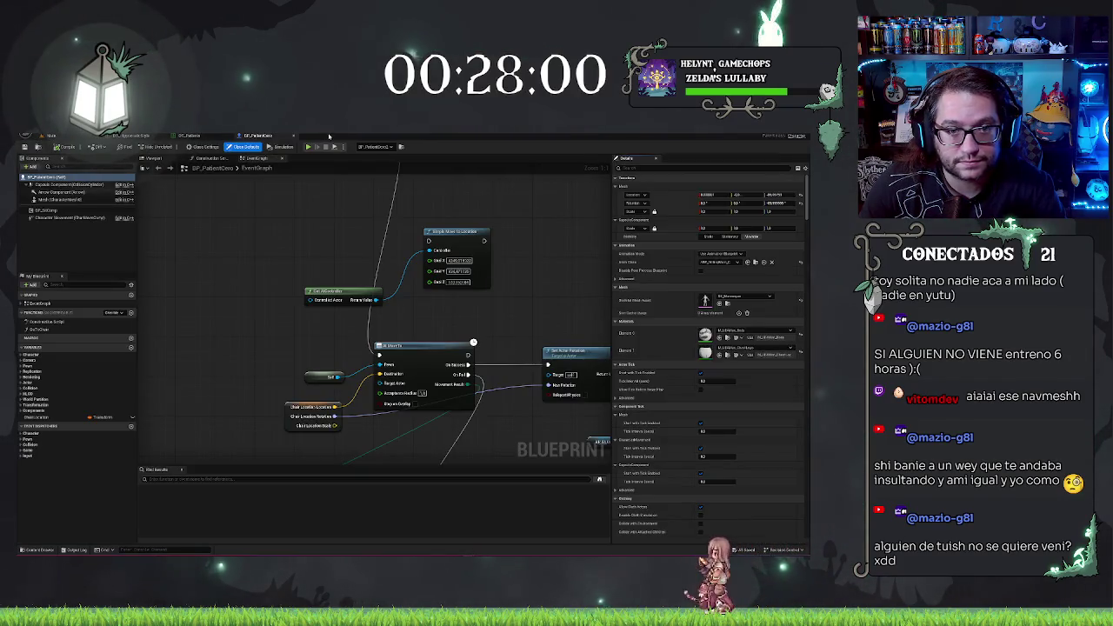
pyautogui.moveTo(503, 352)
pyautogui.mouseDown()
pyautogui.moveTo(473, 281)
pyautogui.moveTo(418, 277)
pyautogui.mouseUp()
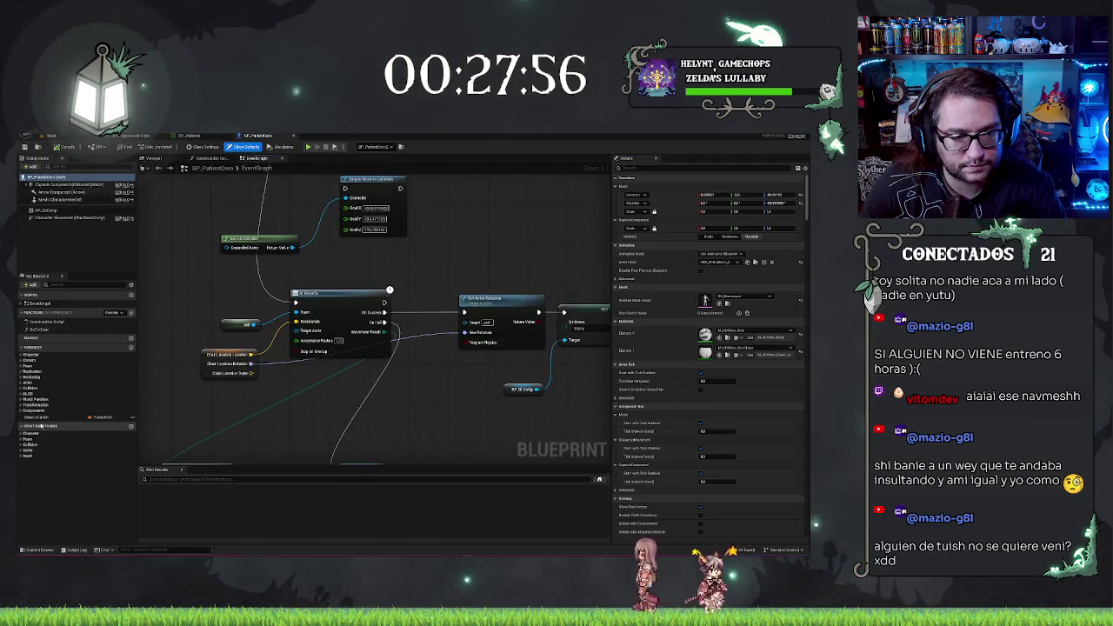
pyautogui.click(84, 419)
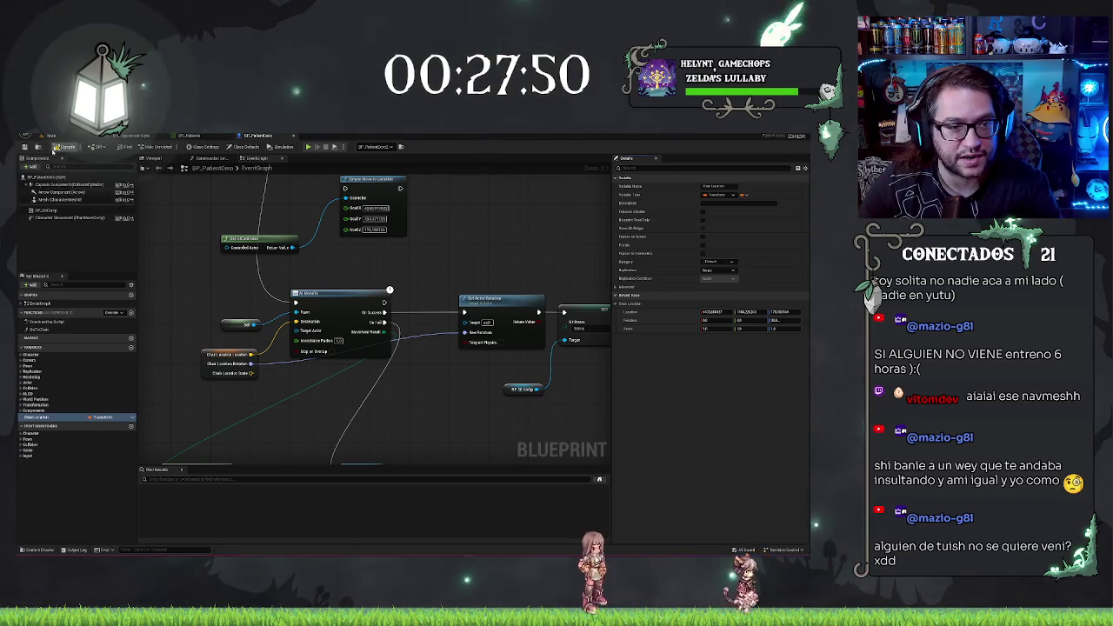
pyautogui.moveTo(289, 232)
pyautogui.mouseDown()
pyautogui.moveTo(183, 230)
pyautogui.moveTo(326, 227)
pyautogui.moveTo(301, 204)
pyautogui.mouseUp()
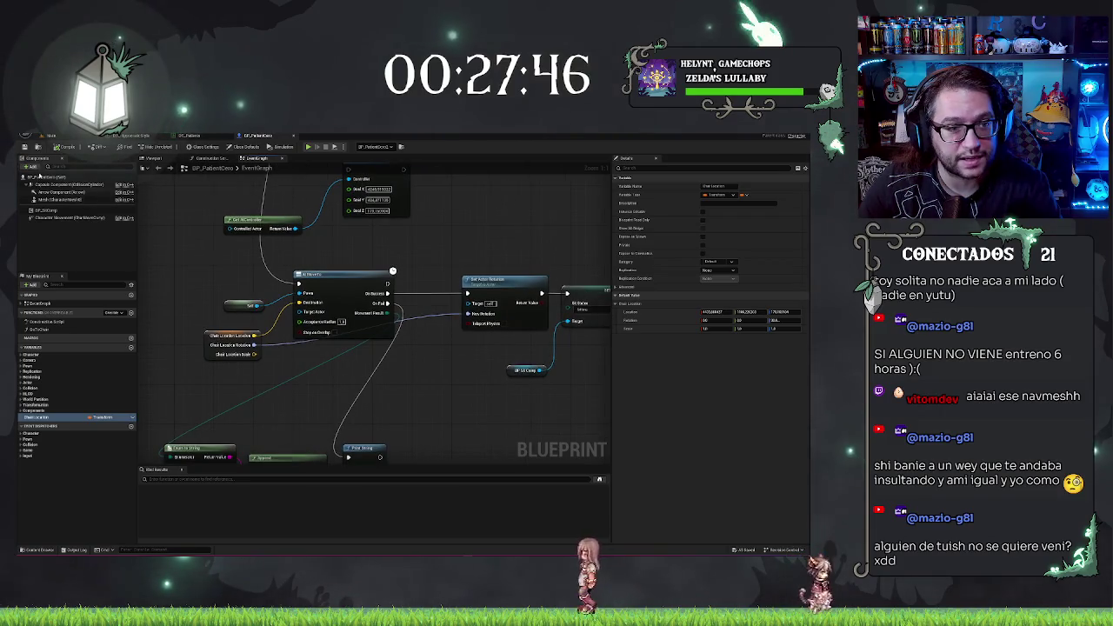
pyautogui.click(51, 136)
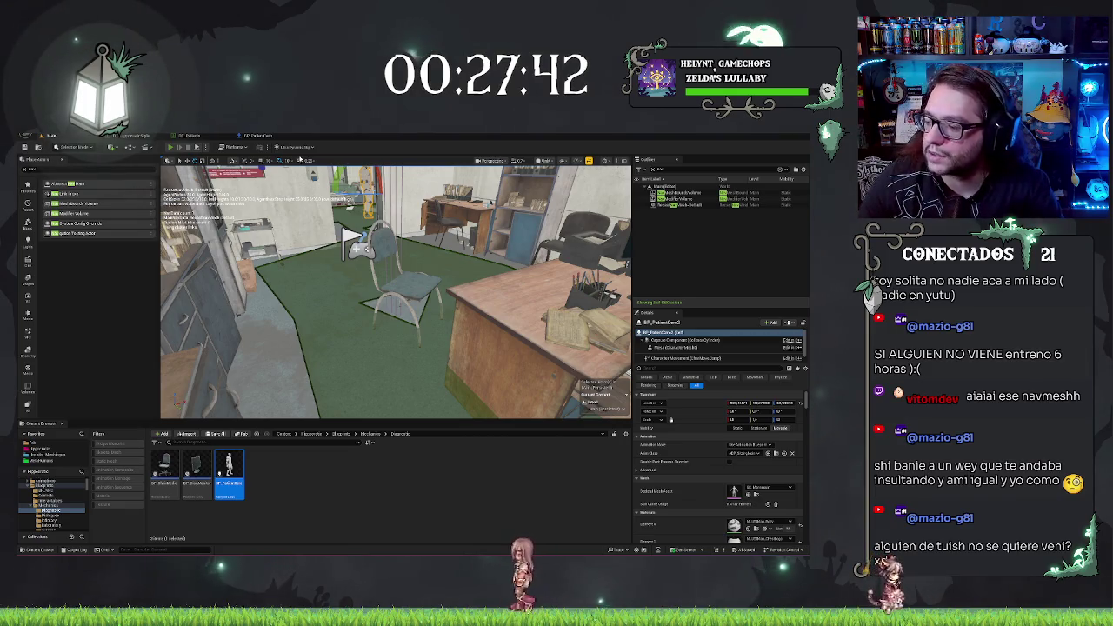
# Play-test twice, reviewing the event graph in between, then eject with F8 to inspect the navmesh
pyautogui.click(170, 147)
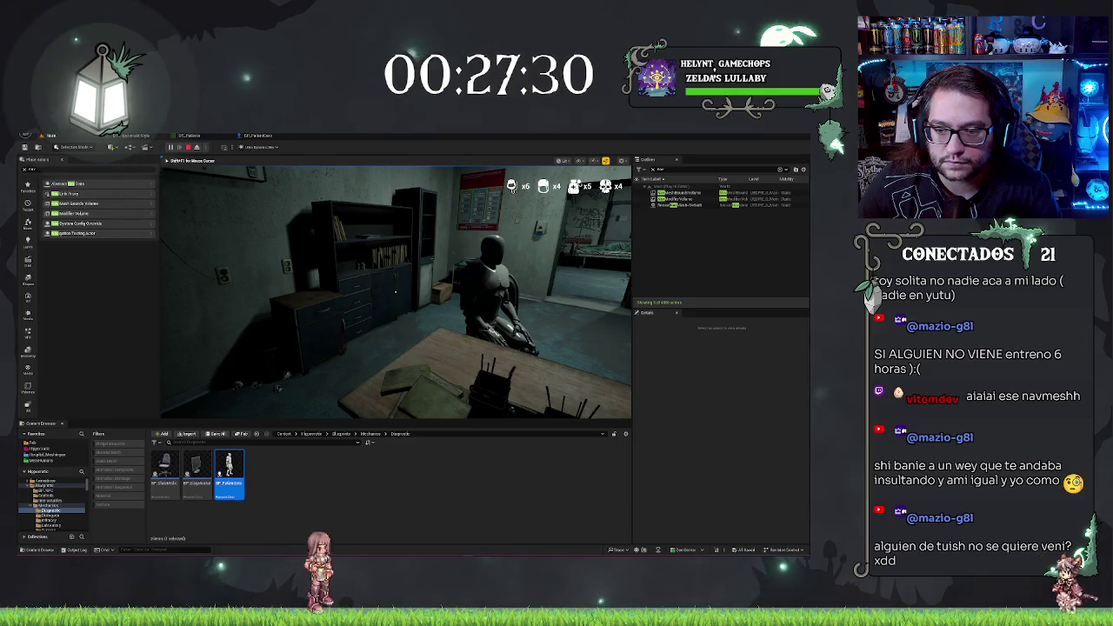
pyautogui.press('Escape')
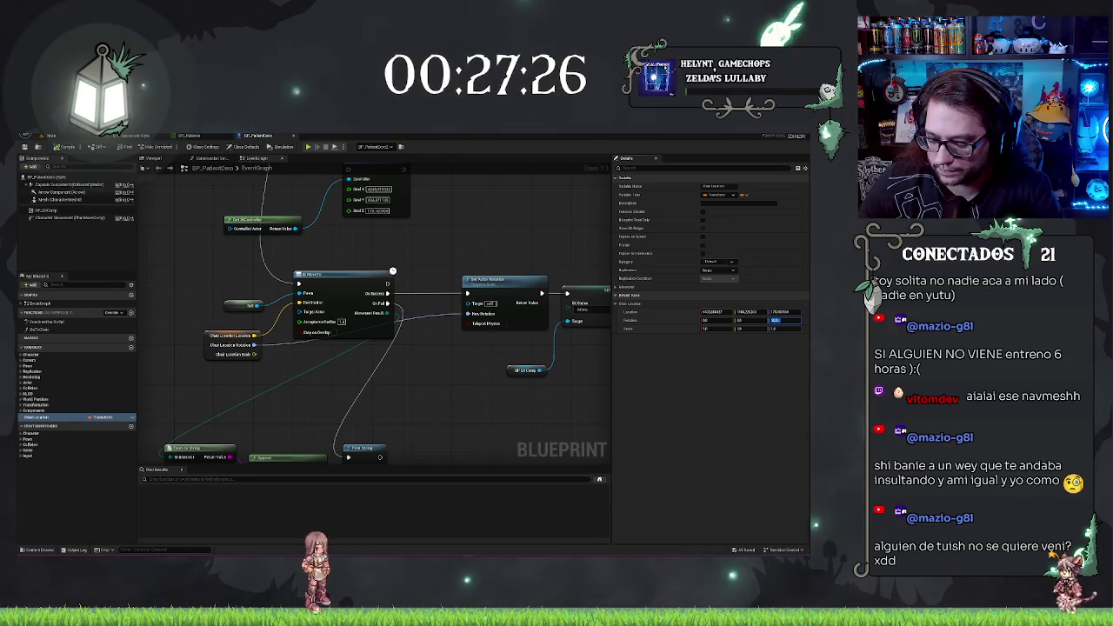
pyautogui.moveTo(414, 374); pyautogui.dragTo(425, 377)
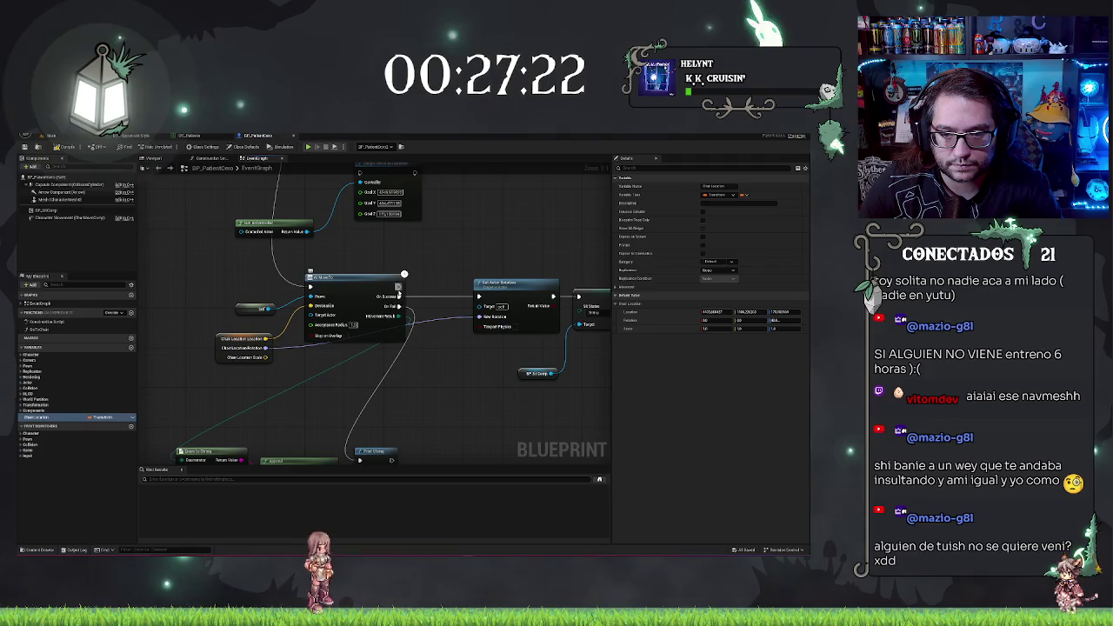
pyautogui.moveTo(398, 293)
pyautogui.mouseDown()
pyautogui.moveTo(390, 249)
pyautogui.moveTo(385, 289)
pyautogui.moveTo(305, 281)
pyautogui.mouseUp()
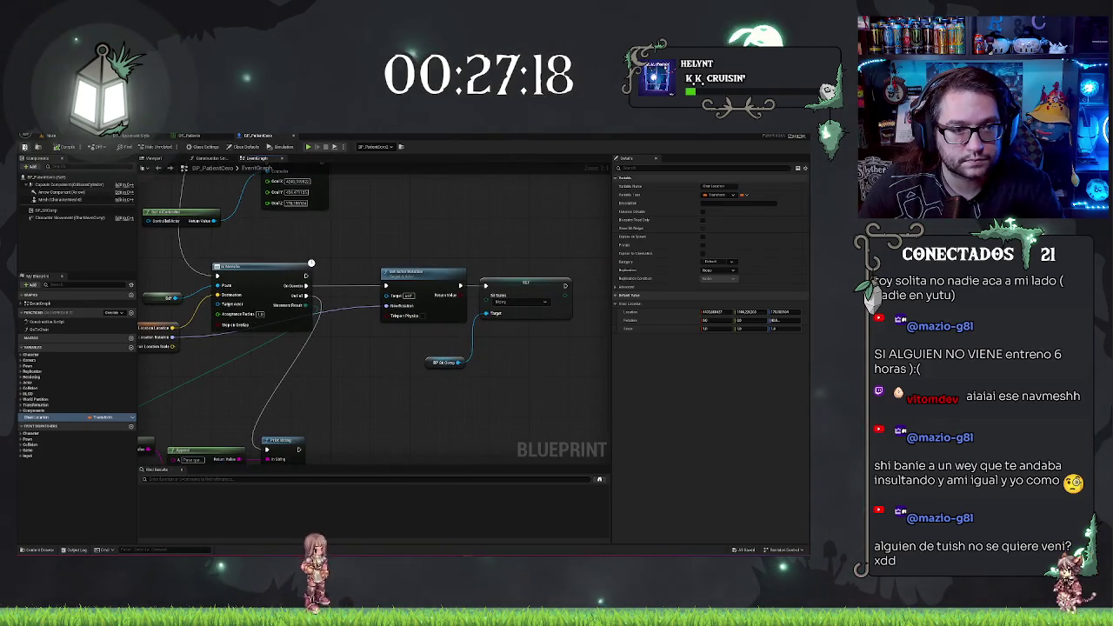
pyautogui.click(54, 136)
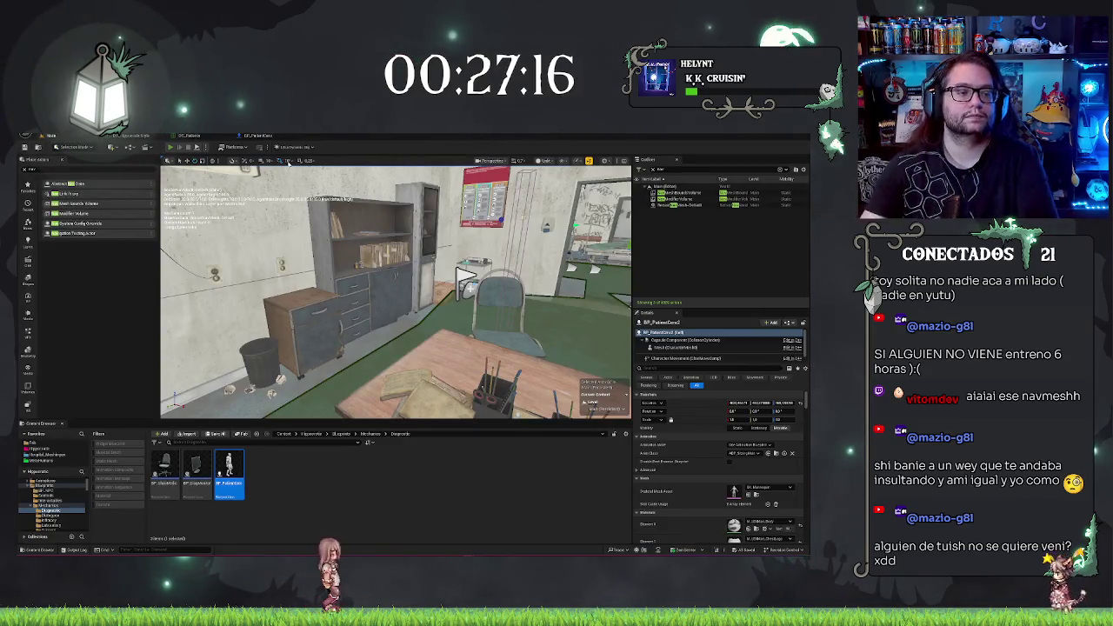
pyautogui.hotkey('alt', 'p')
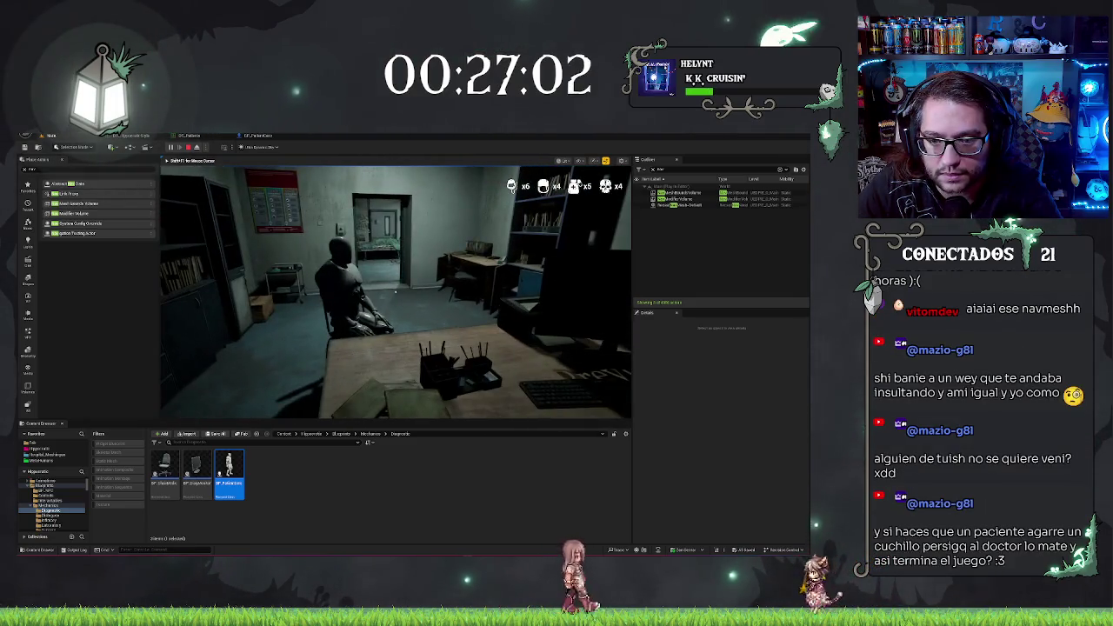
pyautogui.press('F8')
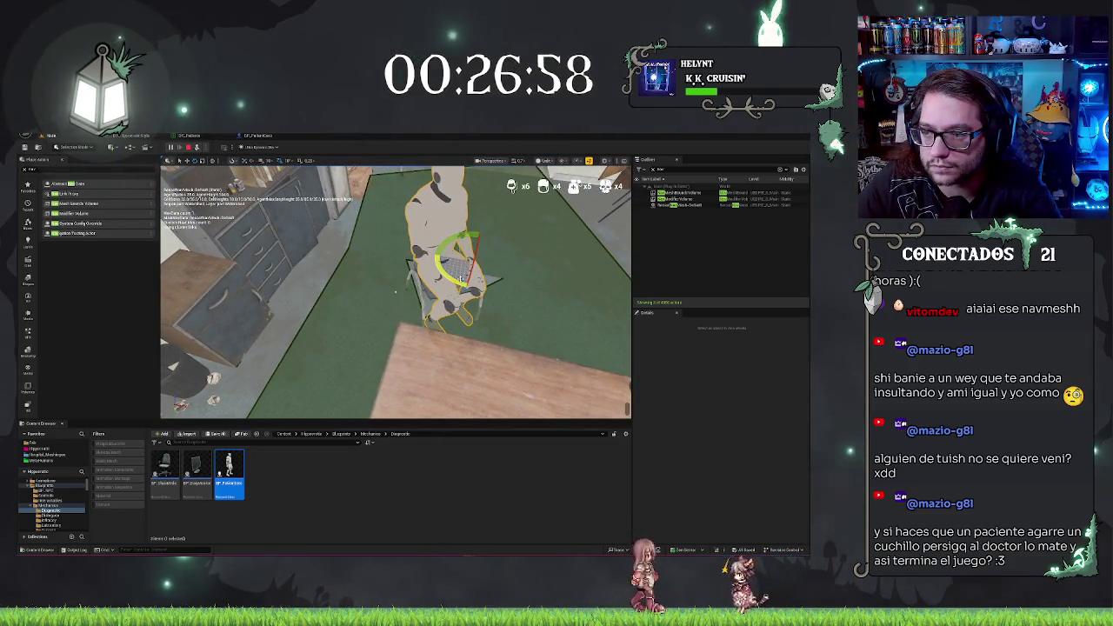
# Stop the play test, return to the level view, then run and end another play test
pyautogui.press('BackSpace')
pyautogui.press('BackSpace')
pyautogui.press('BackSpace')
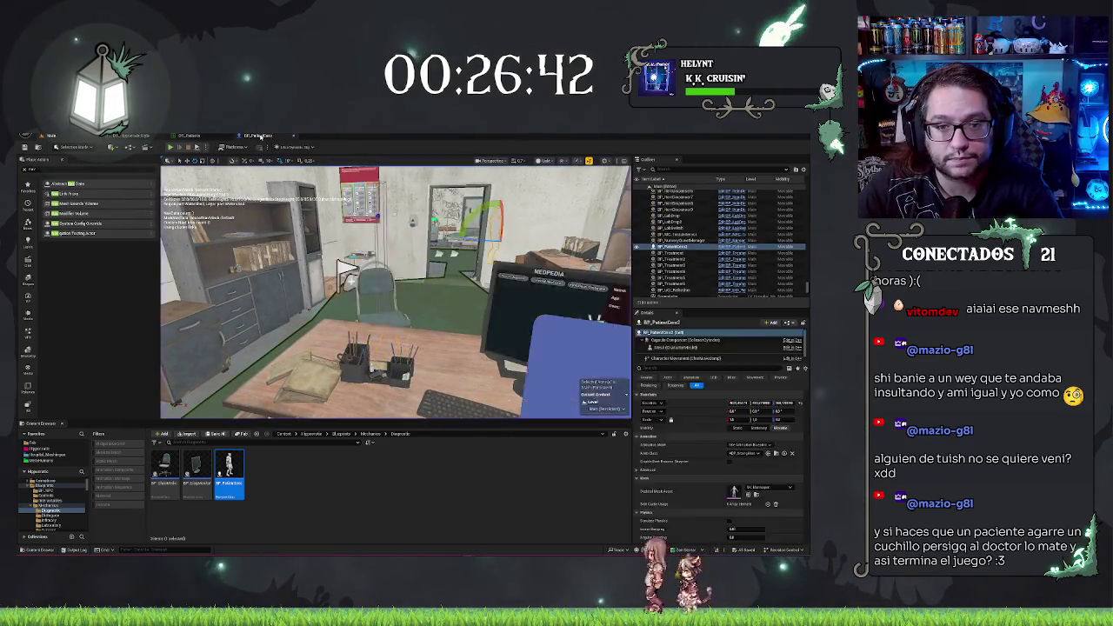
pyautogui.press('Escape')
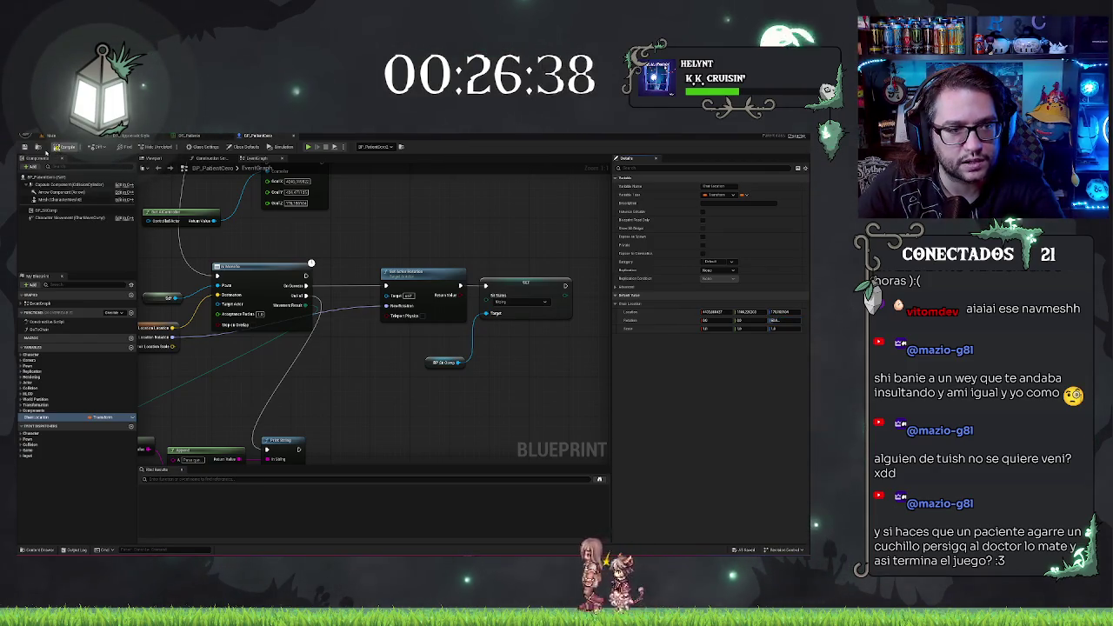
pyautogui.click(51, 137)
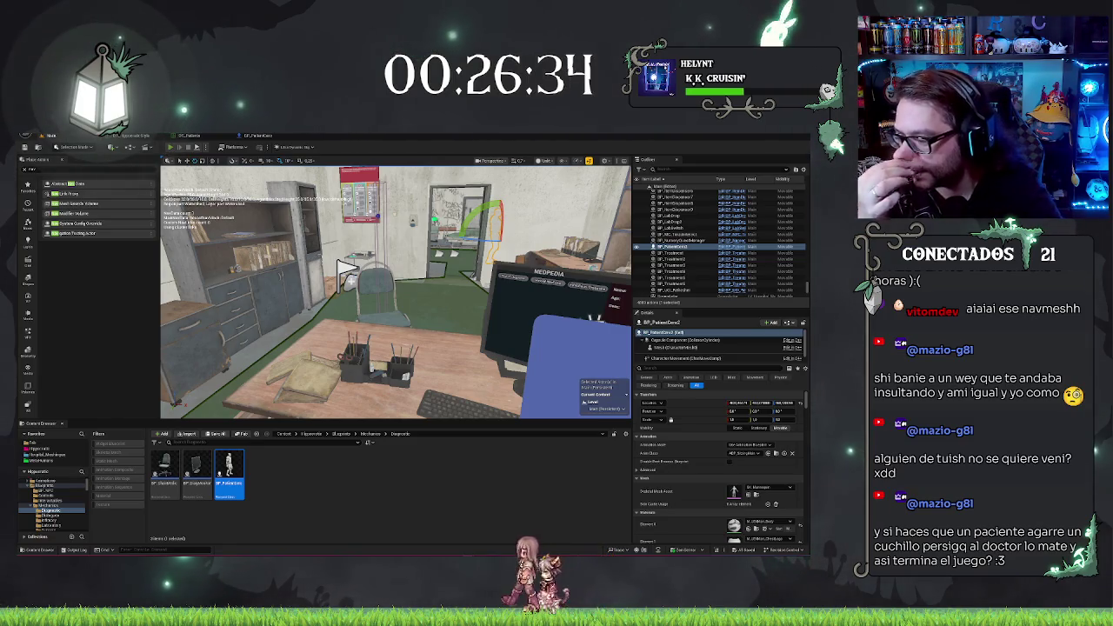
pyautogui.hotkey('alt', 'p')
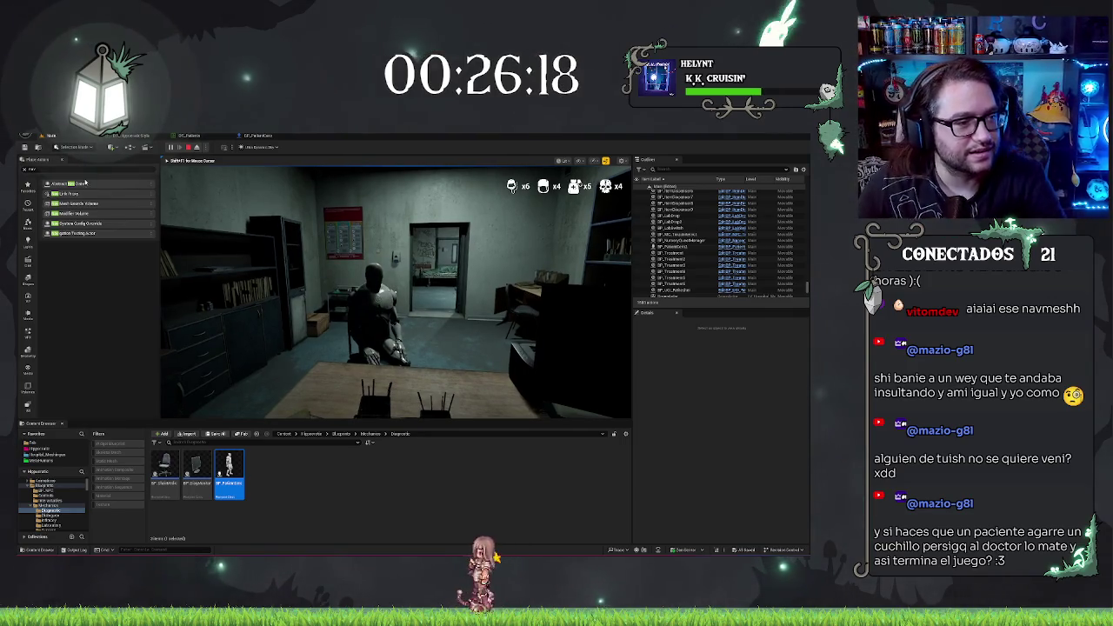
pyautogui.press('Escape')
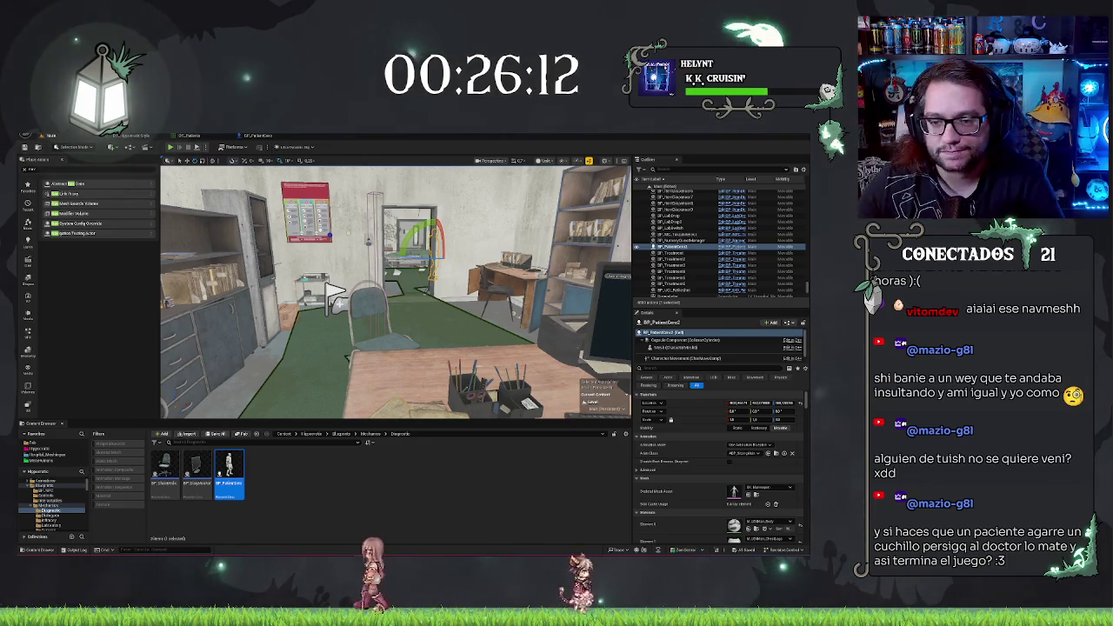
# Fly closer to the chair and doorway and run a quick play test
pyautogui.press('w')
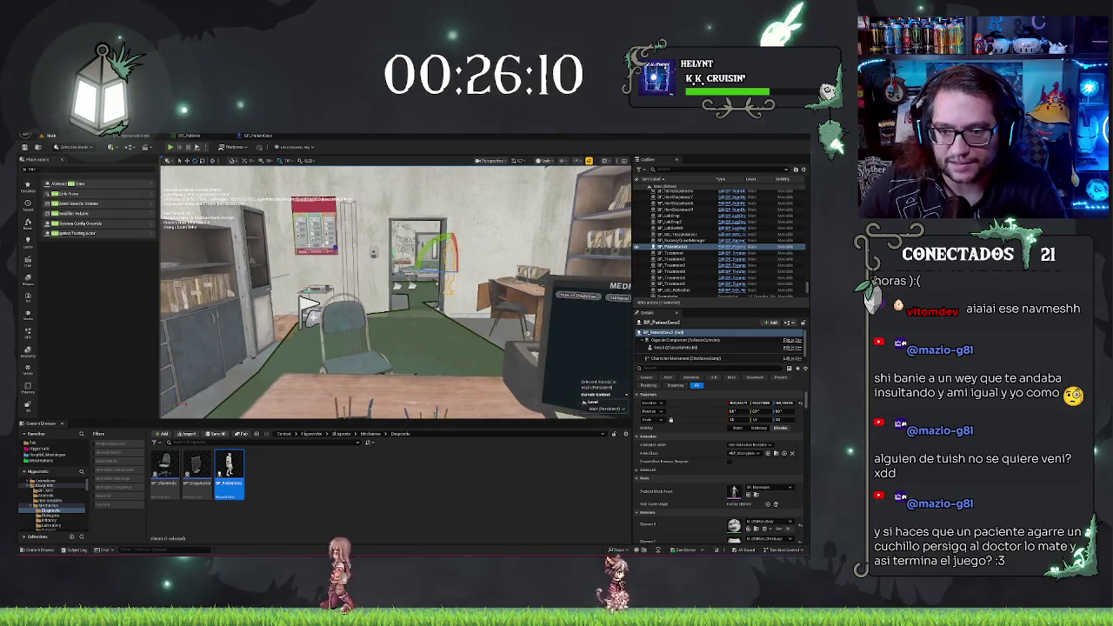
pyautogui.hotkey('alt', 'p')
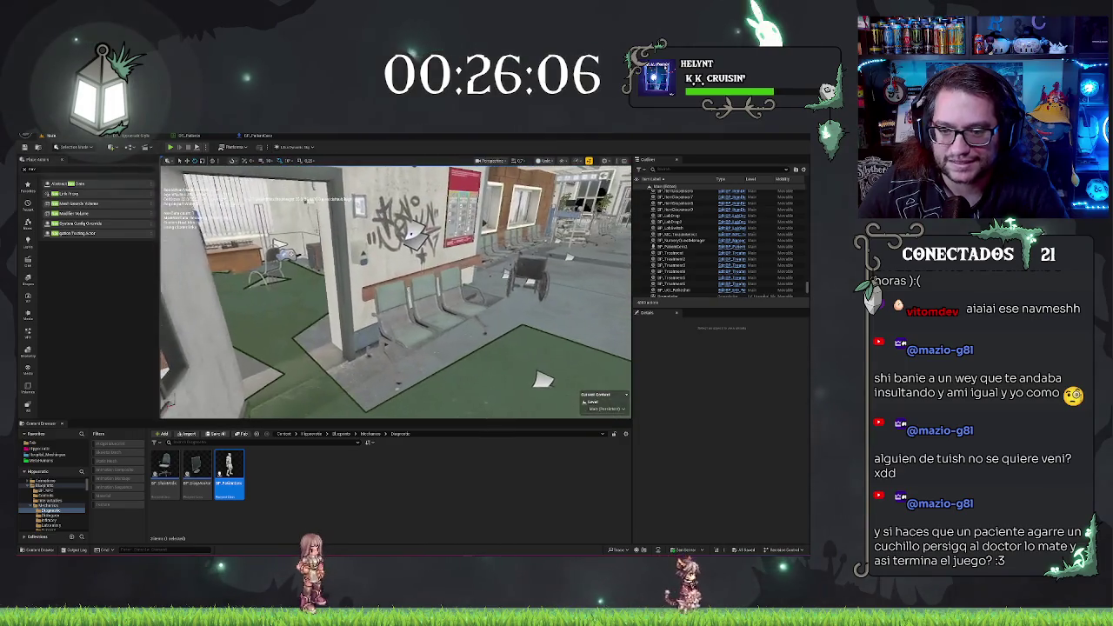
pyautogui.press('Escape')
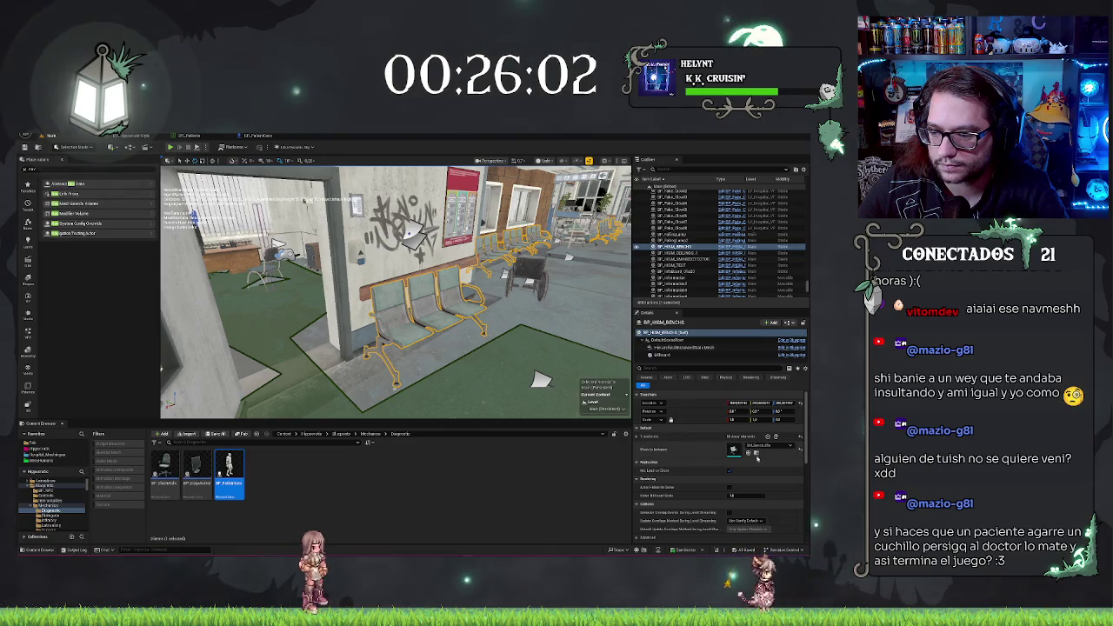
# Toggle Can Ever Affect Navigation on the benches' instanced mesh component and save the level
pyautogui.click(682, 347)
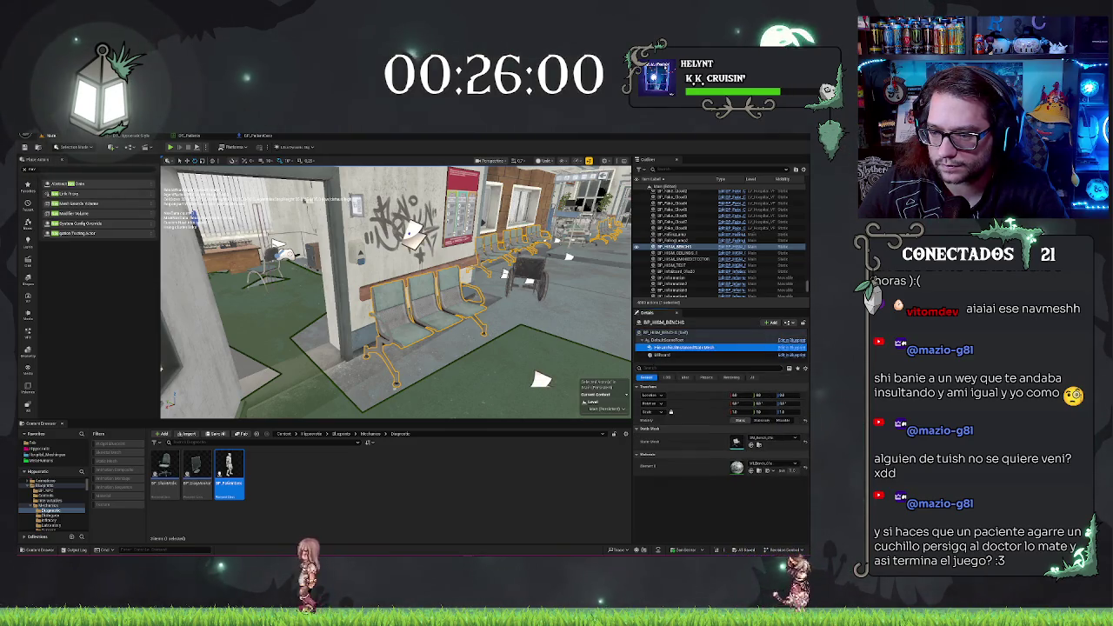
pyautogui.write('af')
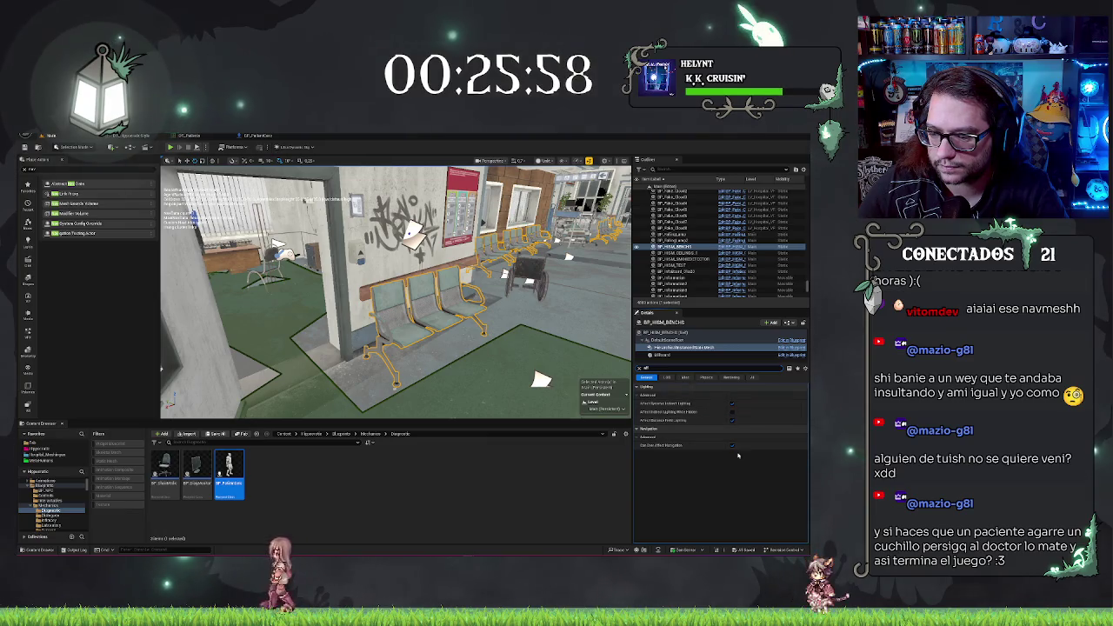
pyautogui.click(731, 445)
pyautogui.hotkey('ctrl', 's')
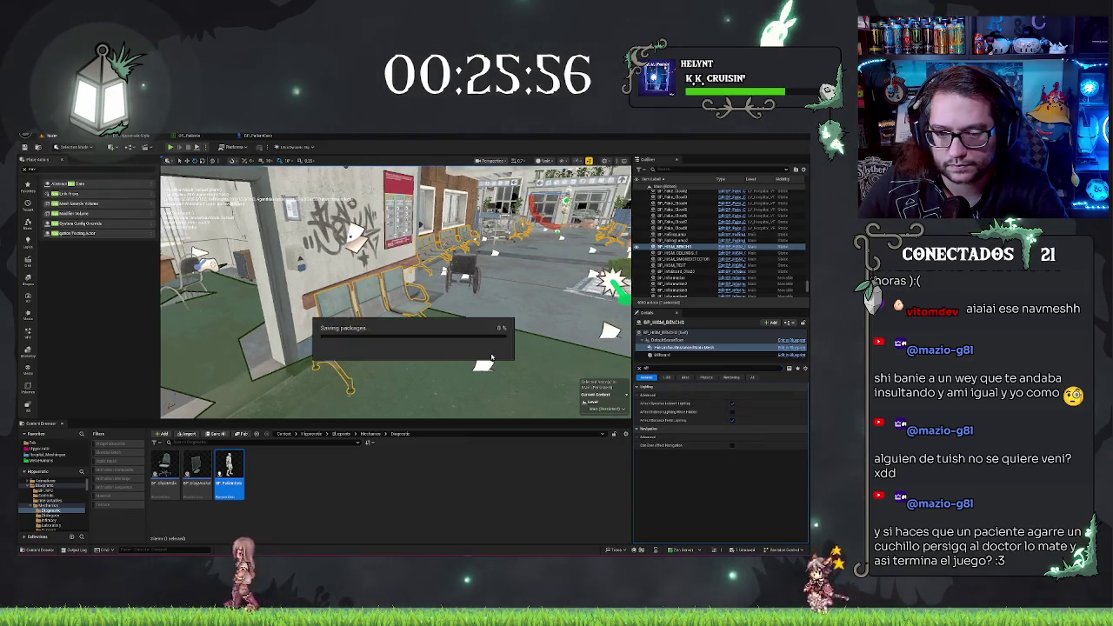
pyautogui.moveTo(492, 356)
pyautogui.mouseDown()
pyautogui.moveTo(452, 322)
pyautogui.moveTo(474, 313)
pyautogui.mouseUp()
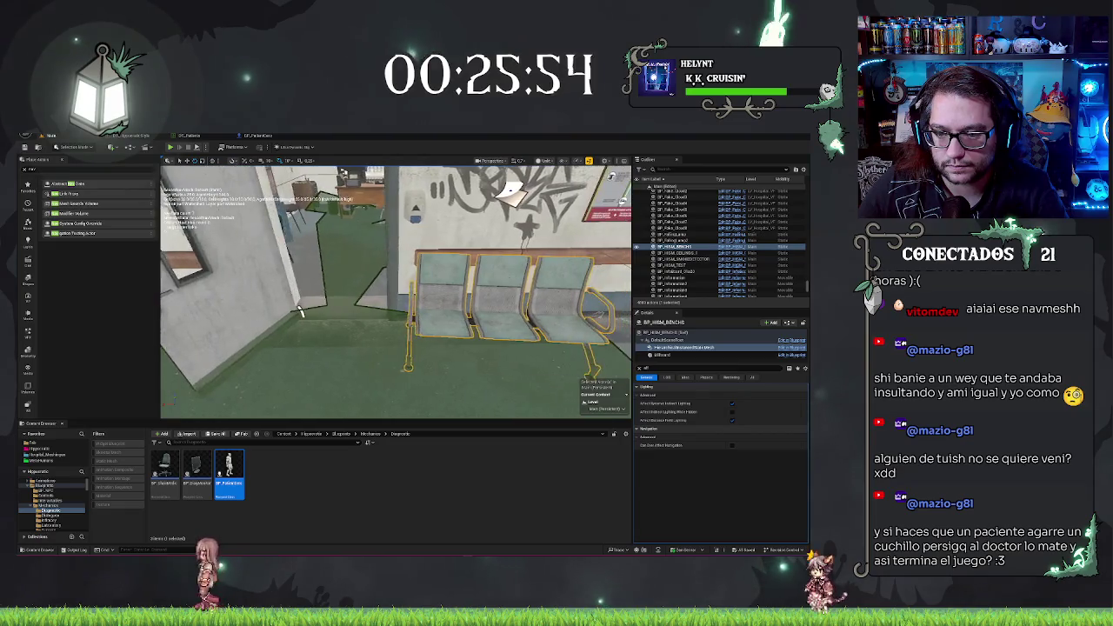
pyautogui.moveTo(300, 312)
pyautogui.mouseDown()
pyautogui.moveTo(438, 302)
pyautogui.moveTo(417, 346)
pyautogui.moveTo(366, 309)
pyautogui.mouseUp()
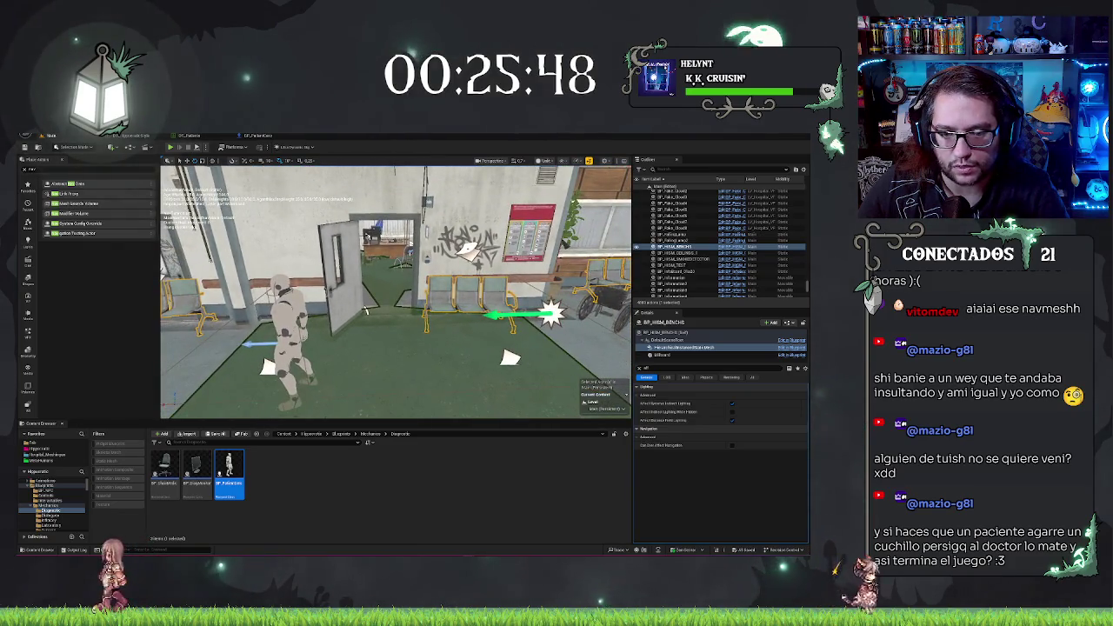
# Reposition the two patient mannequins near the benches and play-test the level
pyautogui.click(287, 331)
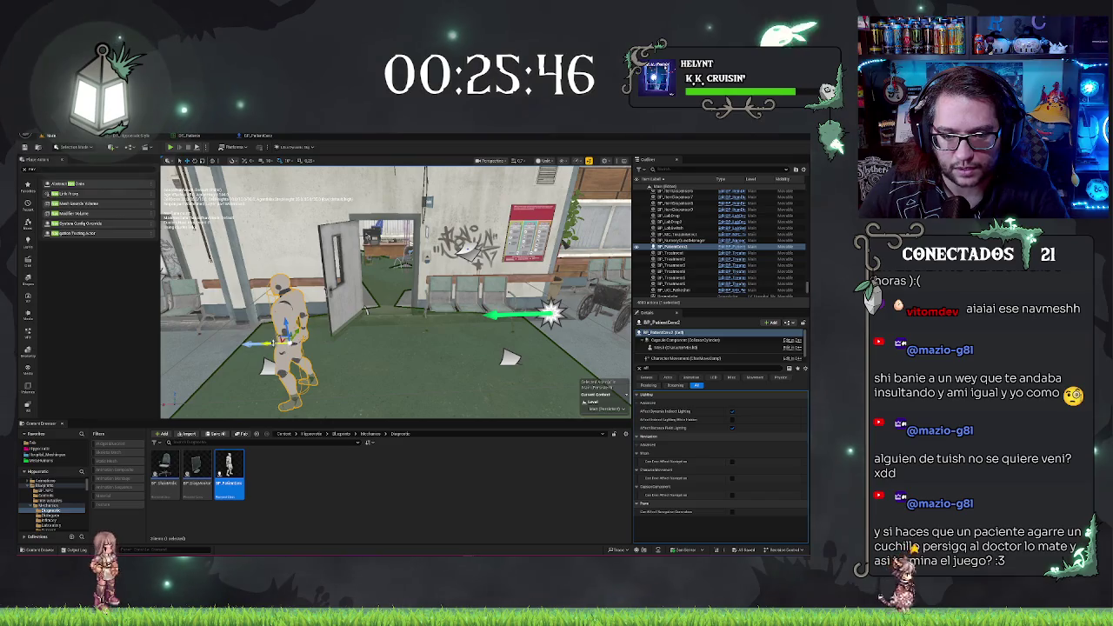
pyautogui.moveTo(287, 340); pyautogui.dragTo(522, 343)
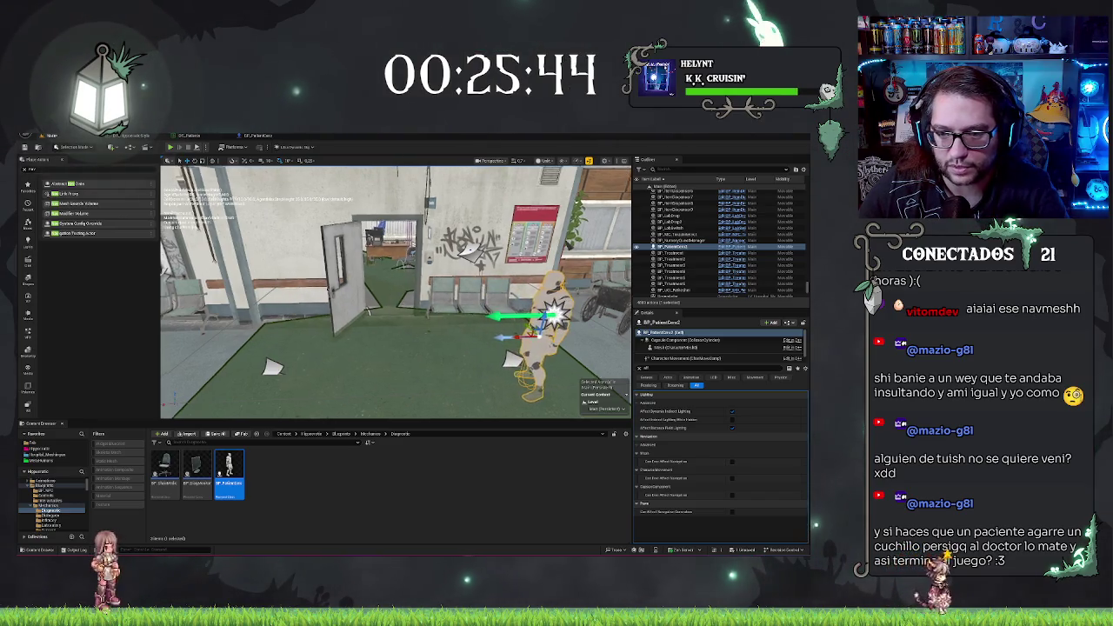
pyautogui.moveTo(218, 365)
pyautogui.mouseDown()
pyautogui.moveTo(287, 237)
pyautogui.moveTo(209, 265)
pyautogui.mouseUp()
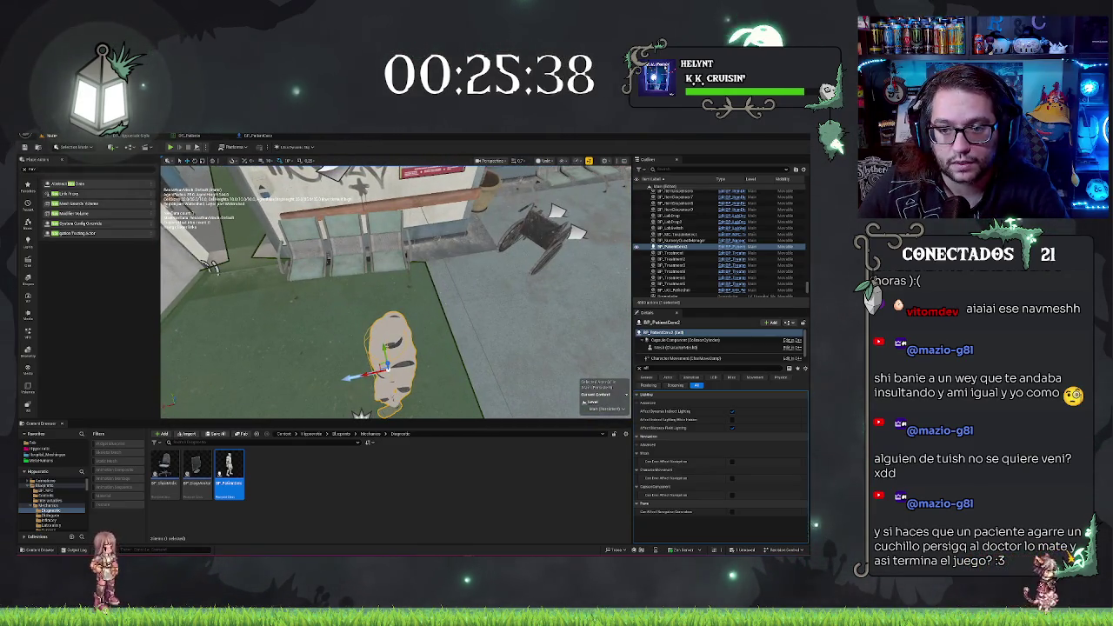
pyautogui.click(415, 240)
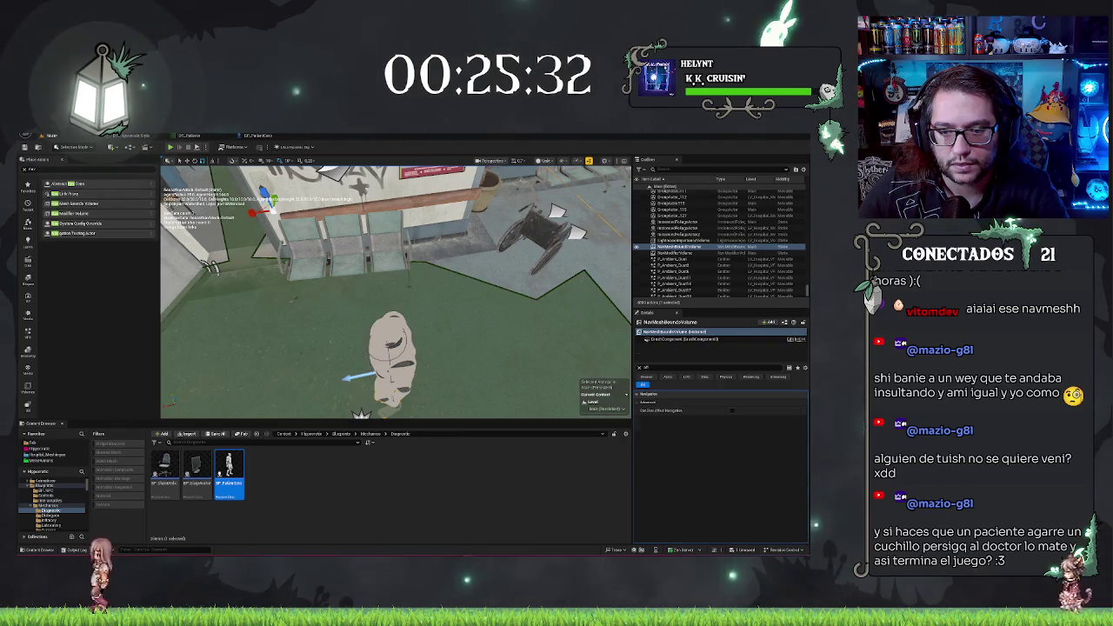
pyautogui.click(391, 352)
pyautogui.moveTo(382, 367); pyautogui.dragTo(405, 309)
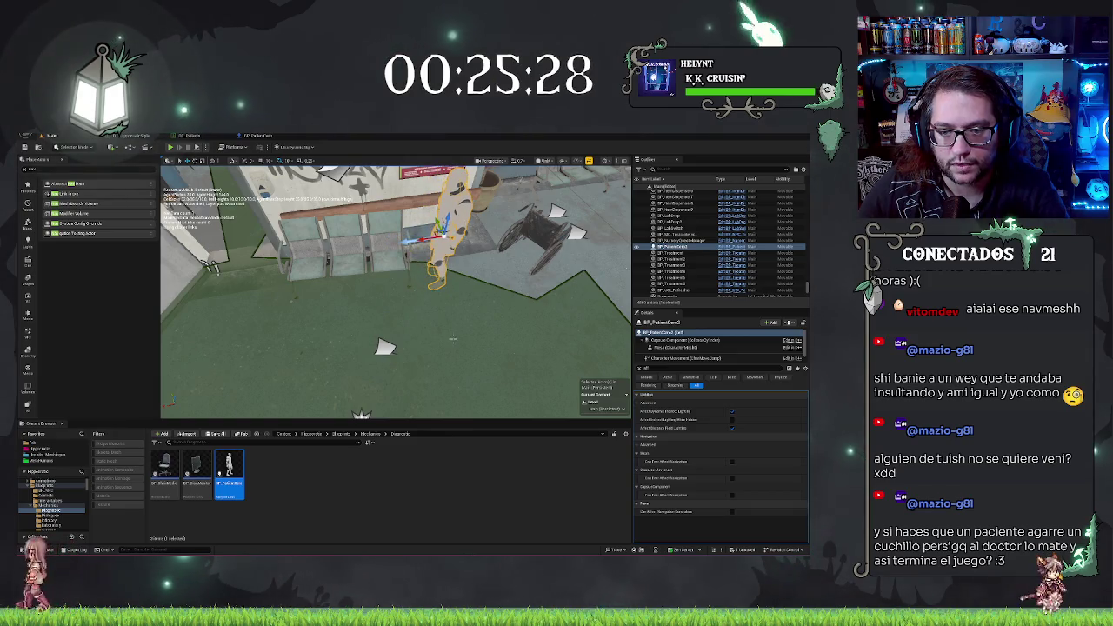
pyautogui.moveTo(453, 338); pyautogui.dragTo(453, 339)
pyautogui.rightClick(522, 333)
pyautogui.click(557, 537)
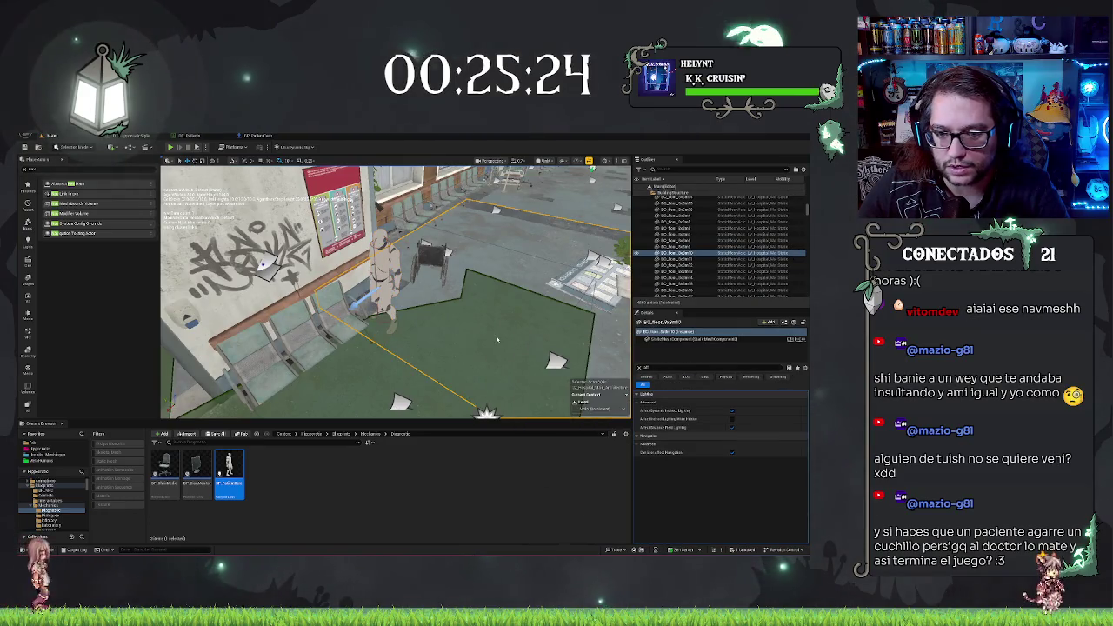
pyautogui.hotkey('alt', 'p')
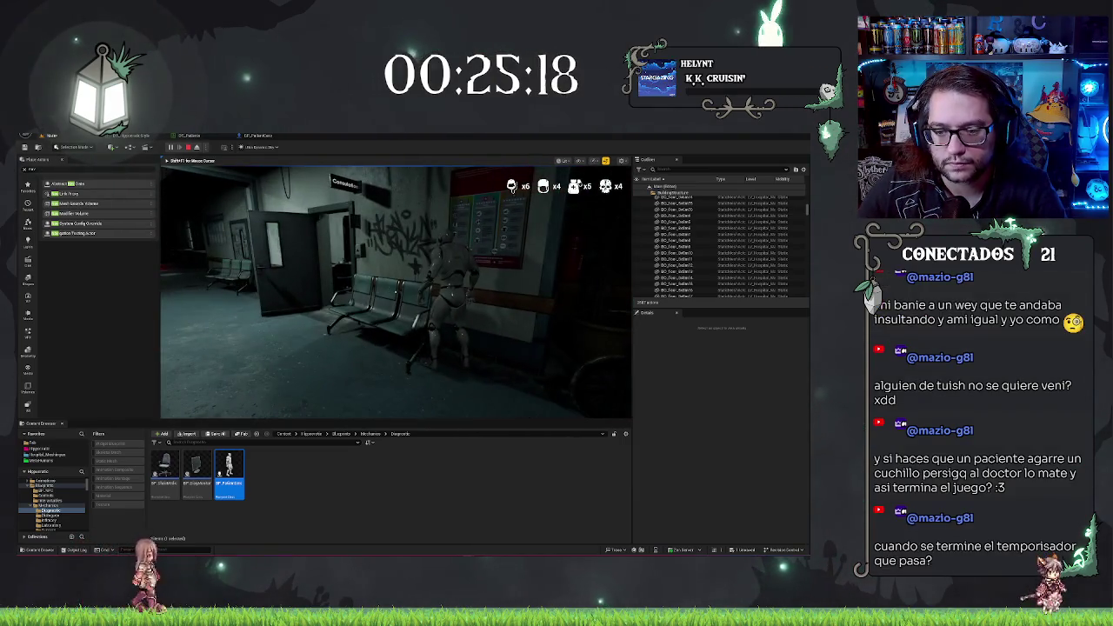
pyautogui.press('Escape')
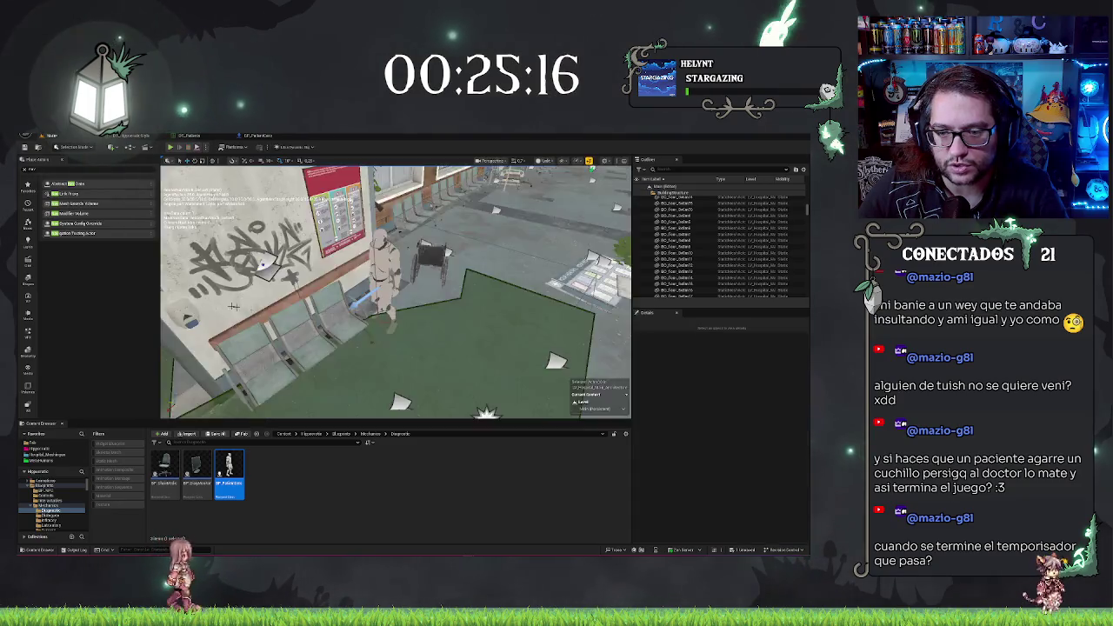
# Add a Nav Modifier Volume and position it over the waiting-room seats
pyautogui.click(557, 374)
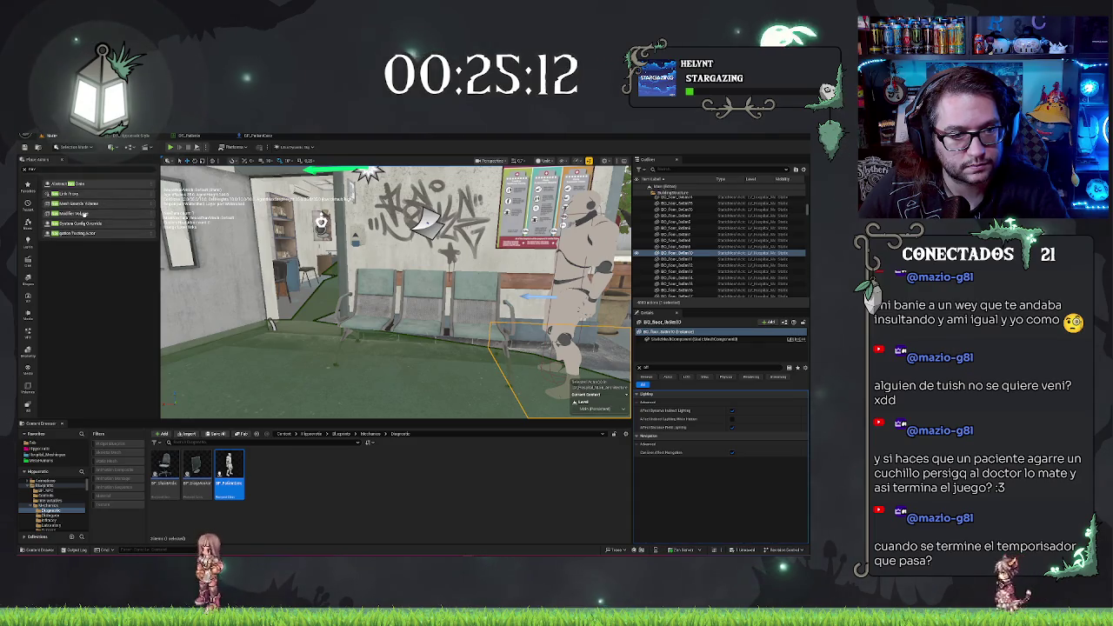
pyautogui.moveTo(84, 213); pyautogui.dragTo(440, 287)
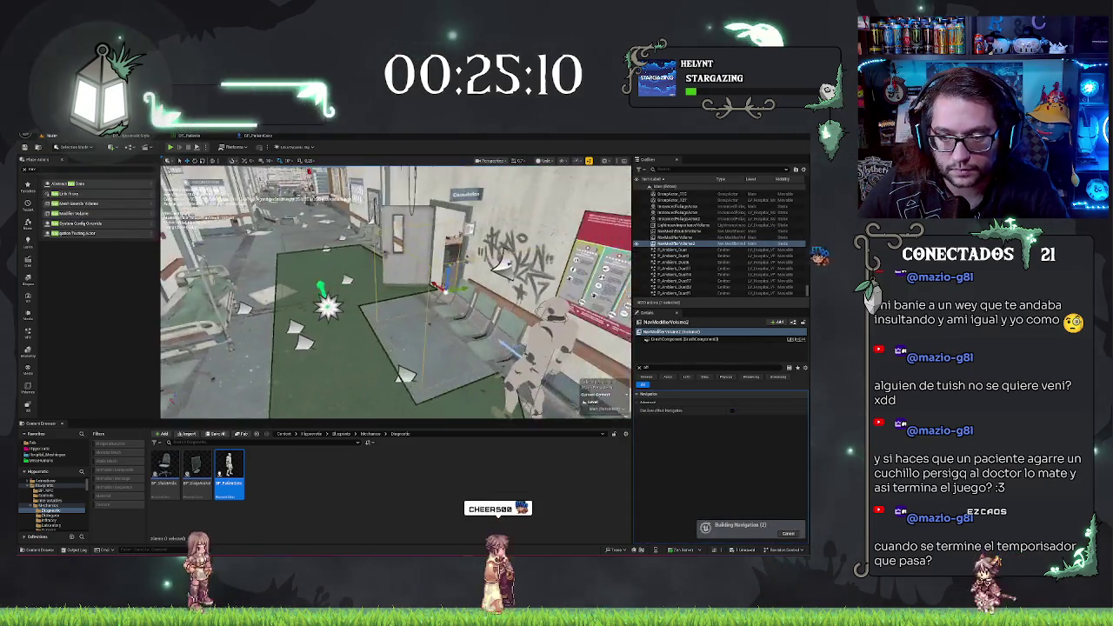
pyautogui.press('e')
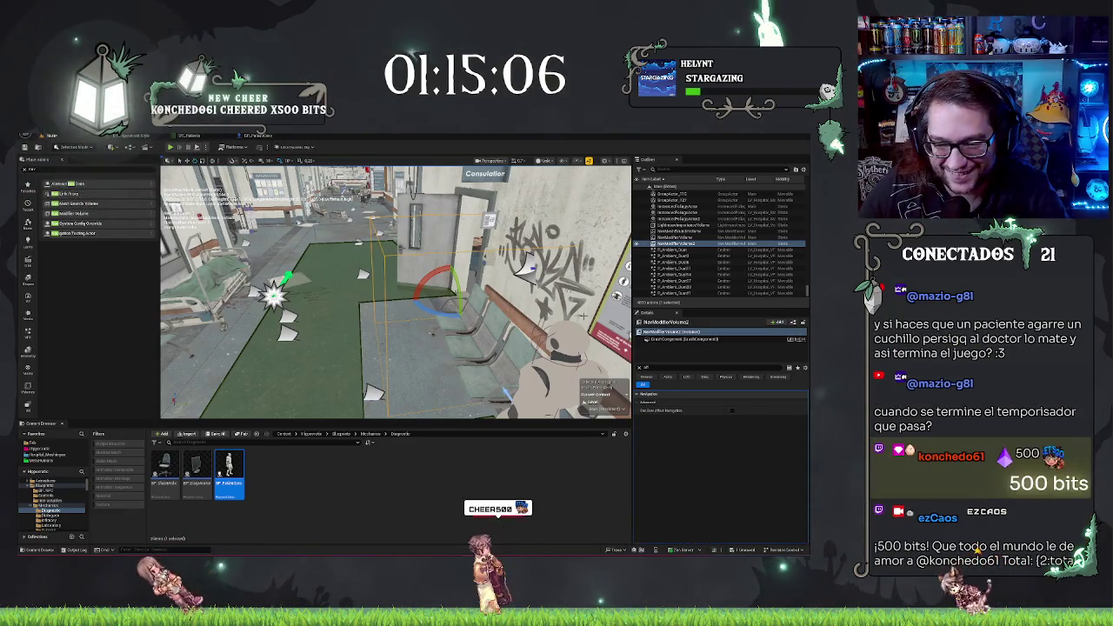
pyautogui.press('w')
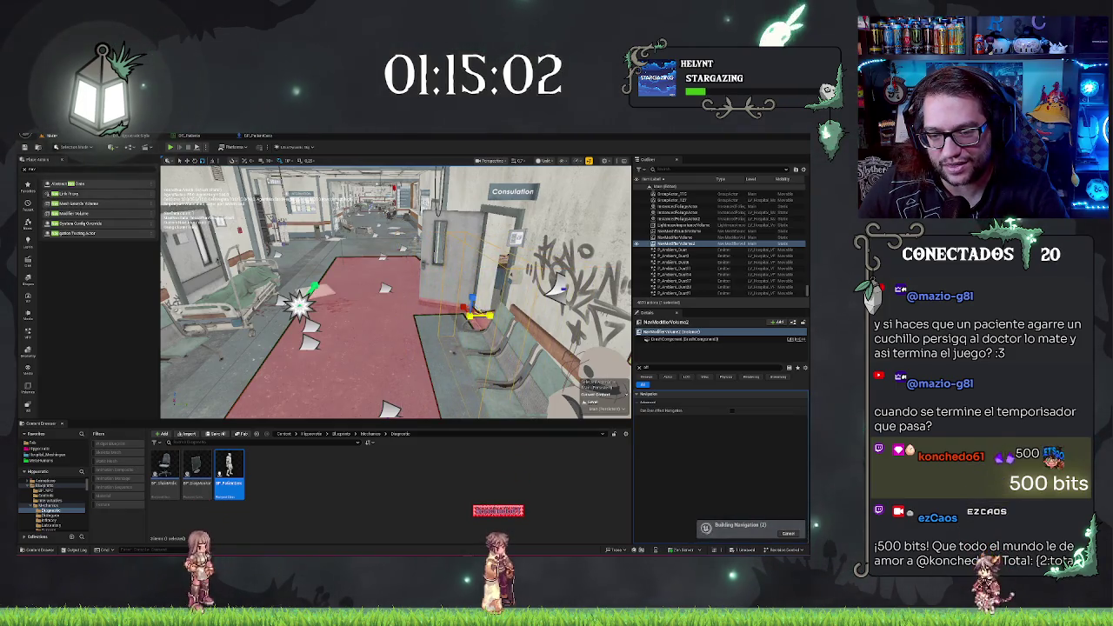
pyautogui.press('f')
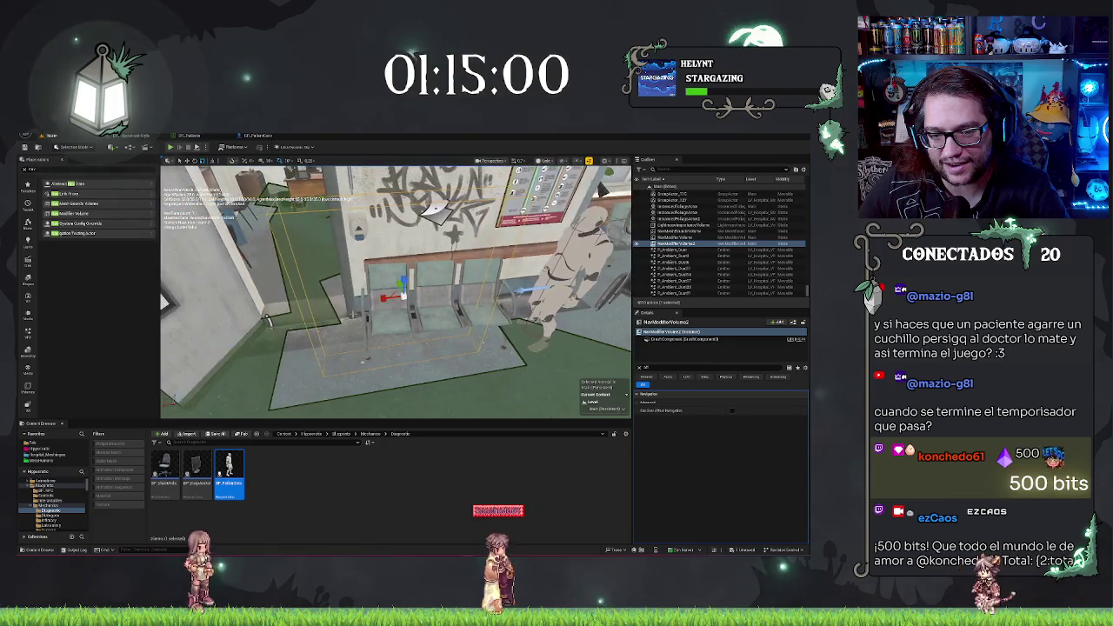
pyautogui.moveTo(403, 294); pyautogui.dragTo(395, 298)
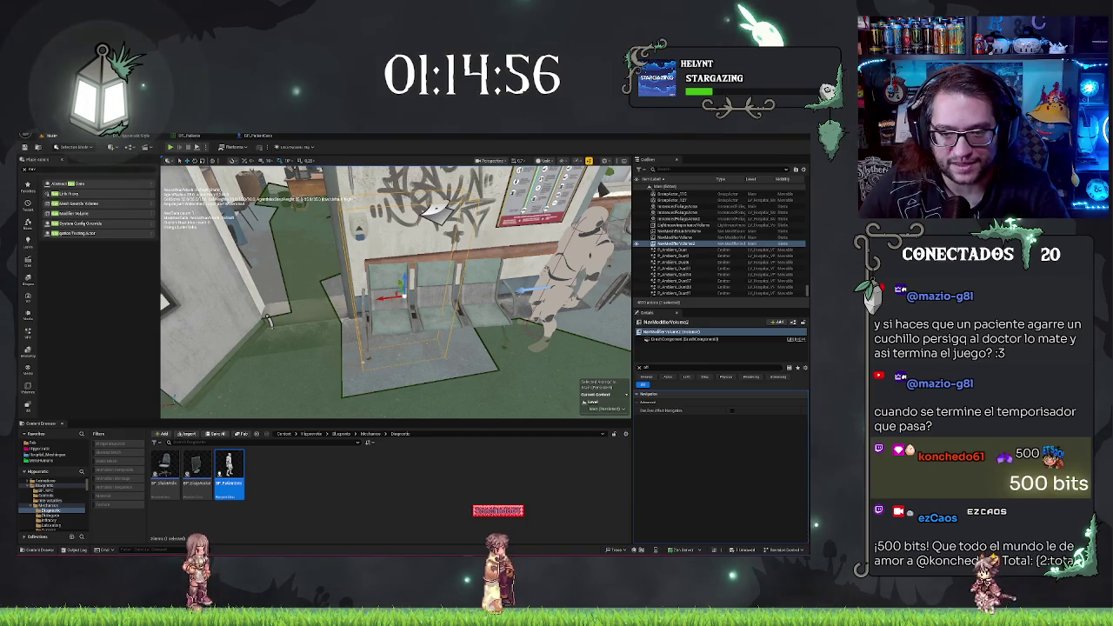
pyautogui.moveTo(397, 294)
pyautogui.mouseDown()
pyautogui.moveTo(433, 279)
pyautogui.moveTo(314, 291)
pyautogui.moveTo(445, 281)
pyautogui.moveTo(450, 300)
pyautogui.moveTo(461, 287)
pyautogui.mouseUp()
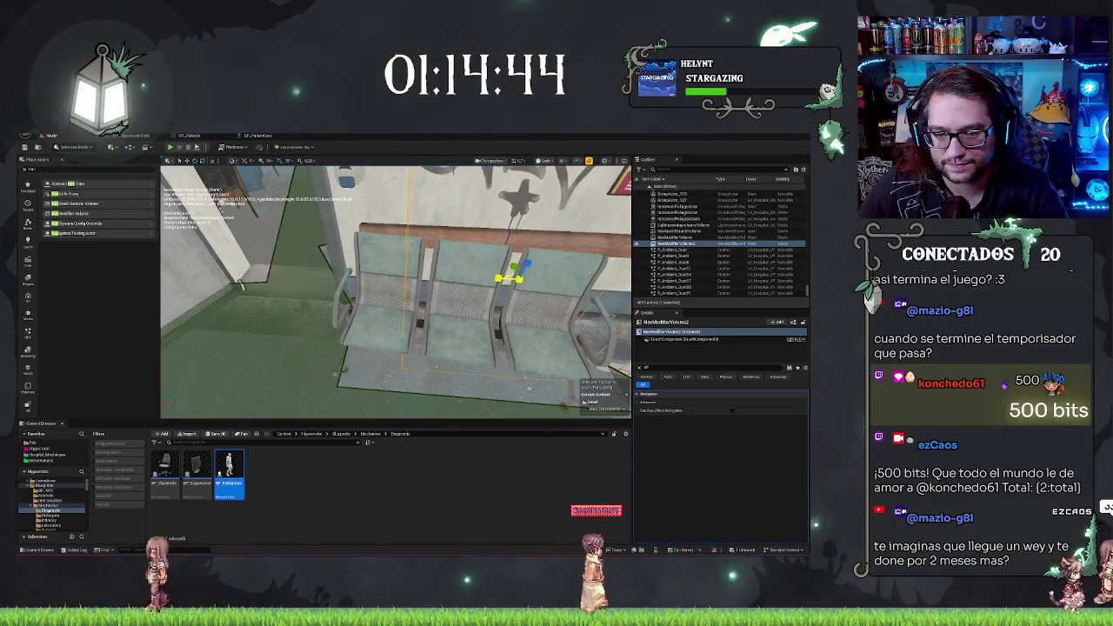
pyautogui.moveTo(461, 287); pyautogui.dragTo(443, 304)
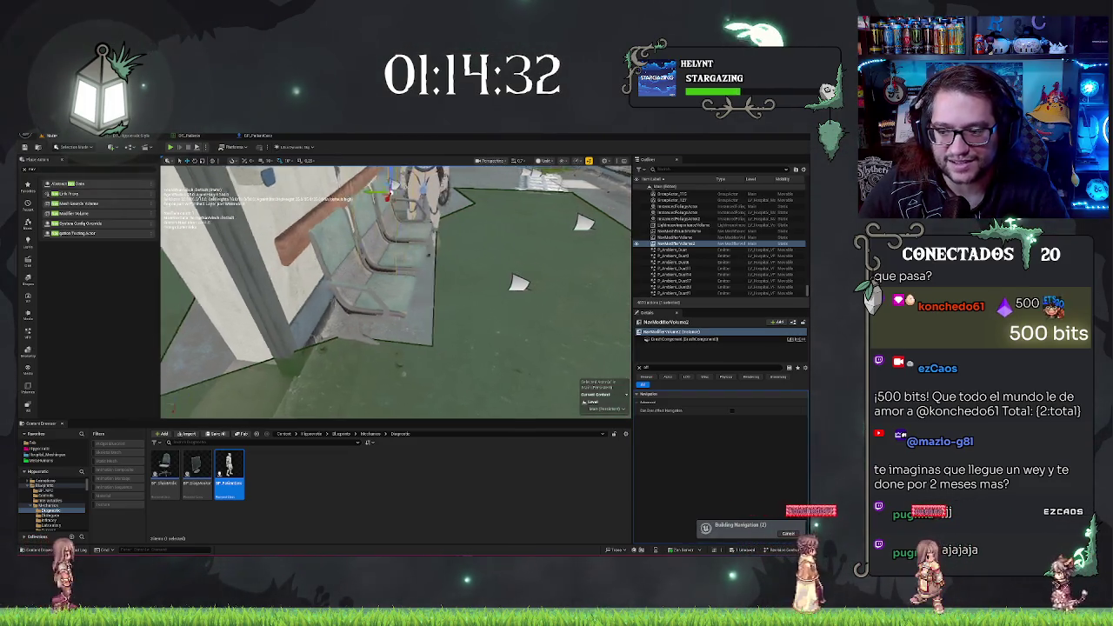
# Inspect the nav volumes and RecastNavMesh-Default found by searching 'nav' in the Outliner
pyautogui.moveTo(522, 313); pyautogui.dragTo(559, 333)
pyautogui.click(640, 369)
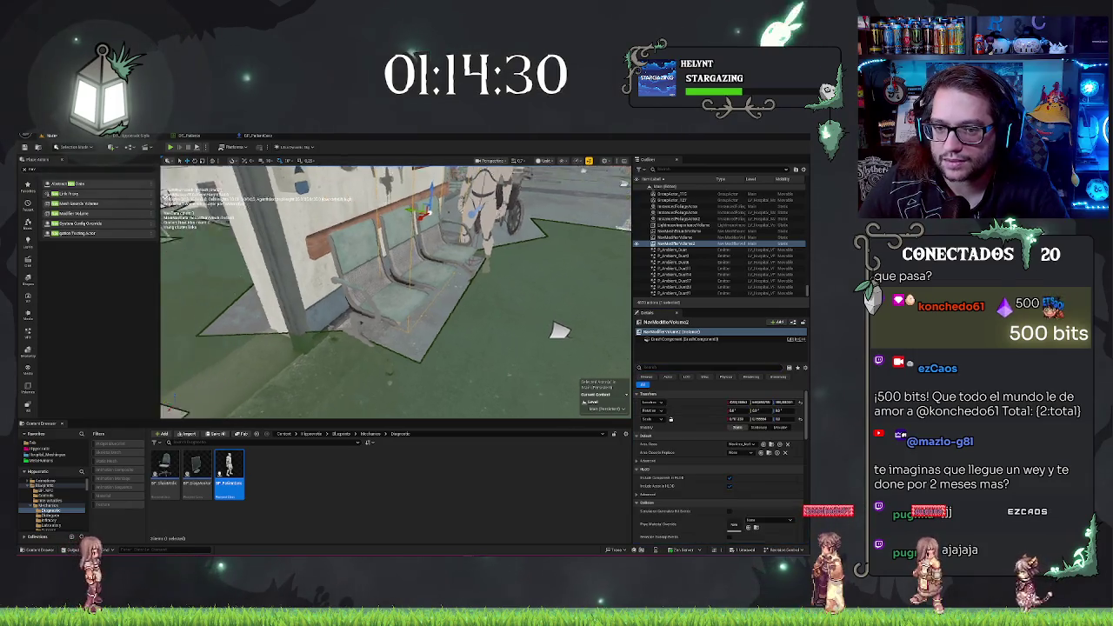
pyautogui.scroll(3, 687, 212)
pyautogui.click(680, 169)
pyautogui.write('nav')
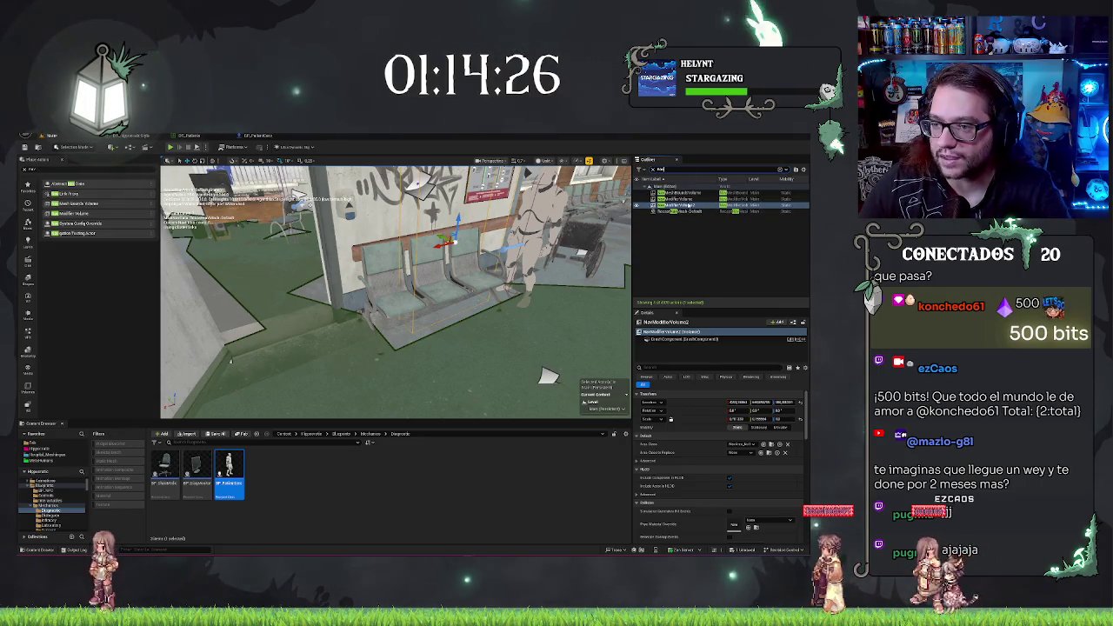
pyautogui.click(692, 205)
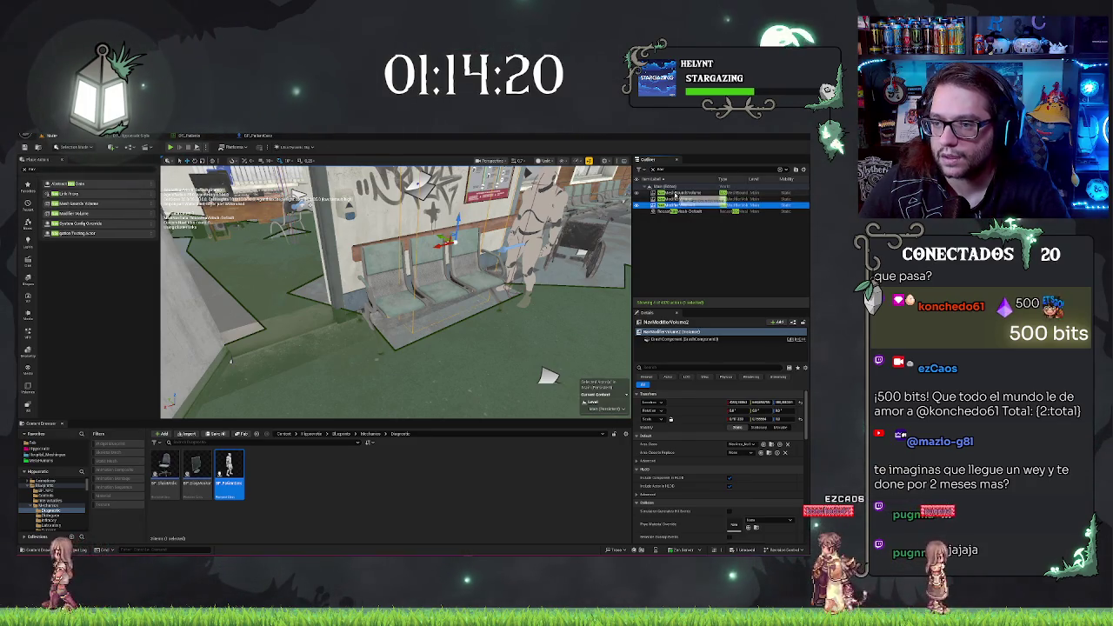
pyautogui.press('Up')
pyautogui.press('Up')
pyautogui.click(679, 367)
pyautogui.write('area')
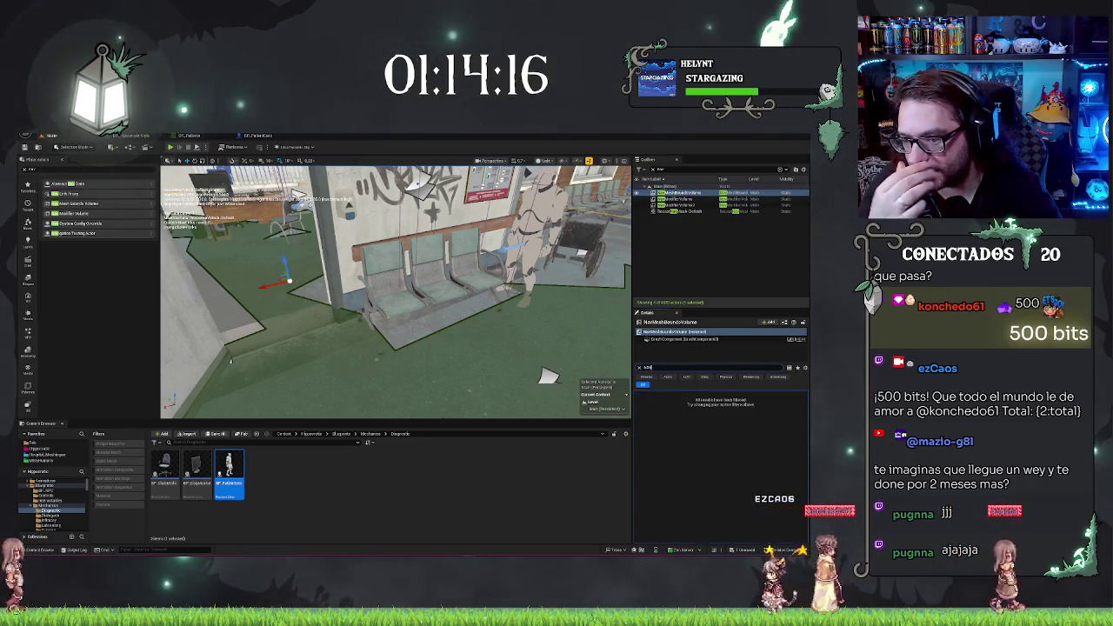
pyautogui.click(679, 199)
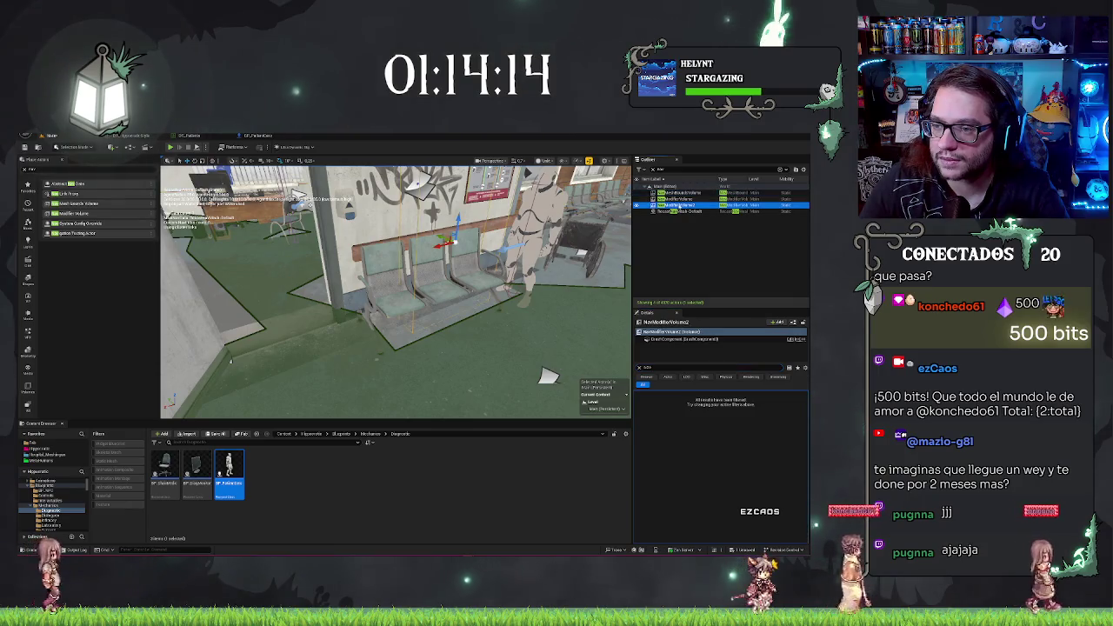
pyautogui.click(677, 212)
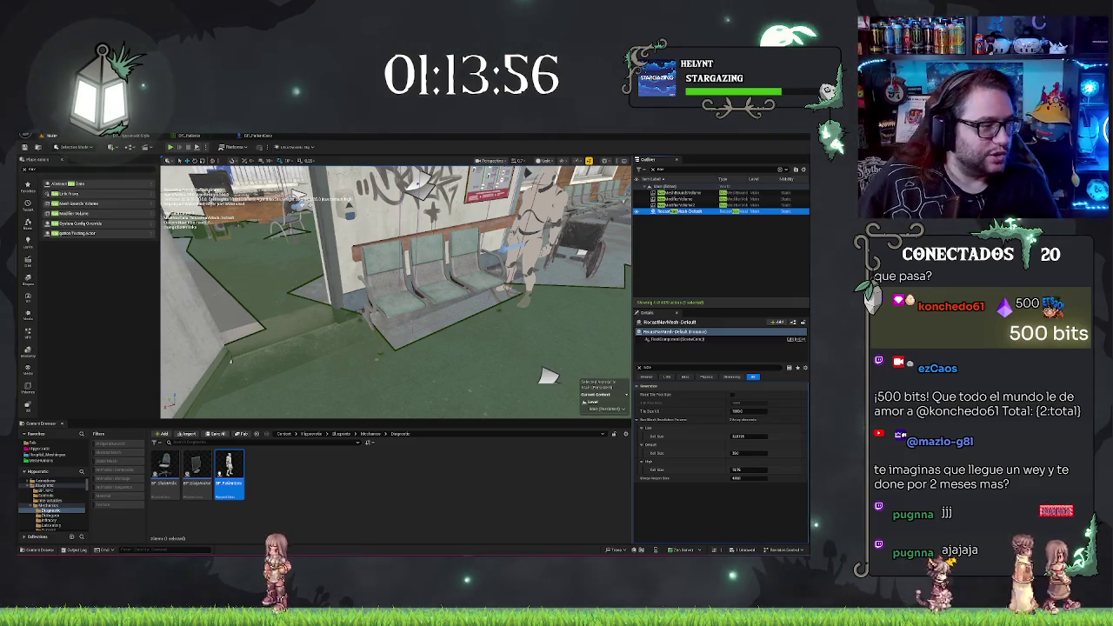
# Play From Here on the waiting-room floor near the chairs
pyautogui.moveTo(548, 376); pyautogui.dragTo(334, 345)
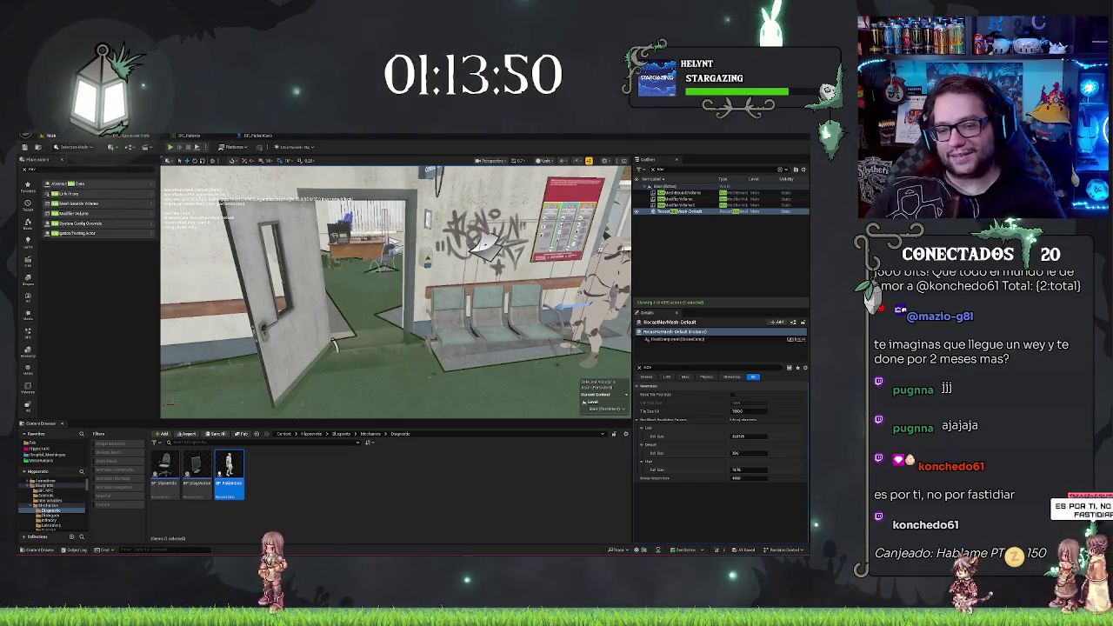
pyautogui.moveTo(335, 346); pyautogui.dragTo(322, 356)
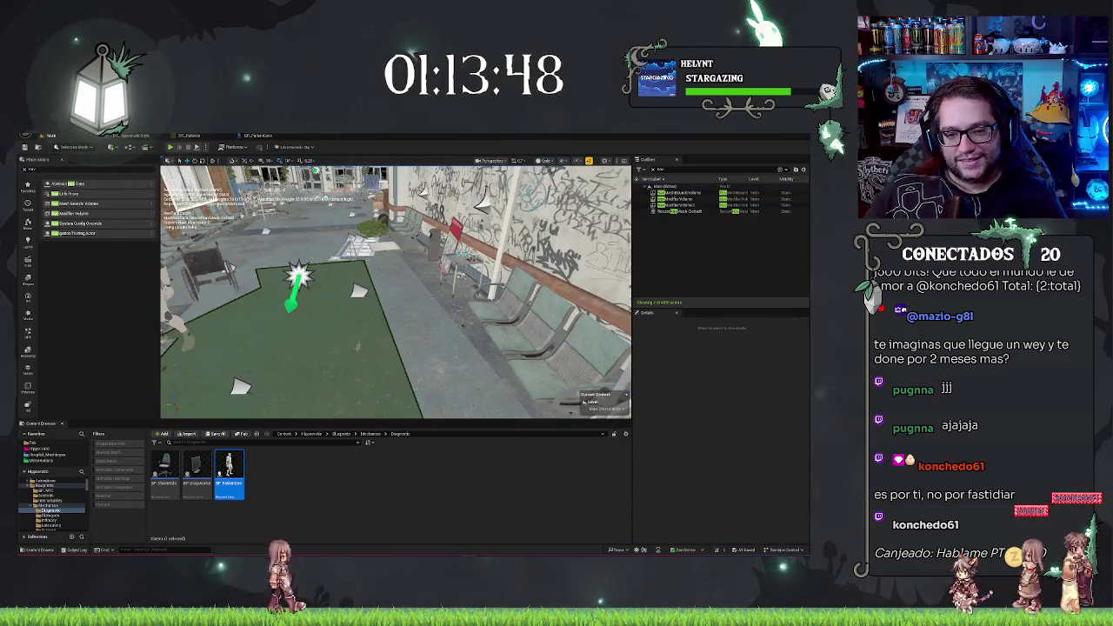
pyautogui.rightClick(364, 343)
pyautogui.click(392, 546)
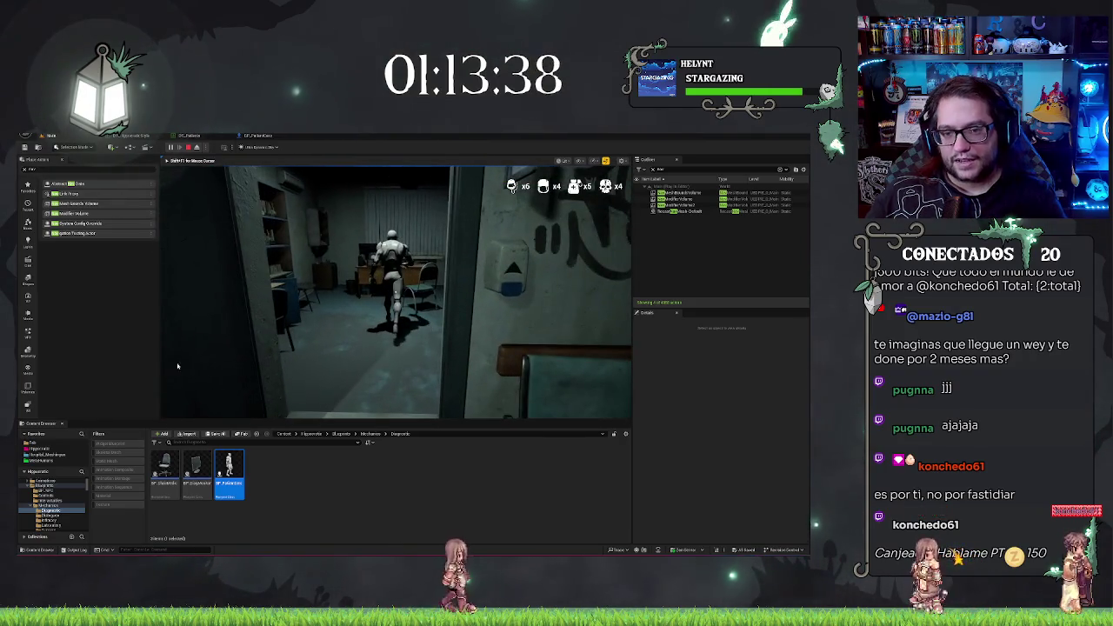
# Stop play and enable Orient Rotation to Movement in BP_PatientCero's Character Movement
pyautogui.press('Escape')
pyautogui.click(264, 137)
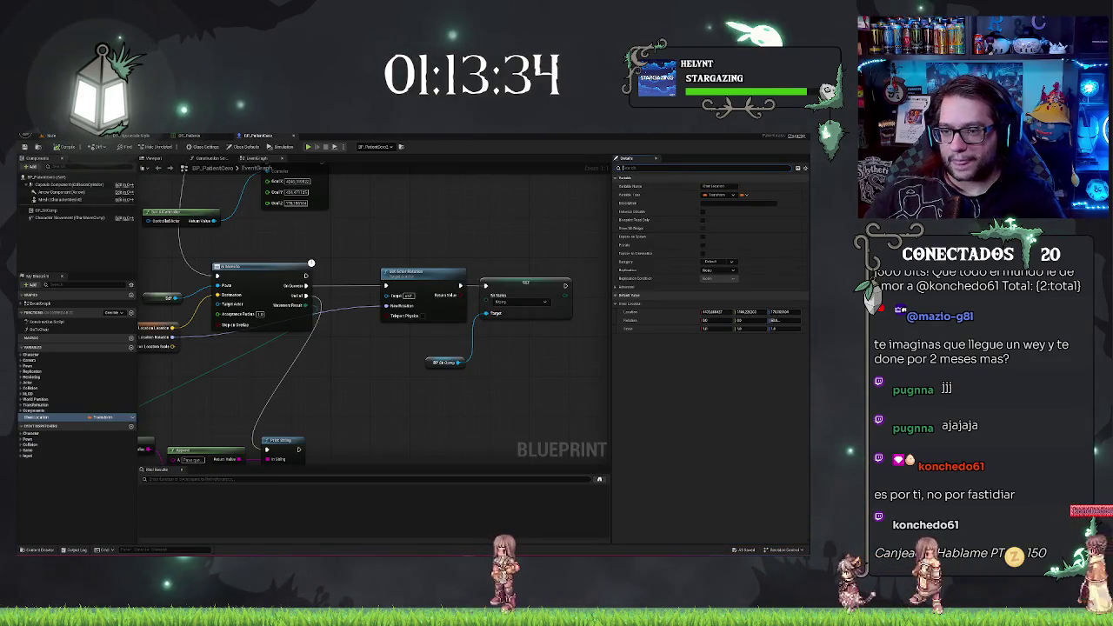
pyautogui.click(635, 168)
pyautogui.write('location')
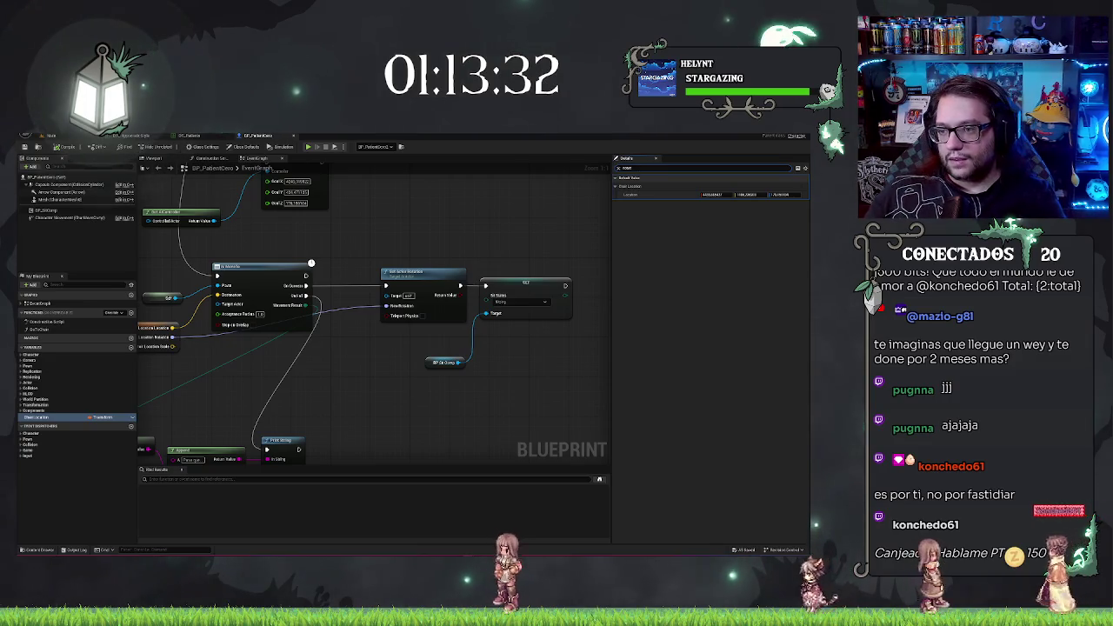
pyautogui.doubleClick(635, 168)
pyautogui.write('rotation')
pyautogui.click(78, 218)
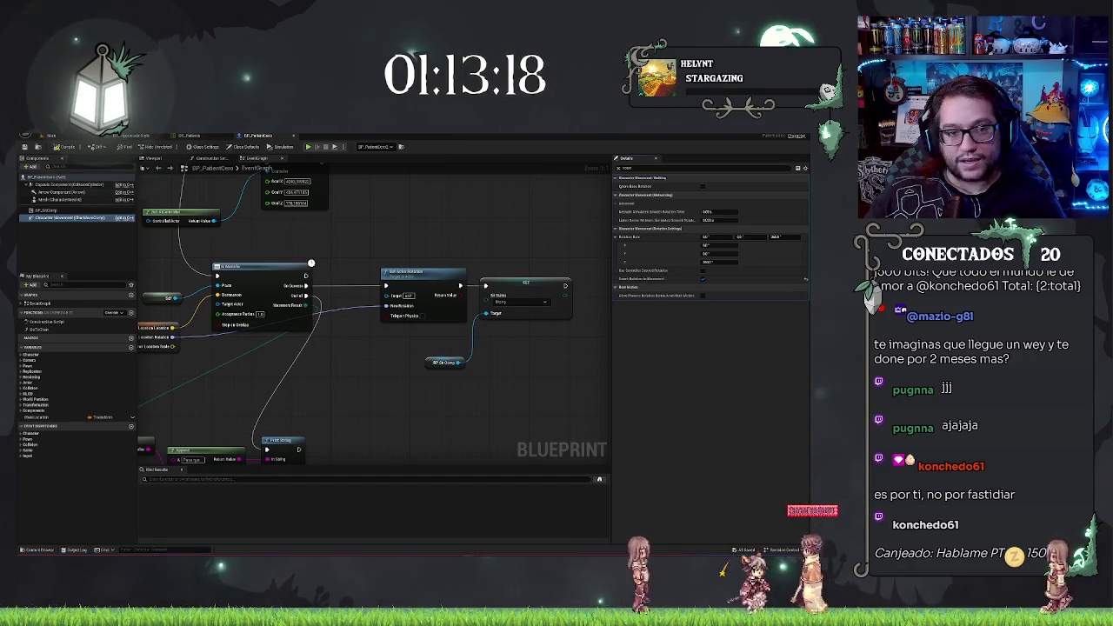
pyautogui.click(50, 134)
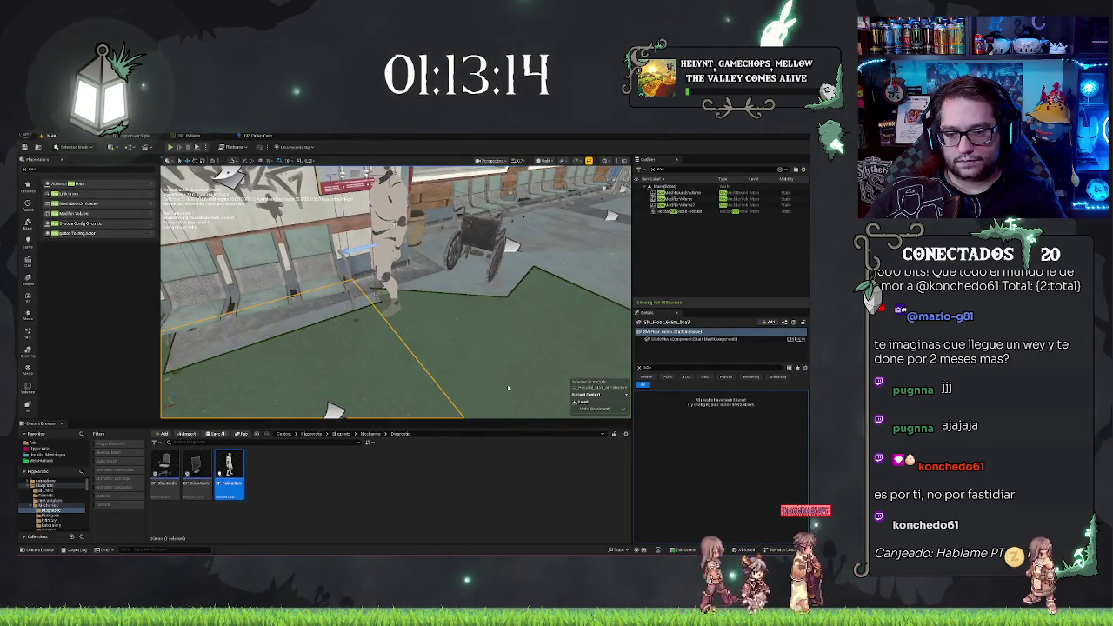
# Test-play walking toward the corridor, then return to the BP_PatientCero Blueprint
pyautogui.rightClick(521, 342)
pyautogui.press('Escape')
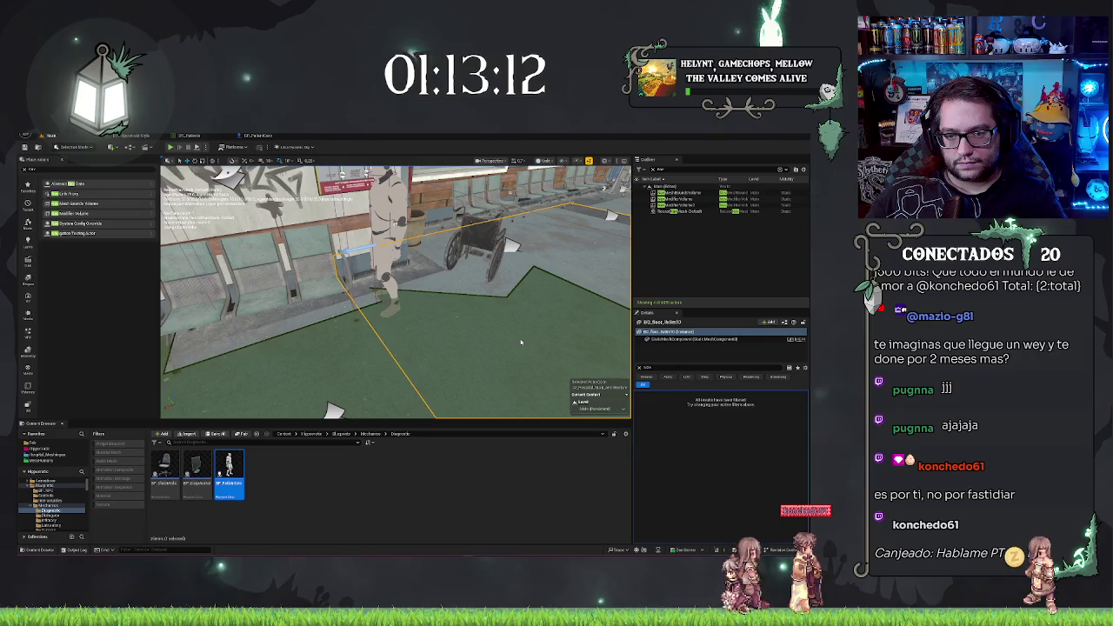
pyautogui.hotkey('alt', 'p')
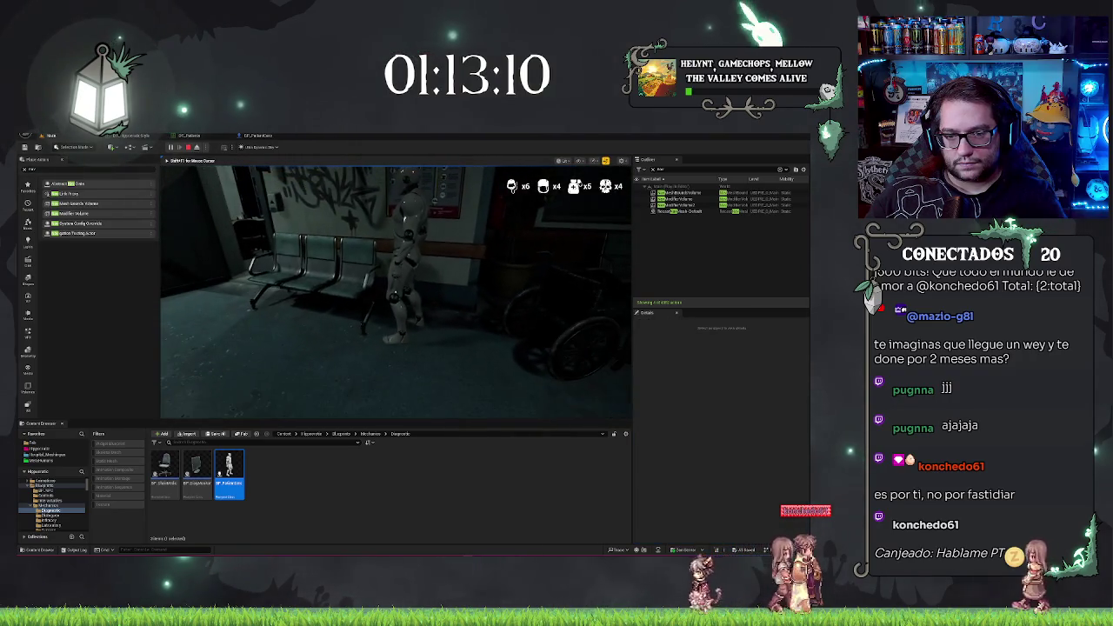
pyautogui.press('w')
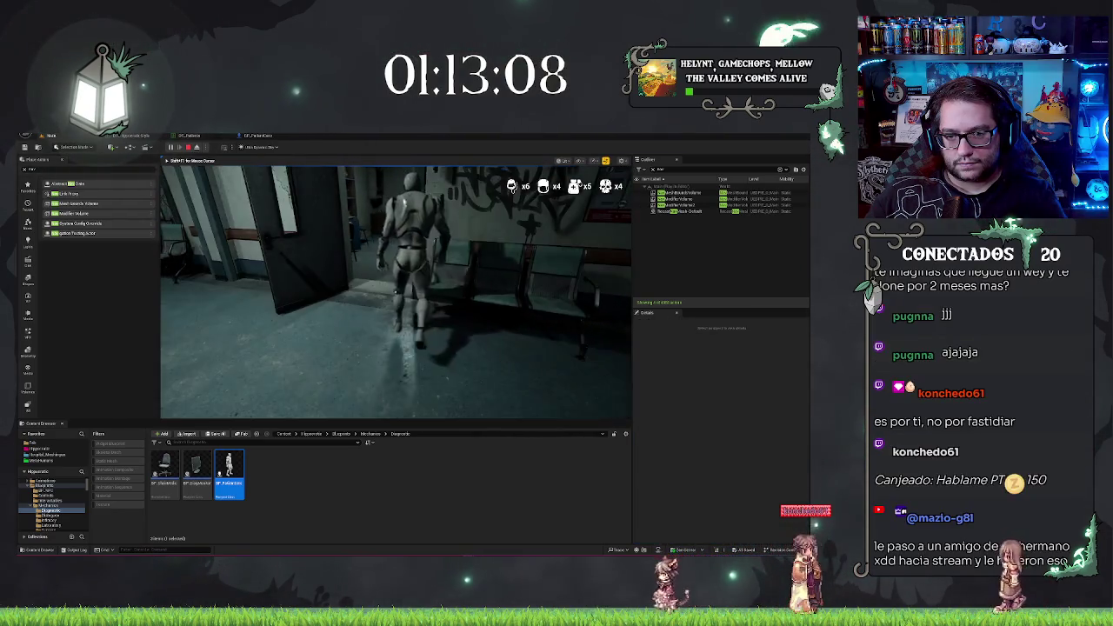
pyautogui.press('Escape')
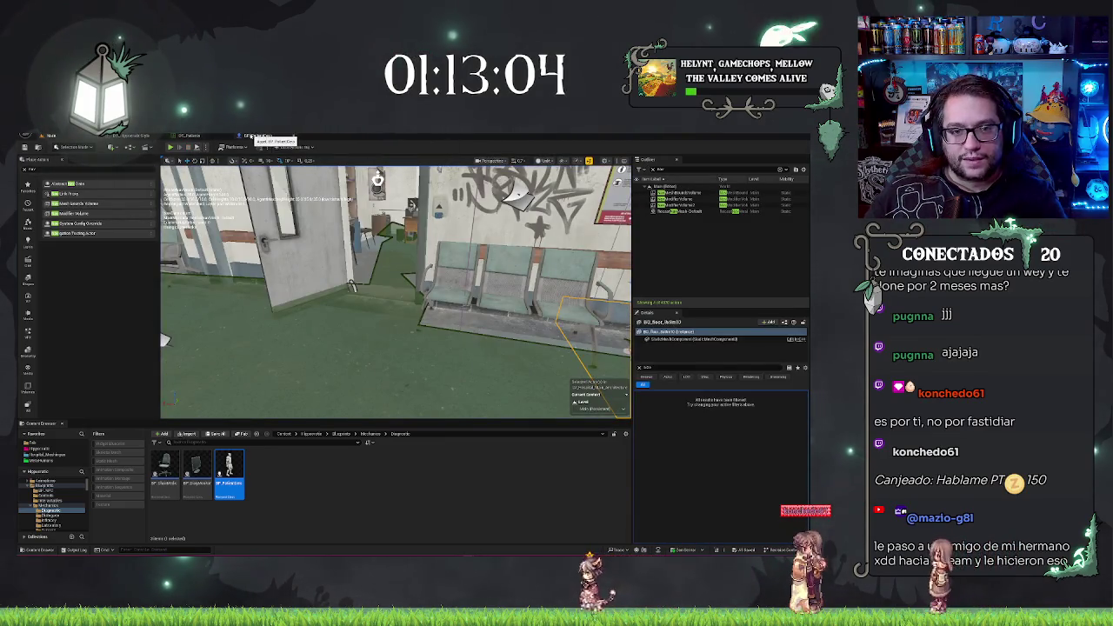
pyautogui.click(243, 137)
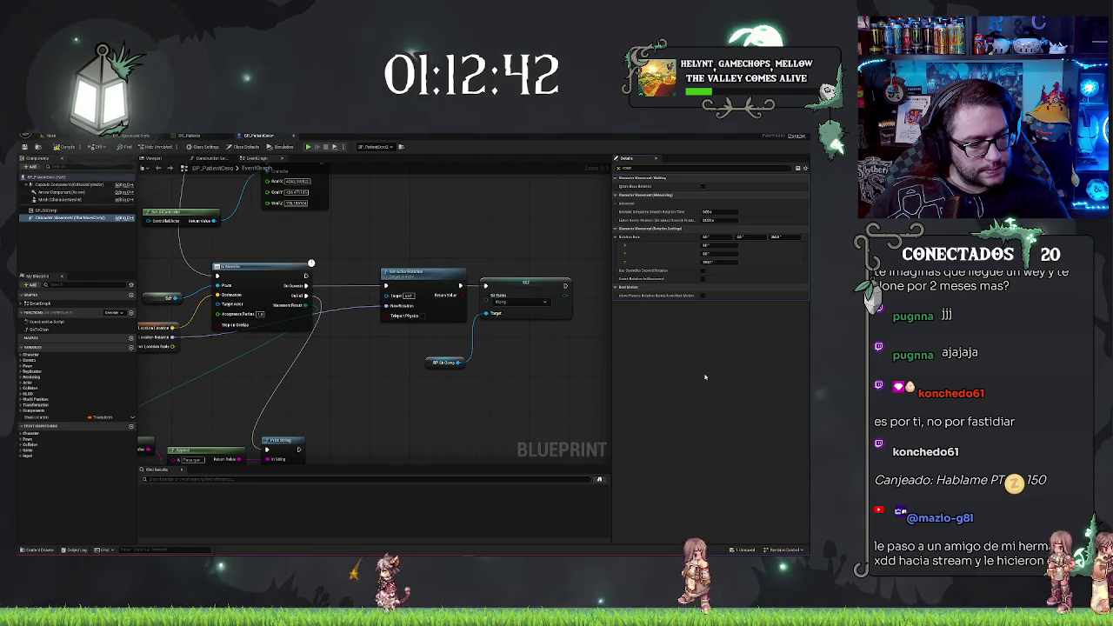
# Edit Rotation Rate Z in BP_PatientCero's Class Defaults, then go back to the Main level
pyautogui.click(648, 168)
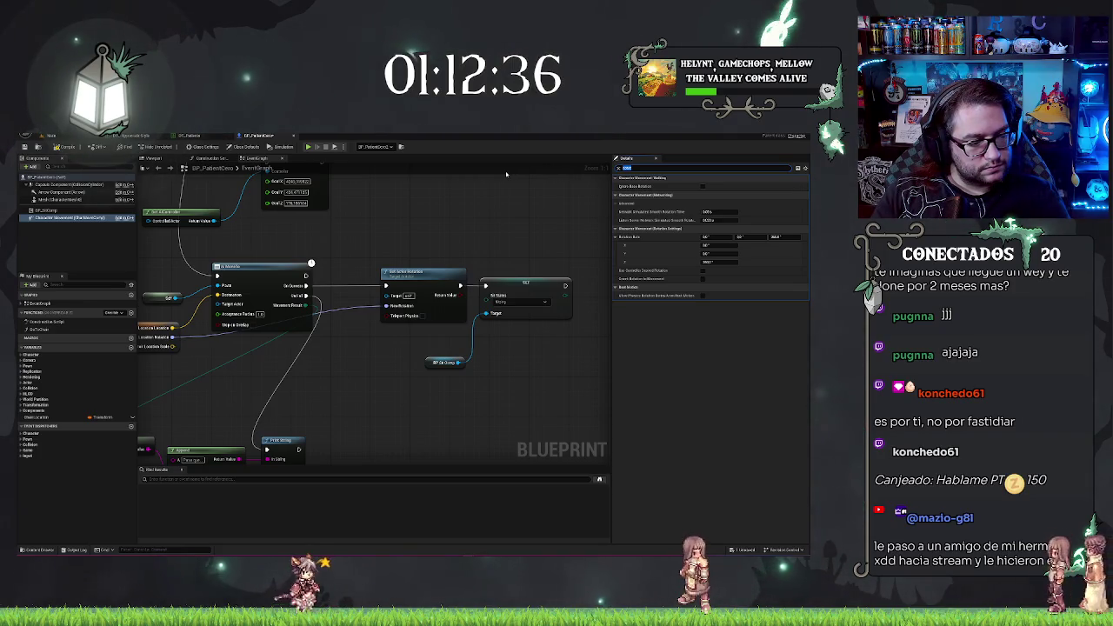
pyautogui.write('depen')
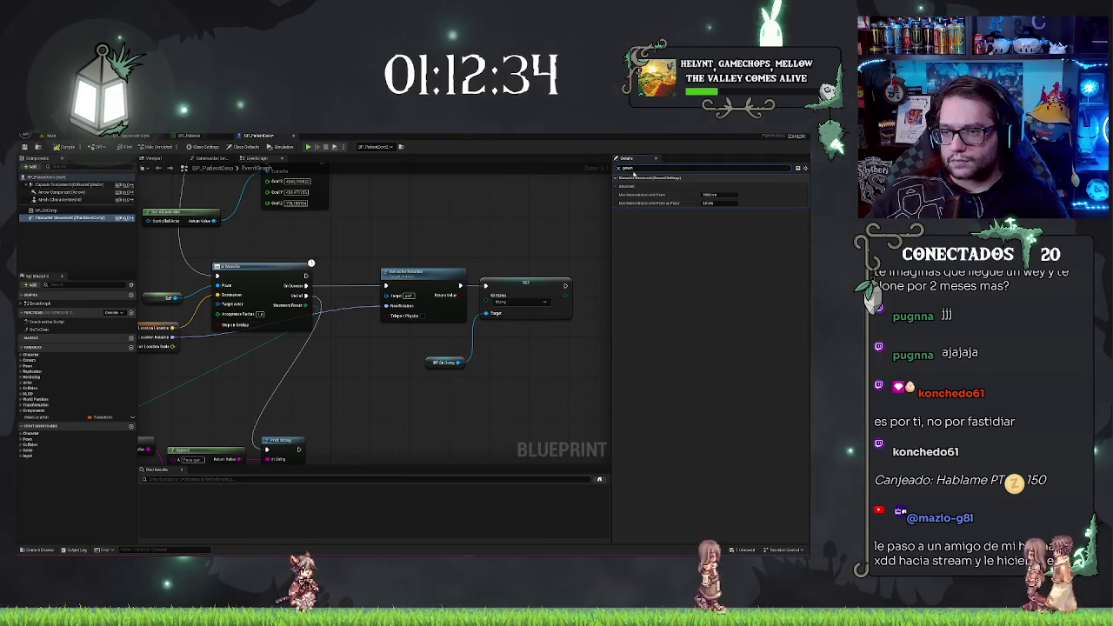
pyautogui.click(48, 177)
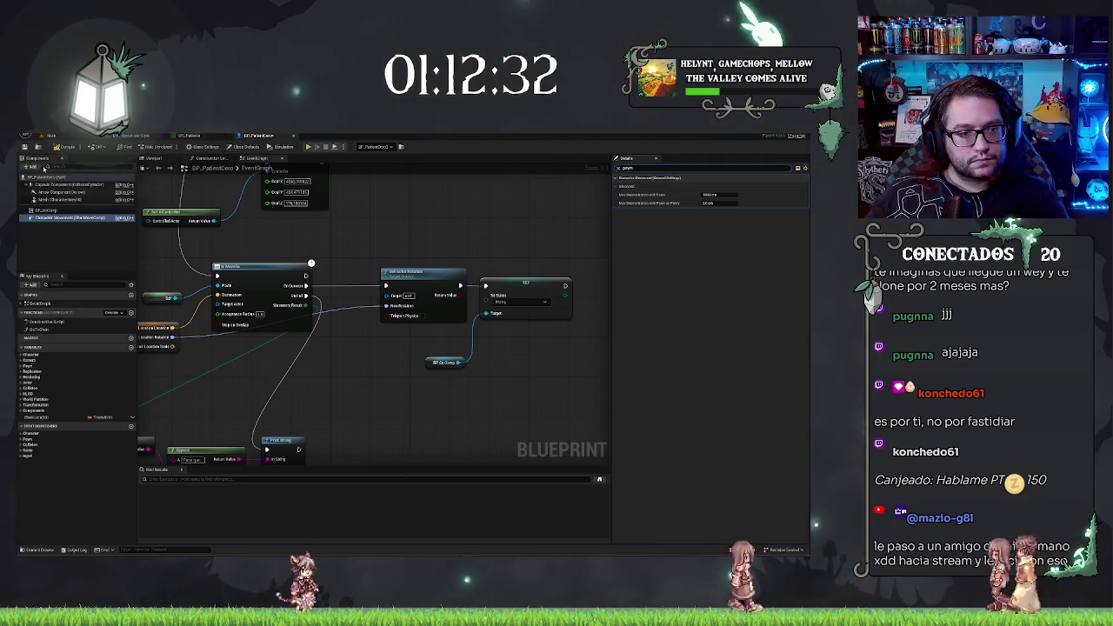
pyautogui.click(246, 146)
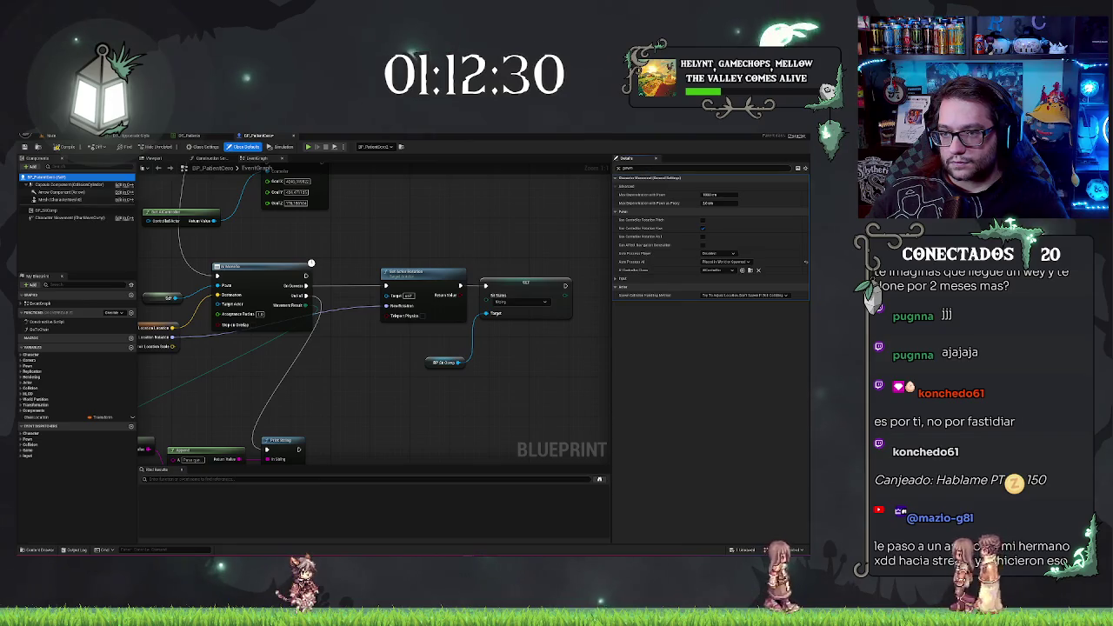
pyautogui.write('rotation')
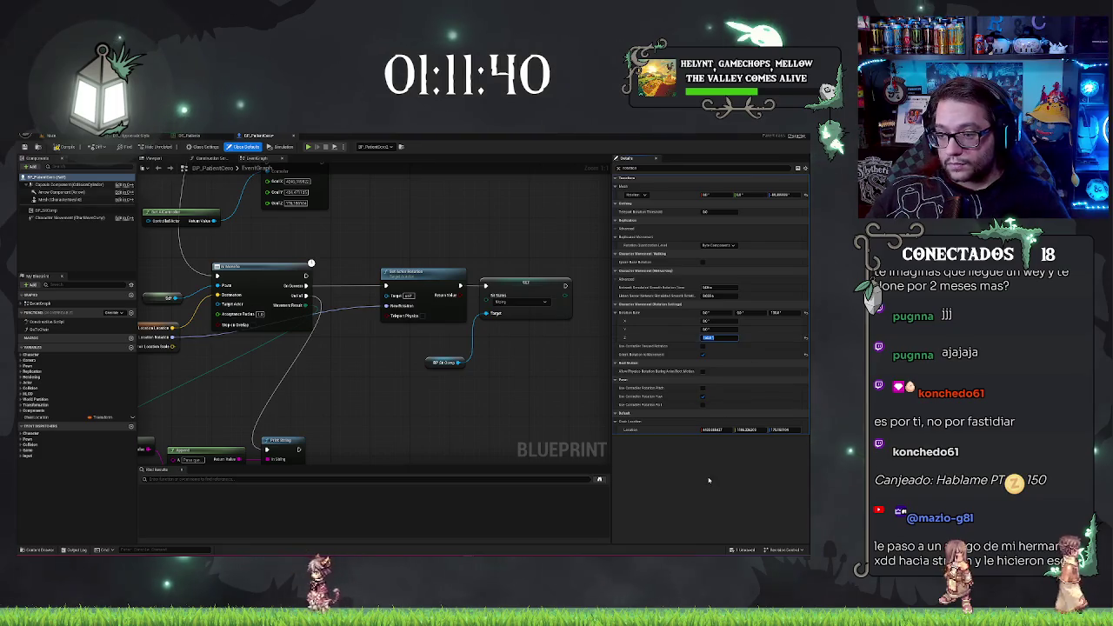
pyautogui.press('Return')
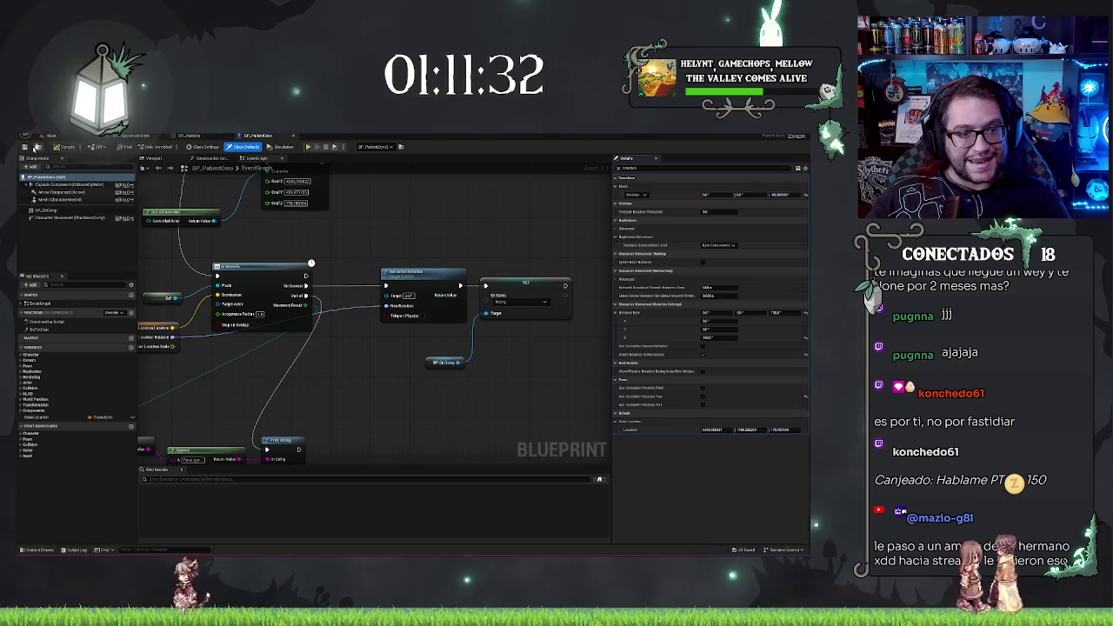
pyautogui.click(63, 137)
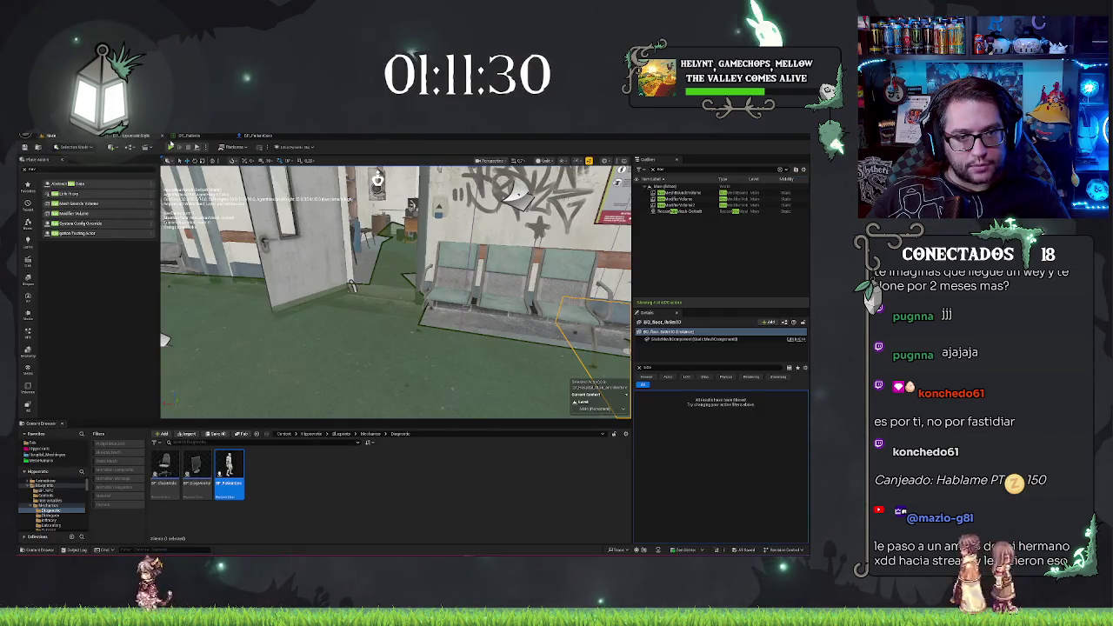
# Play from a floor spot to watch the patient sit at the desk chair, then stop
pyautogui.rightClick(460, 179)
pyautogui.click(478, 383)
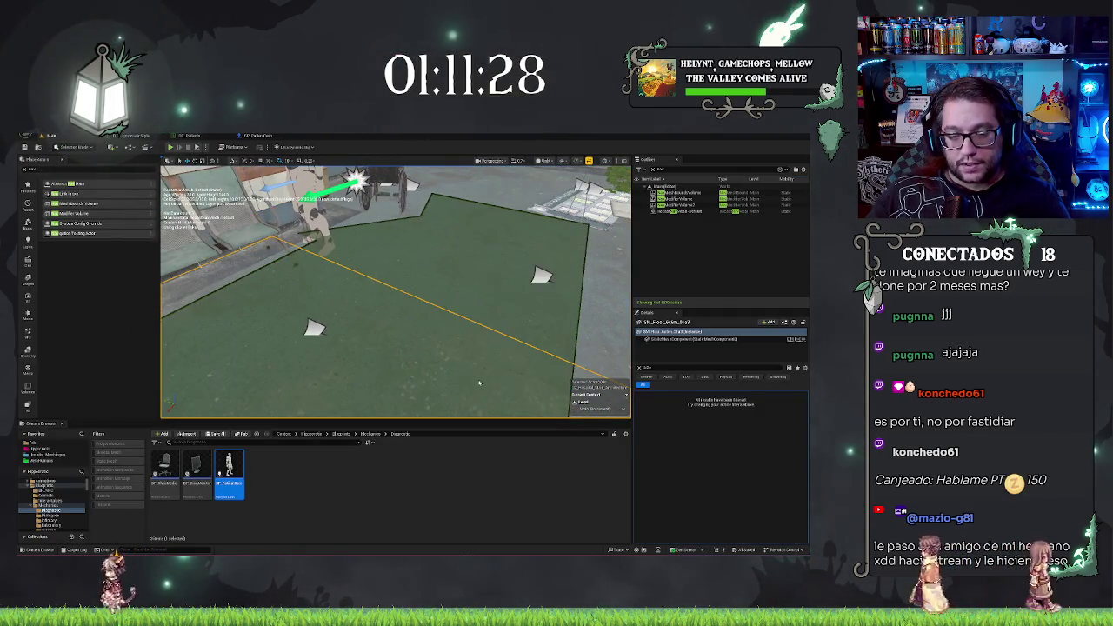
pyautogui.hotkey('alt', 'p')
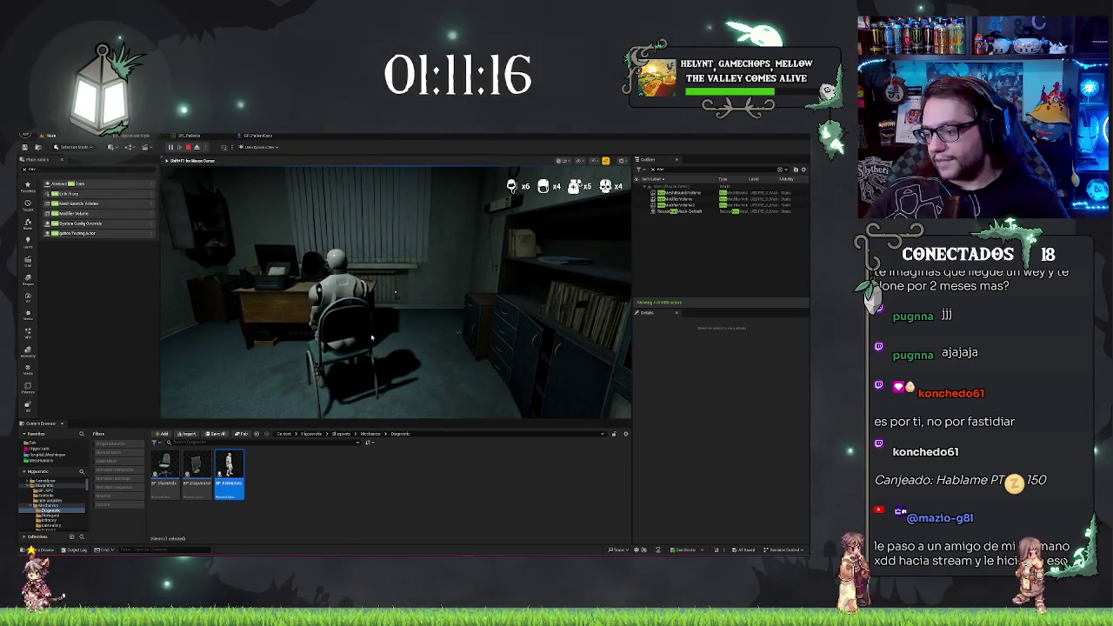
pyautogui.press('Escape')
pyautogui.moveTo(373, 310); pyautogui.dragTo(371, 316)
# Uncheck Can Ever Affect Navigation on the BP_HISM_BENCHES instanced mesh component
pyautogui.click(687, 192)
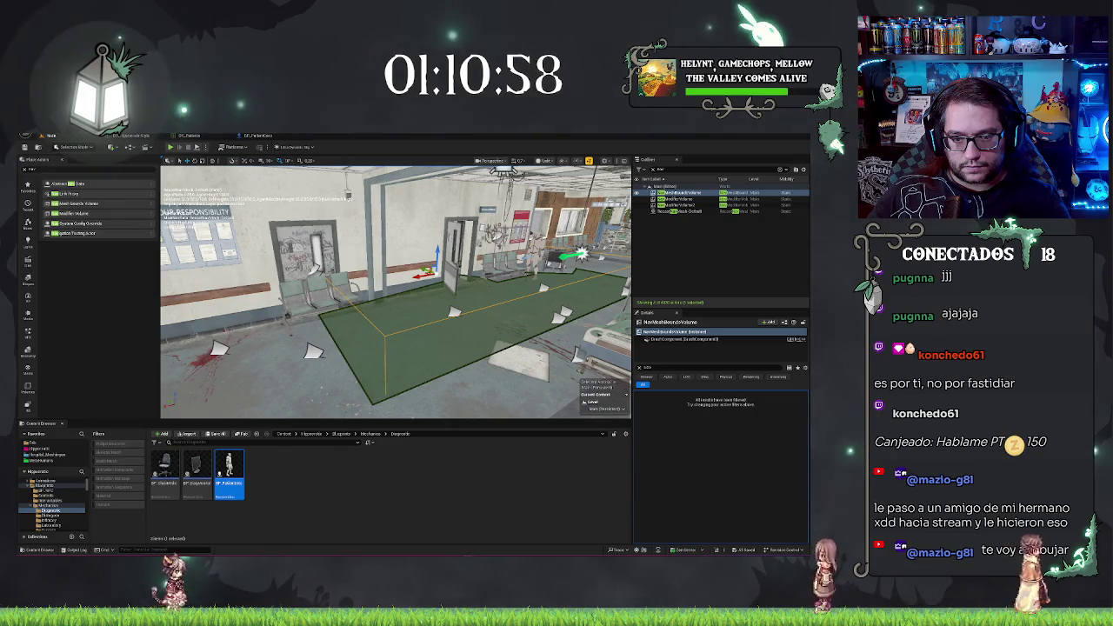
pyautogui.click(522, 269)
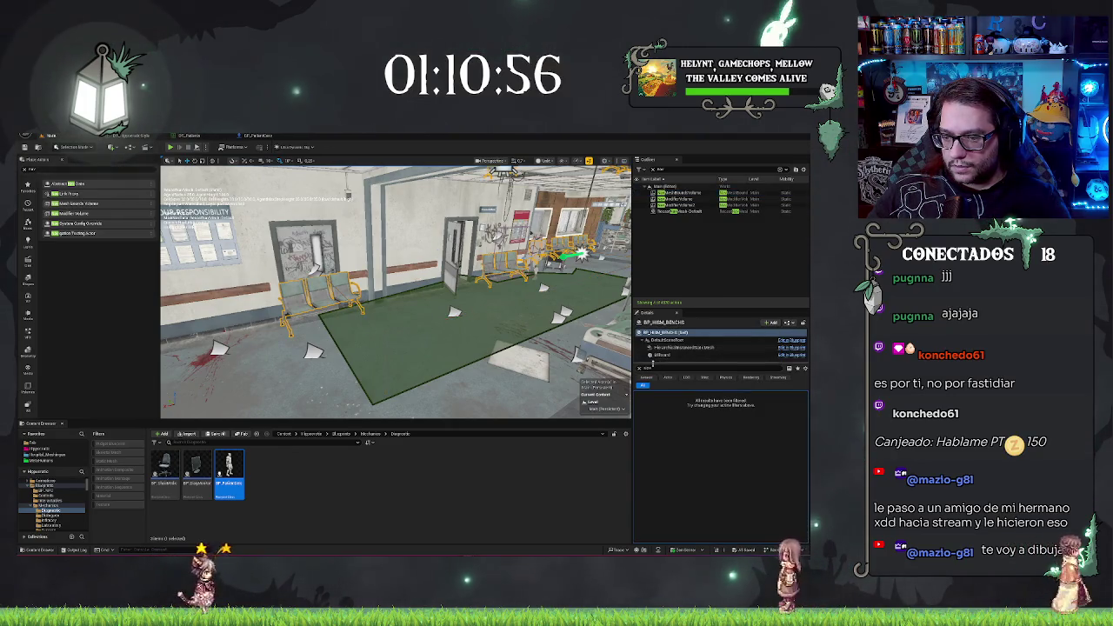
pyautogui.click(663, 347)
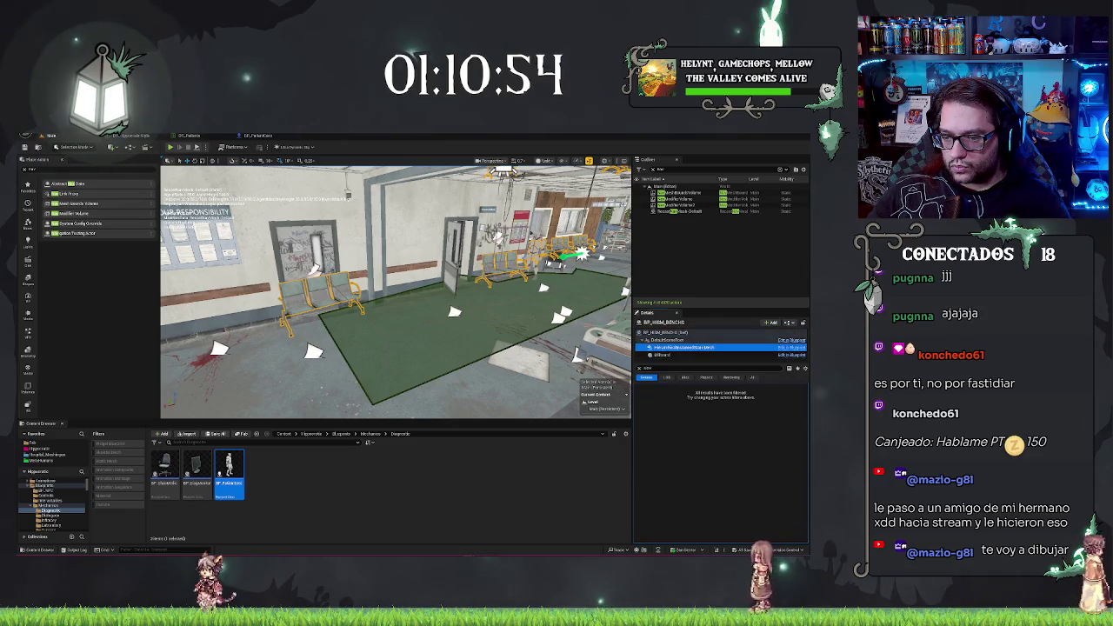
pyautogui.write('aff')
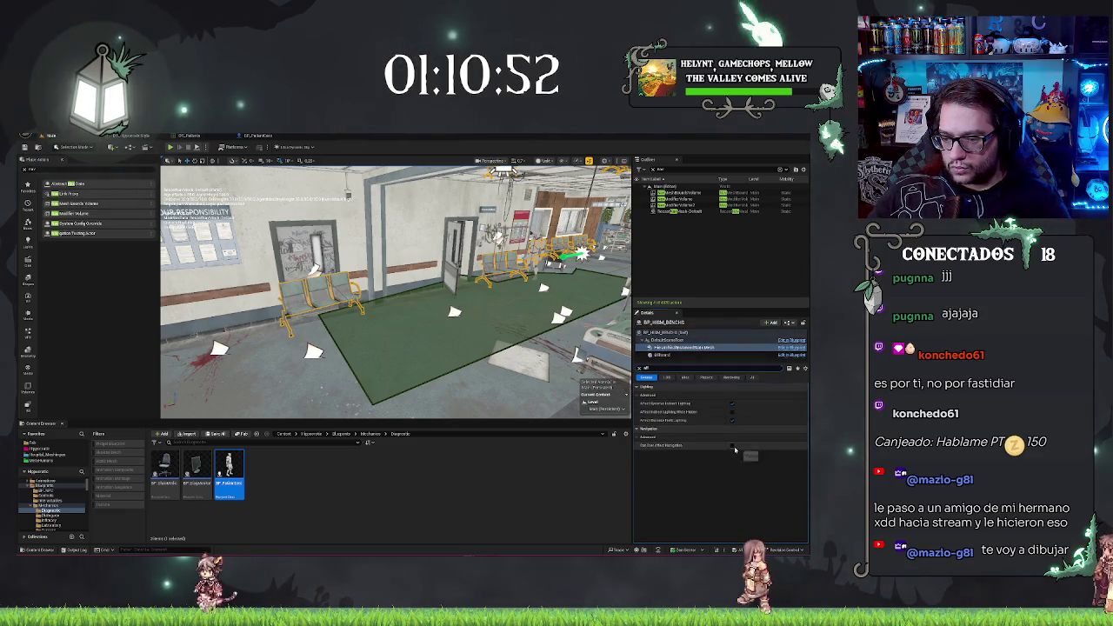
pyautogui.click(733, 447)
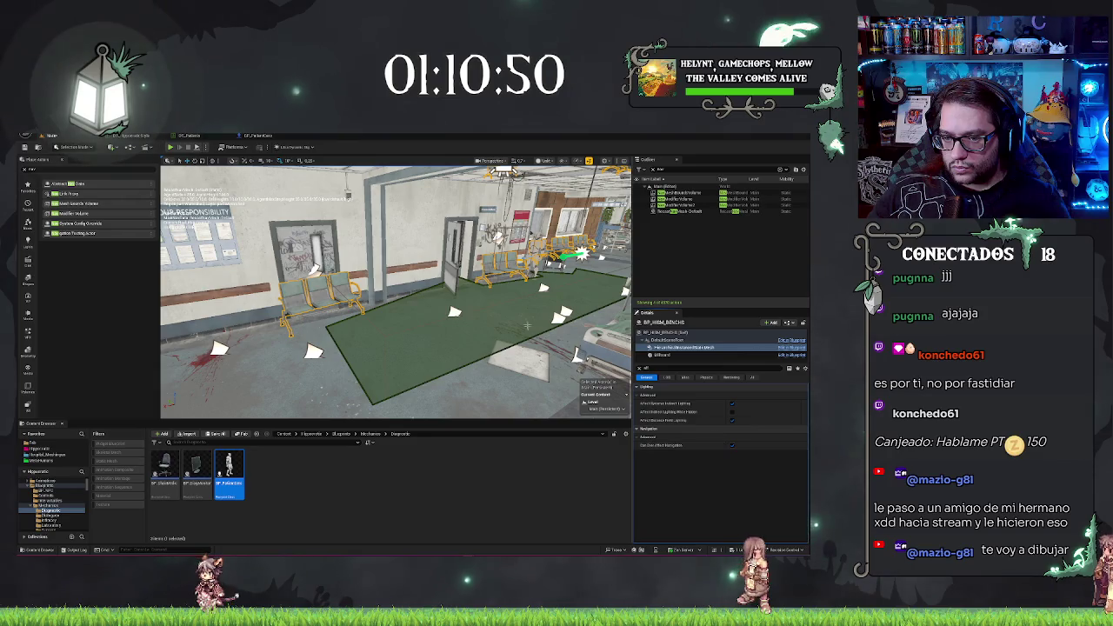
pyautogui.moveTo(527, 325)
pyautogui.mouseDown()
pyautogui.moveTo(505, 278)
pyautogui.moveTo(483, 292)
pyautogui.moveTo(490, 330)
pyautogui.moveTo(496, 313)
pyautogui.moveTo(457, 286)
pyautogui.mouseUp()
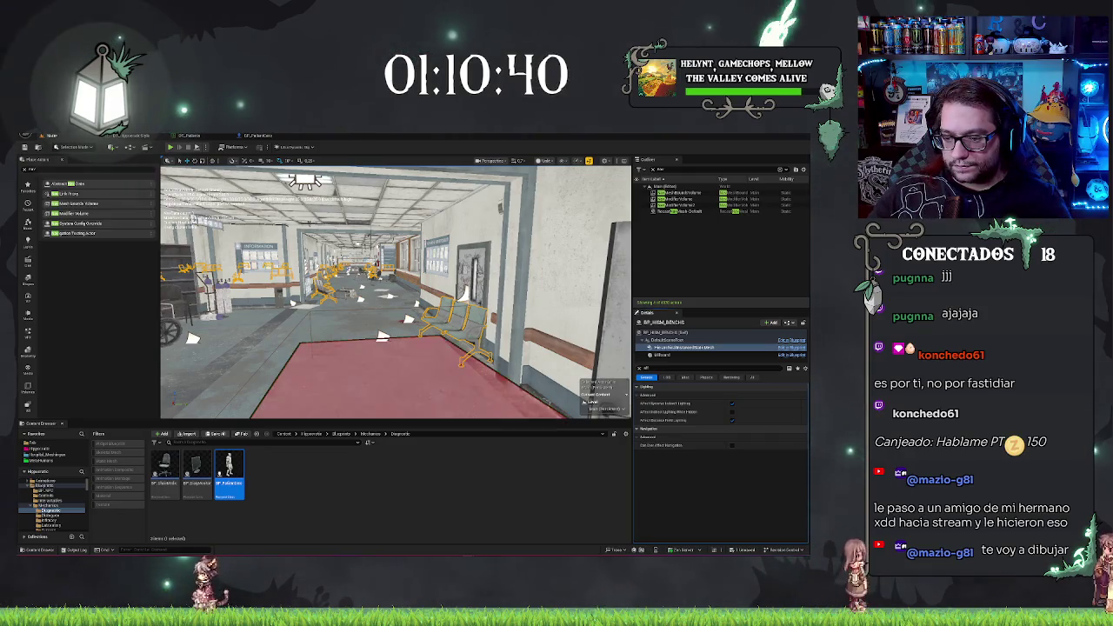
pyautogui.press('f')
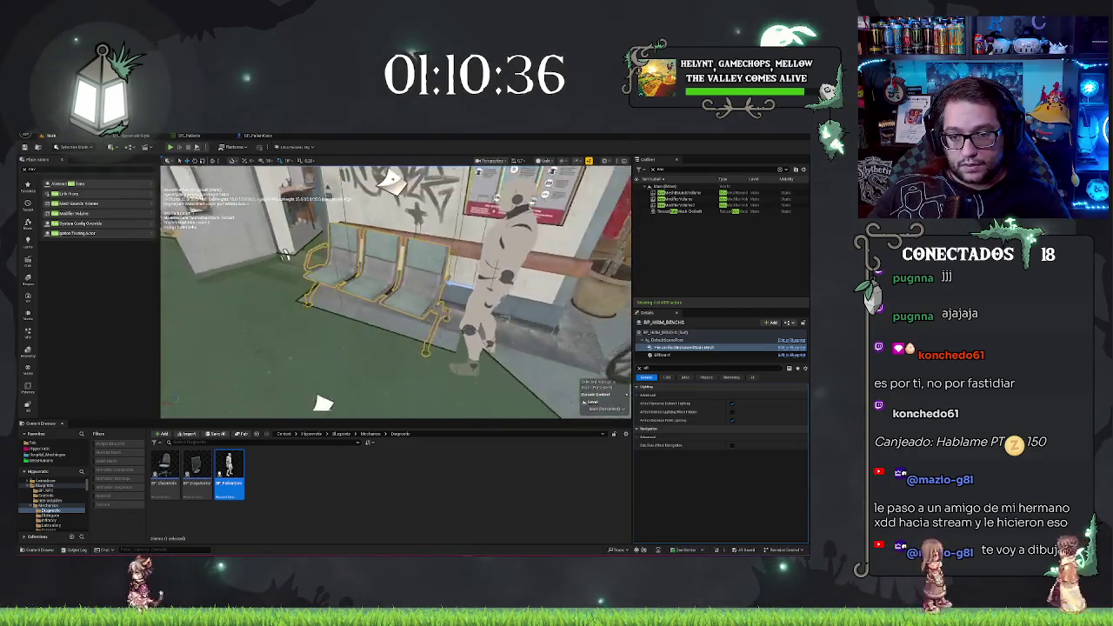
pyautogui.press('f')
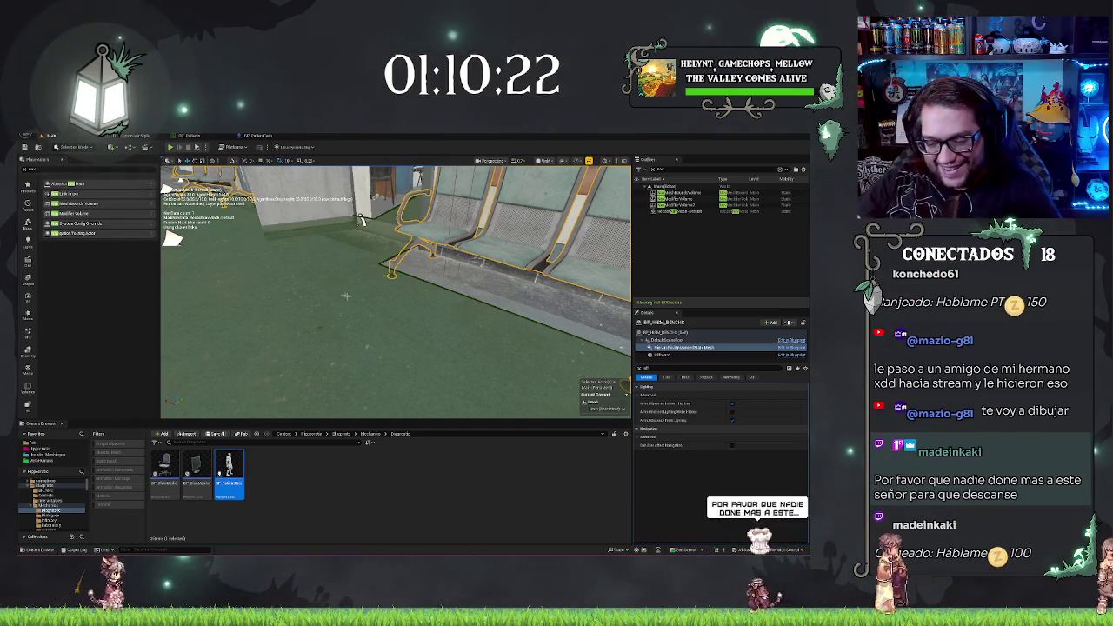
pyautogui.moveTo(361, 219); pyautogui.dragTo(470, 271)
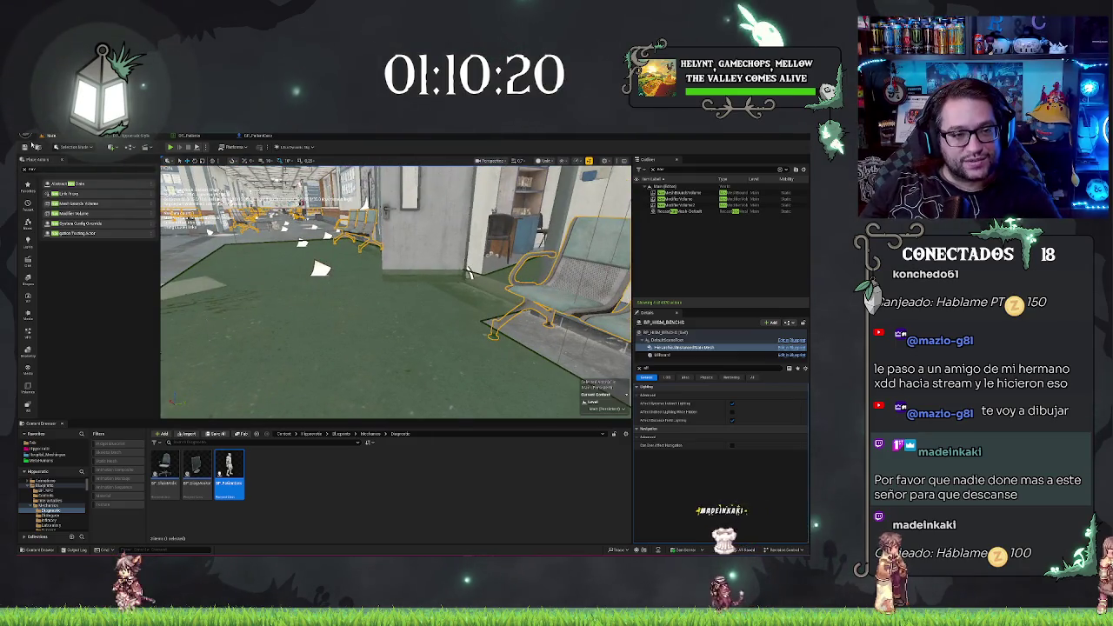
pyautogui.moveTo(470, 272)
pyautogui.mouseDown()
pyautogui.moveTo(183, 188)
pyautogui.moveTo(189, 182)
pyautogui.mouseUp()
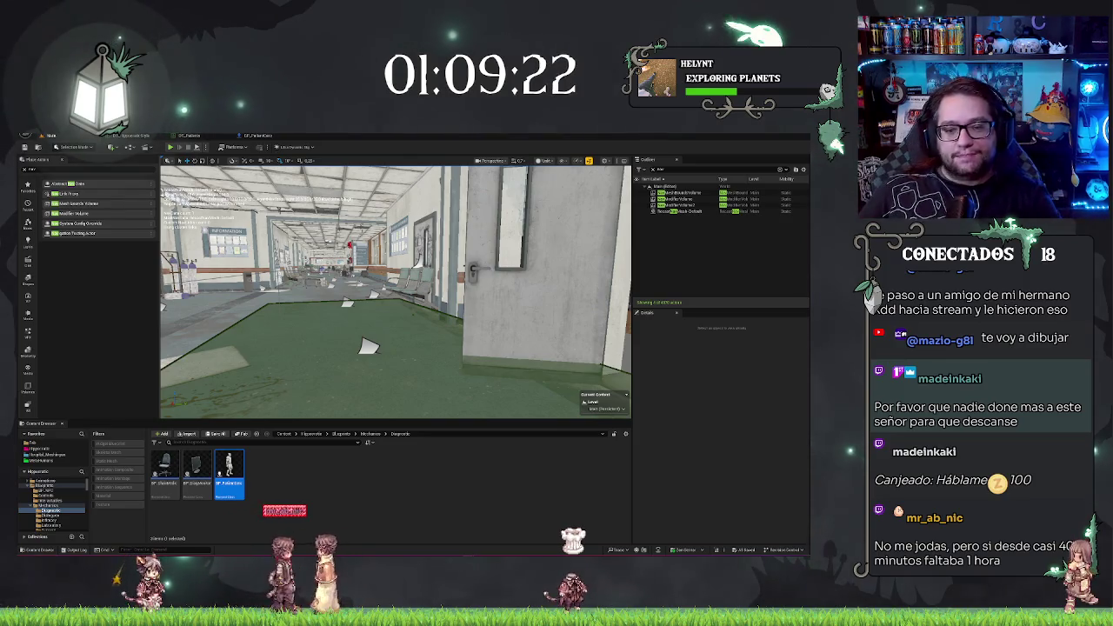
pyautogui.press('w')
pyautogui.press('w')
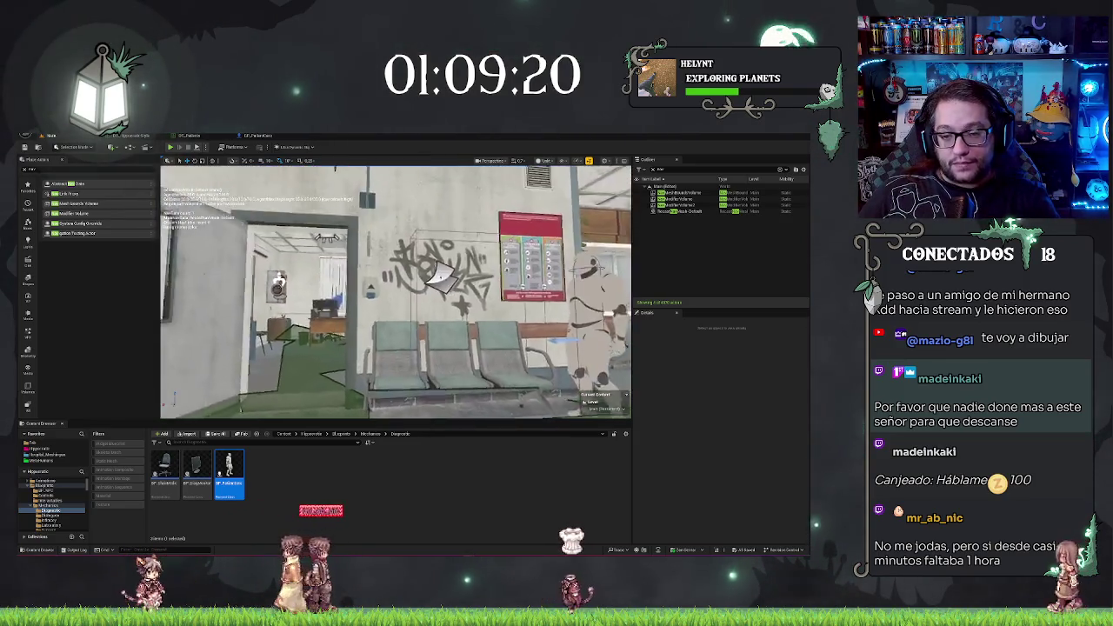
pyautogui.press('s')
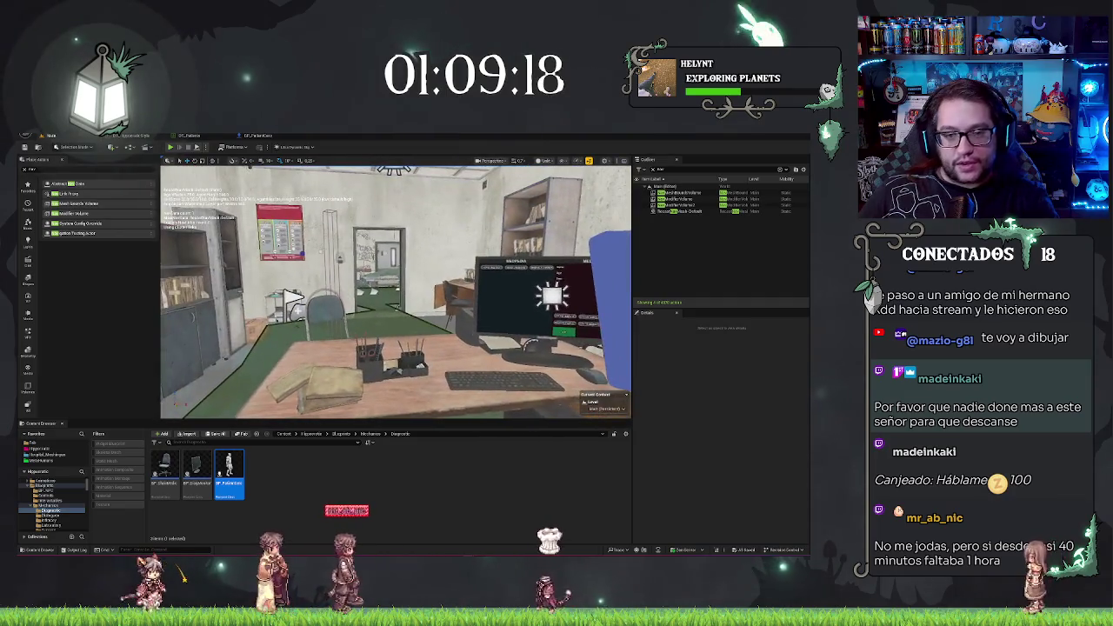
pyautogui.click(255, 136)
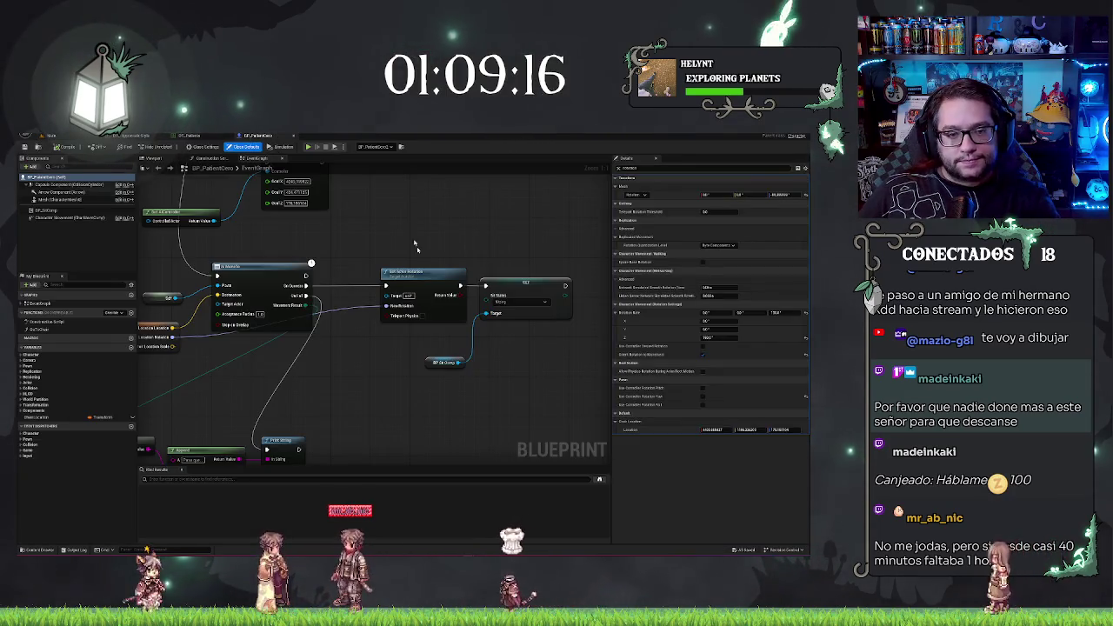
pyautogui.click(75, 242)
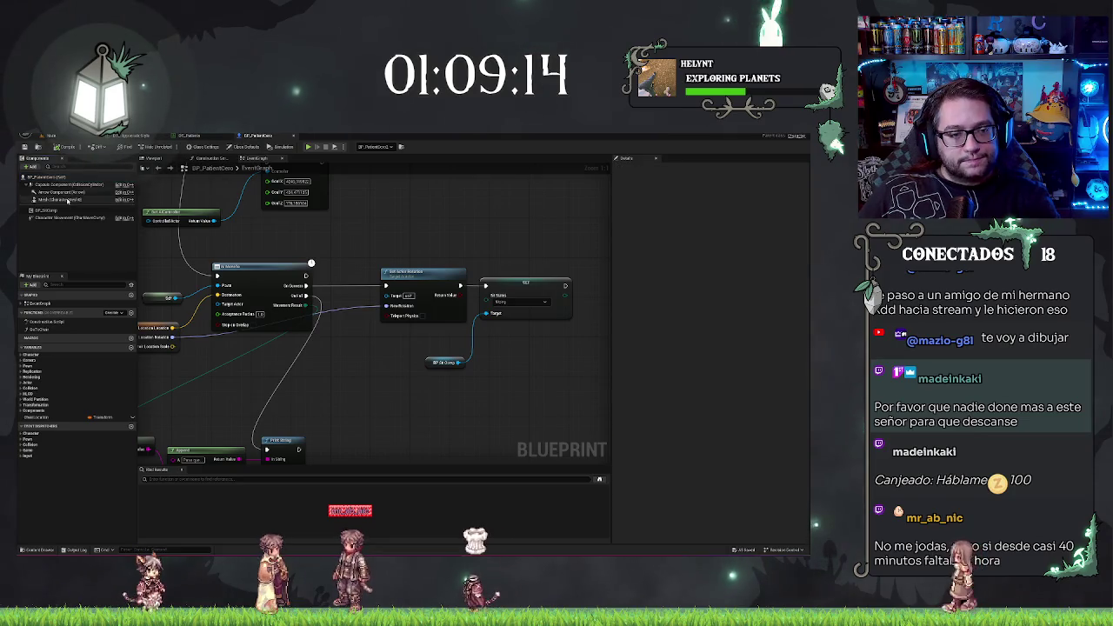
pyautogui.click(99, 201)
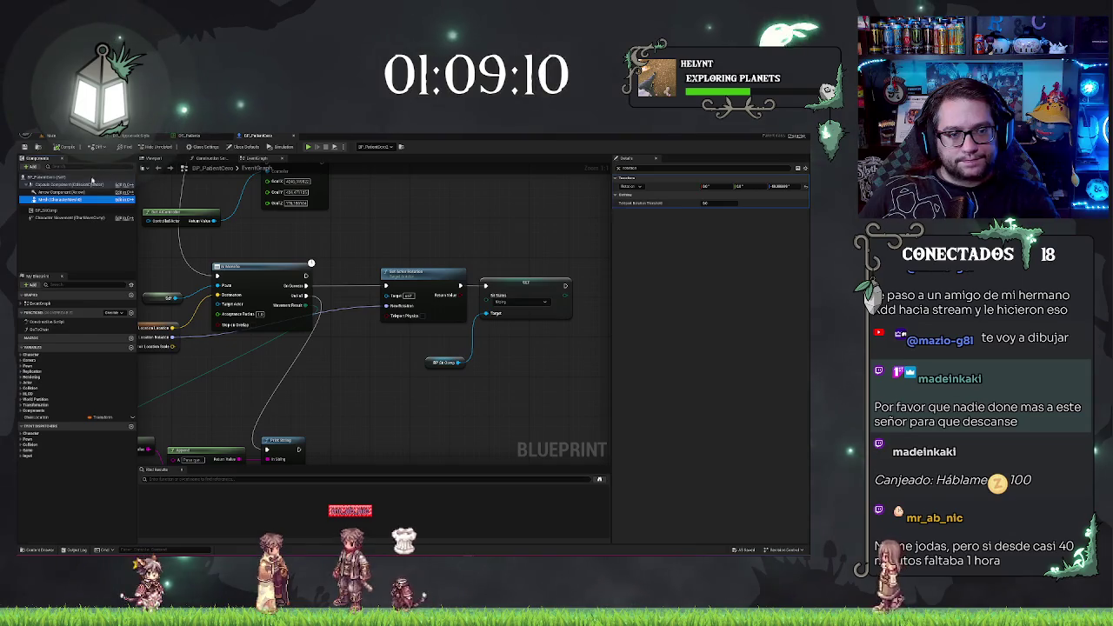
pyautogui.click(87, 236)
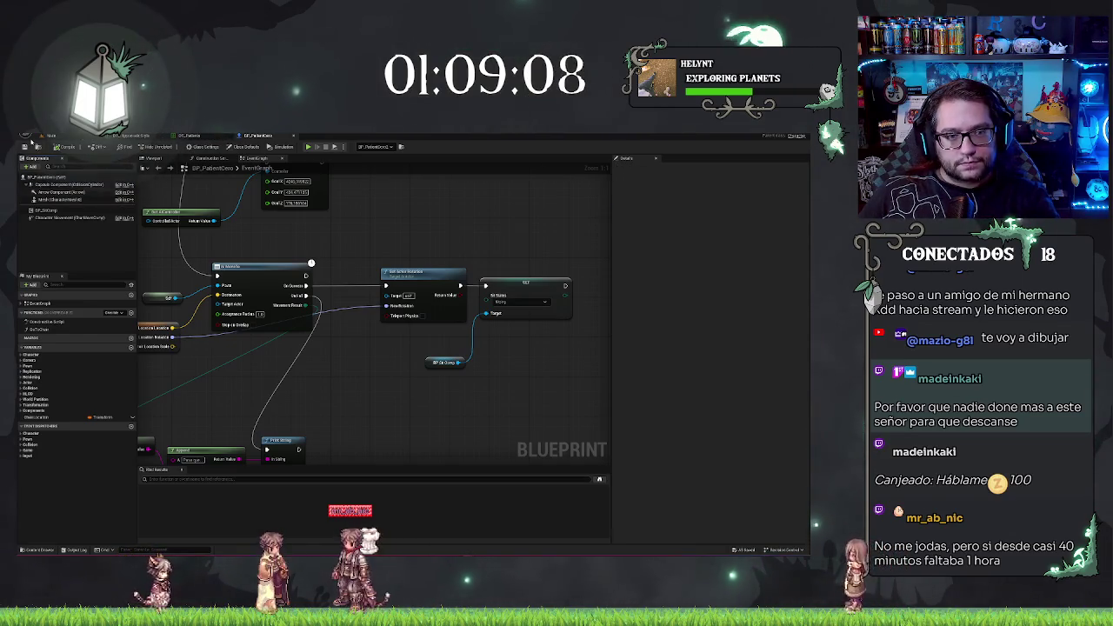
pyautogui.click(58, 137)
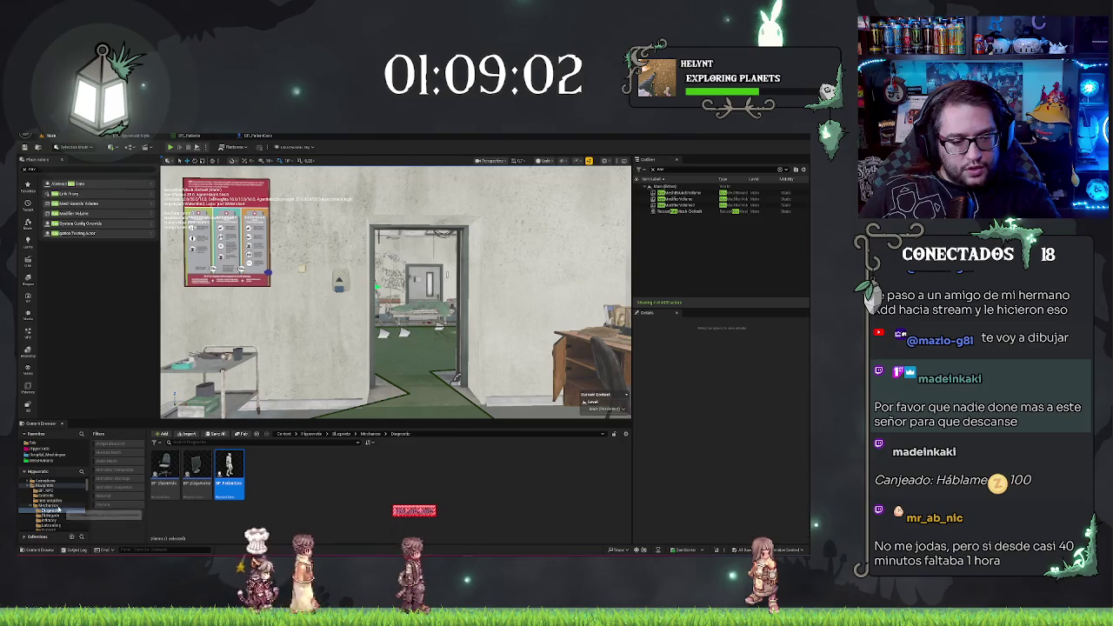
pyautogui.moveTo(293, 359); pyautogui.dragTo(557, 400)
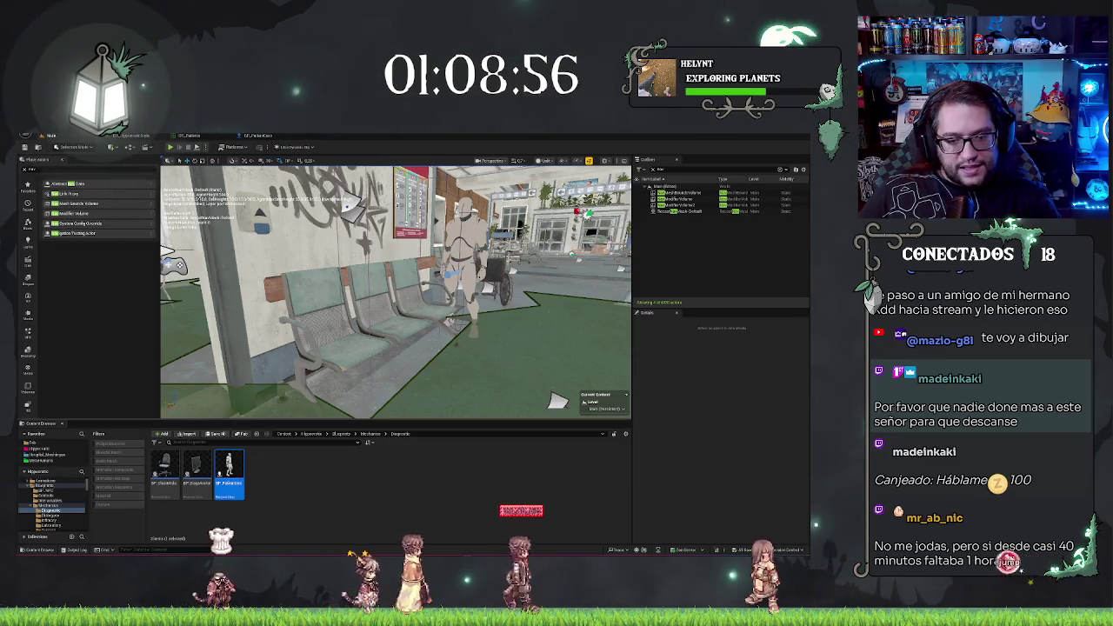
pyautogui.moveTo(557, 400); pyautogui.dragTo(417, 417)
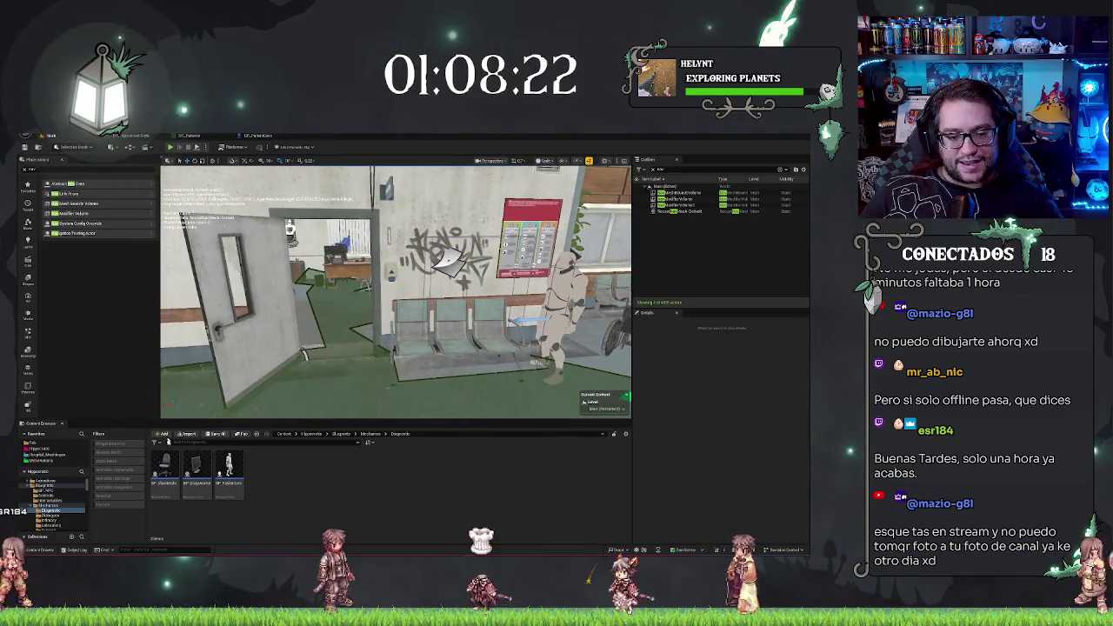
pyautogui.moveTo(396, 292); pyautogui.dragTo(448, 300)
# Move the patient in front of the bench, save the level, and browse up to Mechanics
pyautogui.click(457, 253)
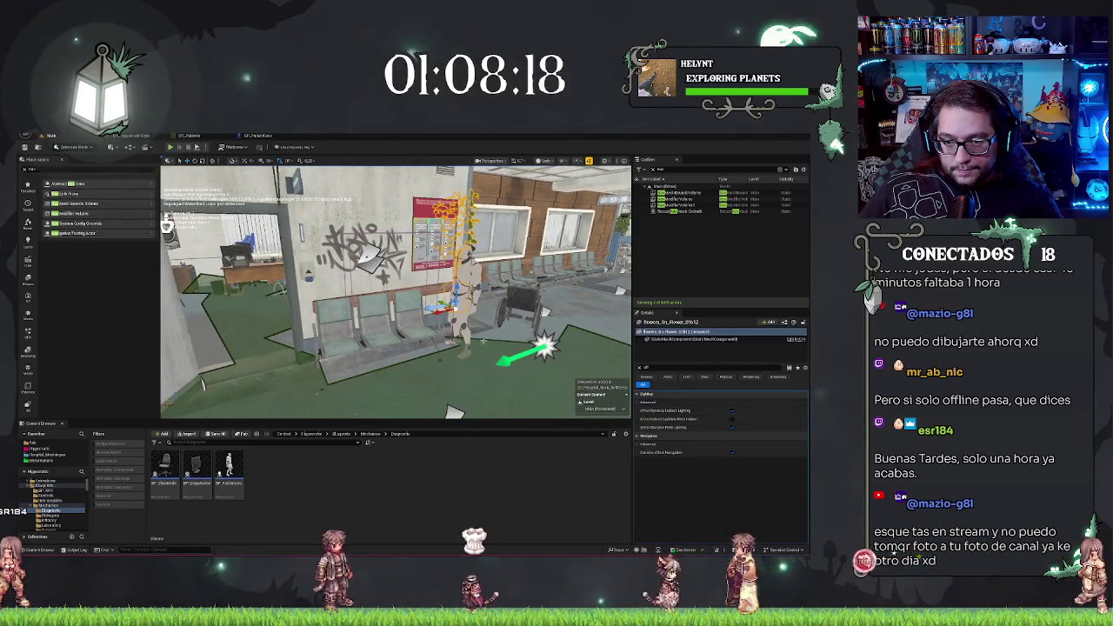
pyautogui.click(465, 296)
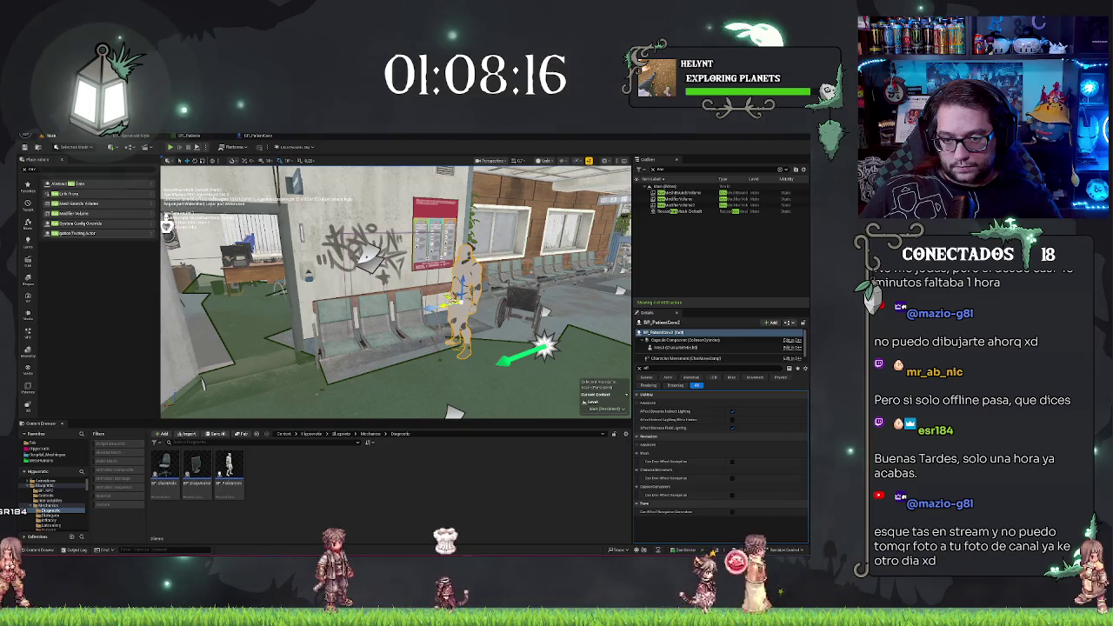
pyautogui.moveTo(453, 295)
pyautogui.mouseDown()
pyautogui.moveTo(457, 317)
pyautogui.moveTo(366, 357)
pyautogui.moveTo(409, 330)
pyautogui.mouseUp()
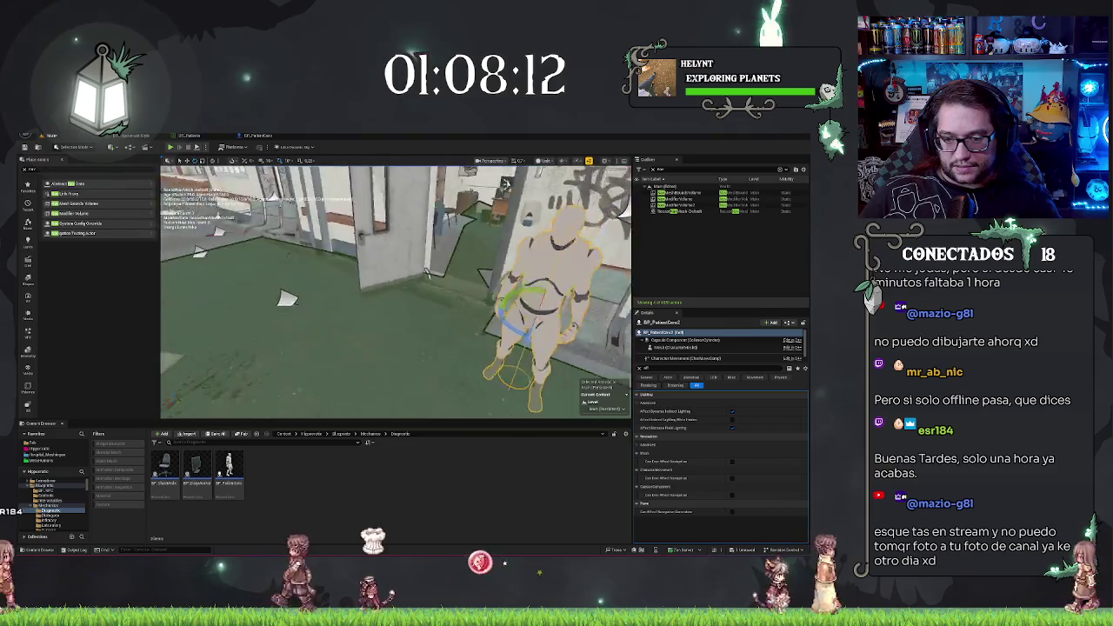
pyautogui.moveTo(426, 272)
pyautogui.mouseDown()
pyautogui.moveTo(471, 352)
pyautogui.moveTo(445, 324)
pyautogui.moveTo(468, 322)
pyautogui.mouseUp()
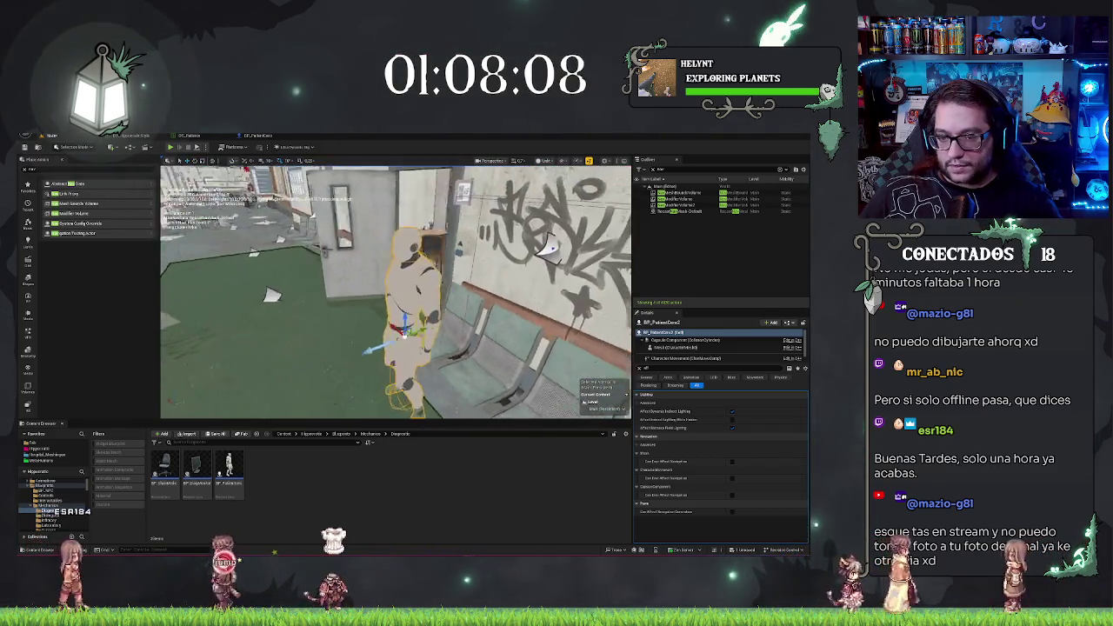
pyautogui.hotkey('ctrl', 's')
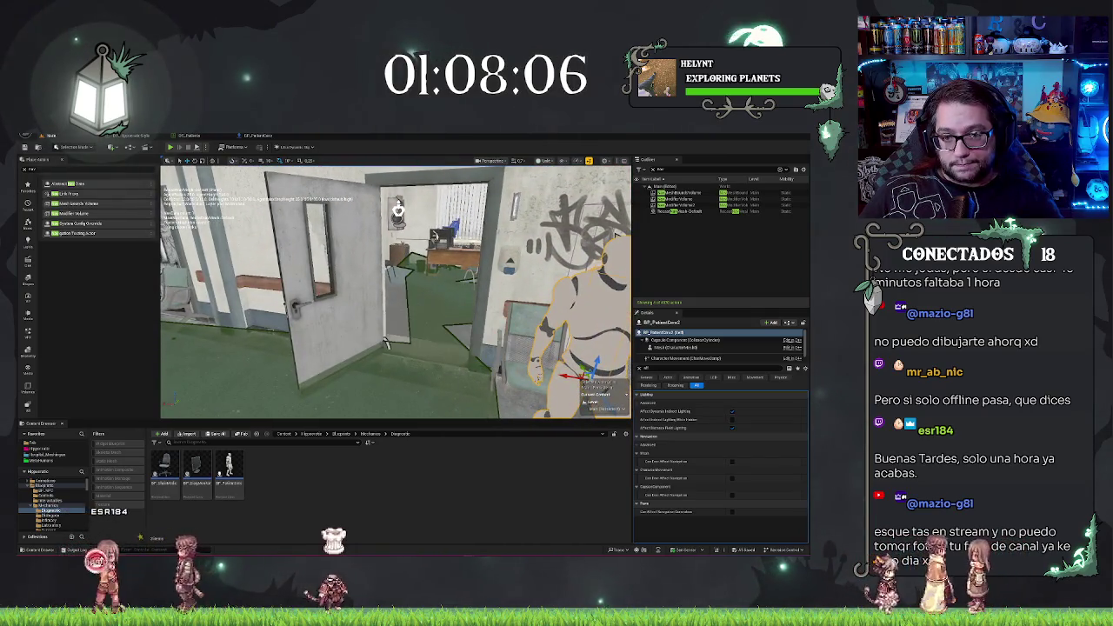
pyautogui.moveTo(415, 355); pyautogui.dragTo(380, 327)
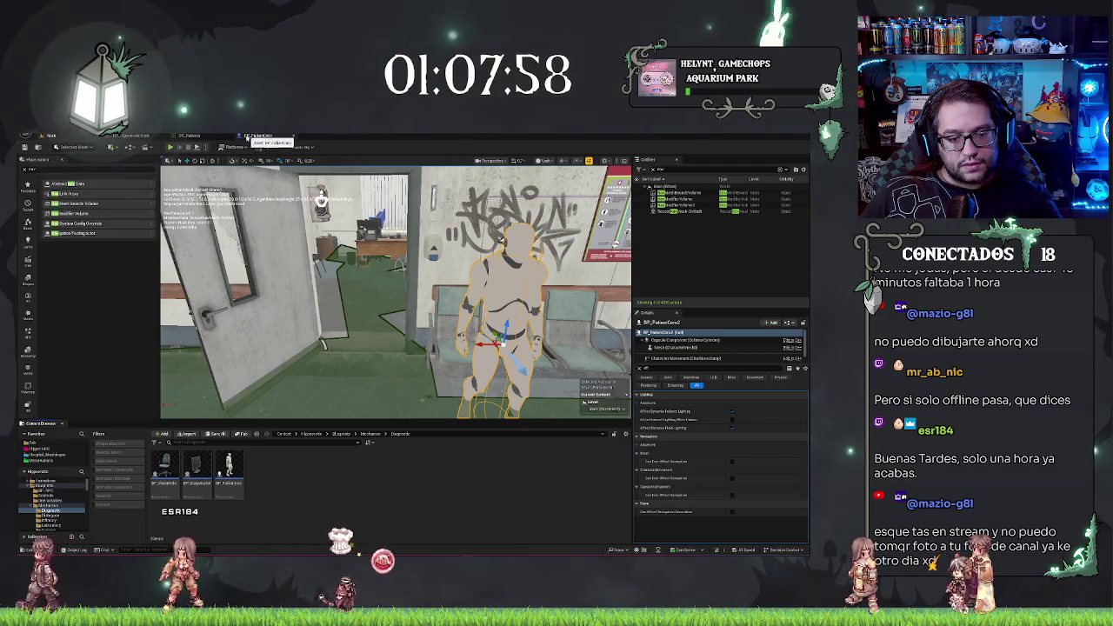
pyautogui.click(370, 435)
pyautogui.scroll(3, 72, 500)
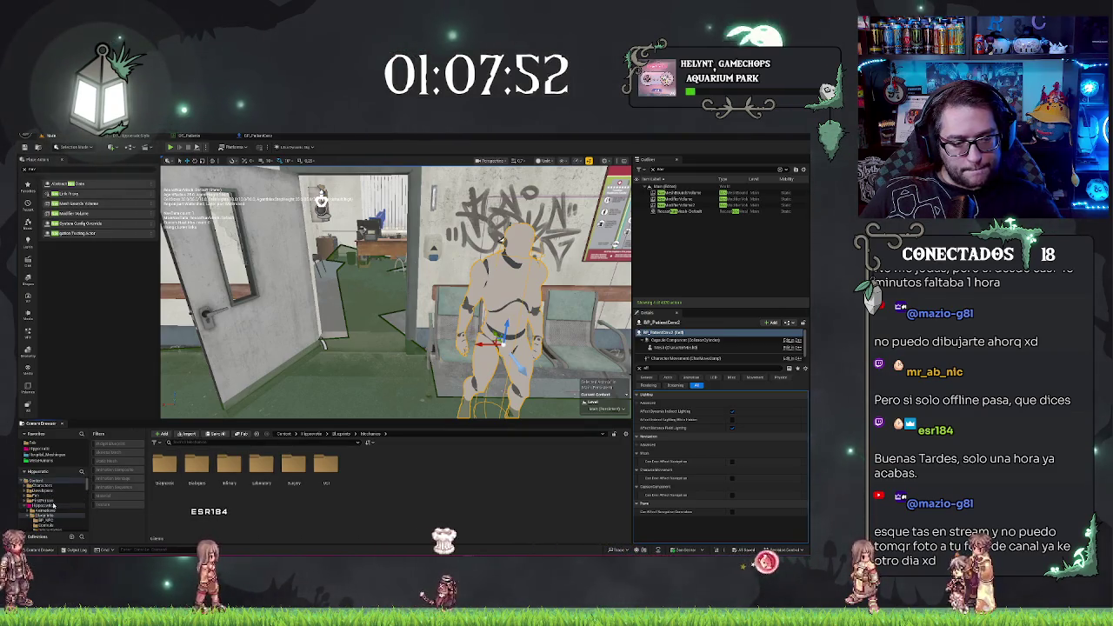
# Place BP_MC_Policeman from MetaHumans > MC_Policeman into the hallway
pyautogui.click(39, 461)
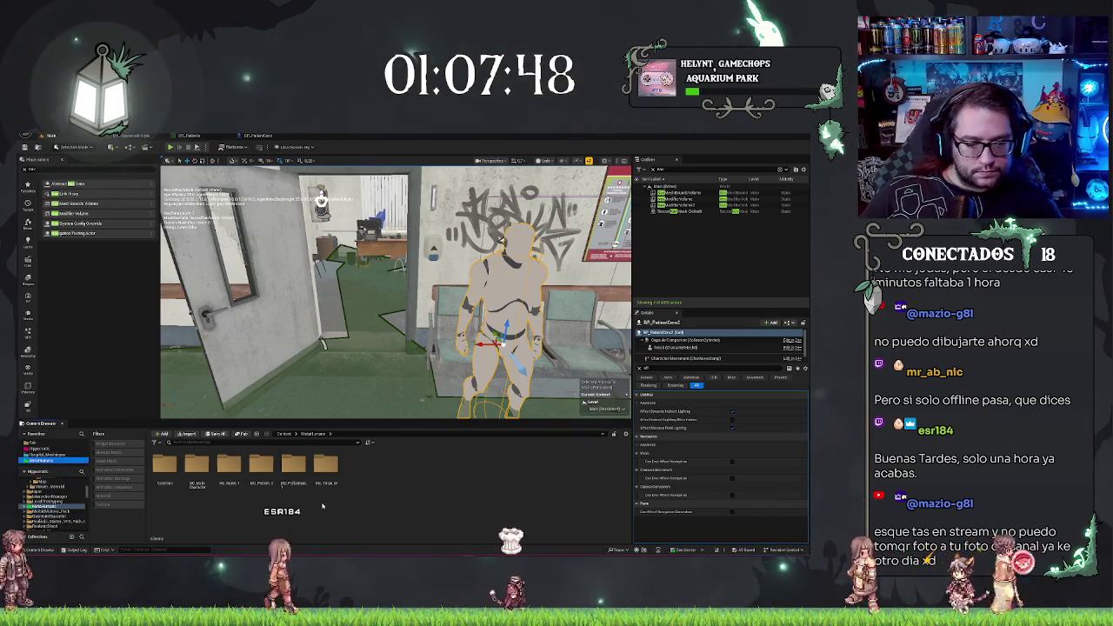
pyautogui.doubleClick(293, 466)
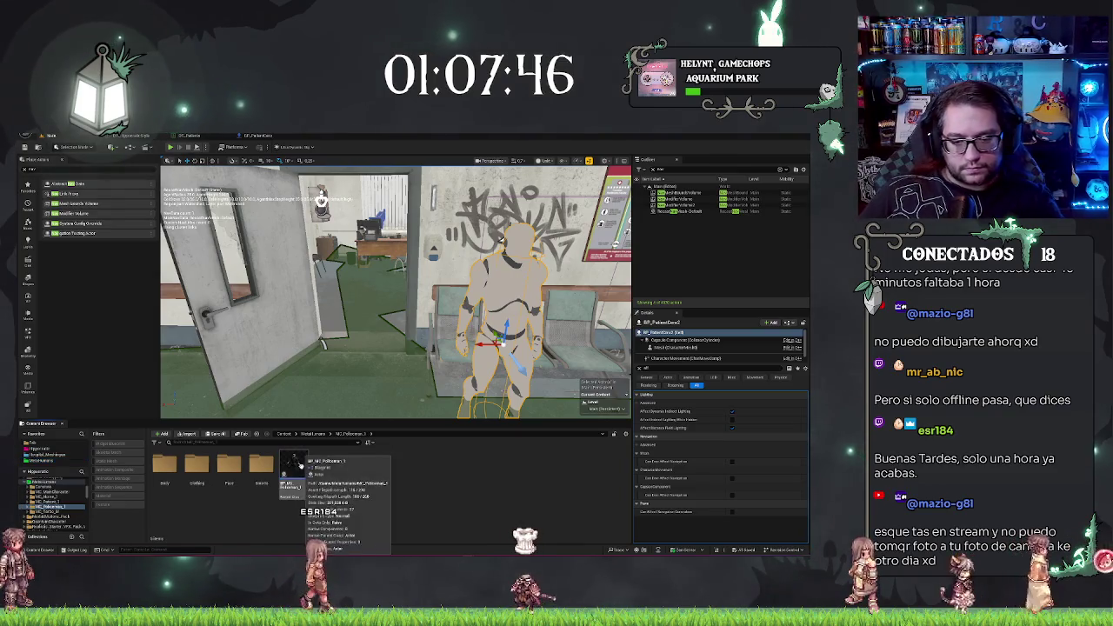
pyautogui.click(294, 470)
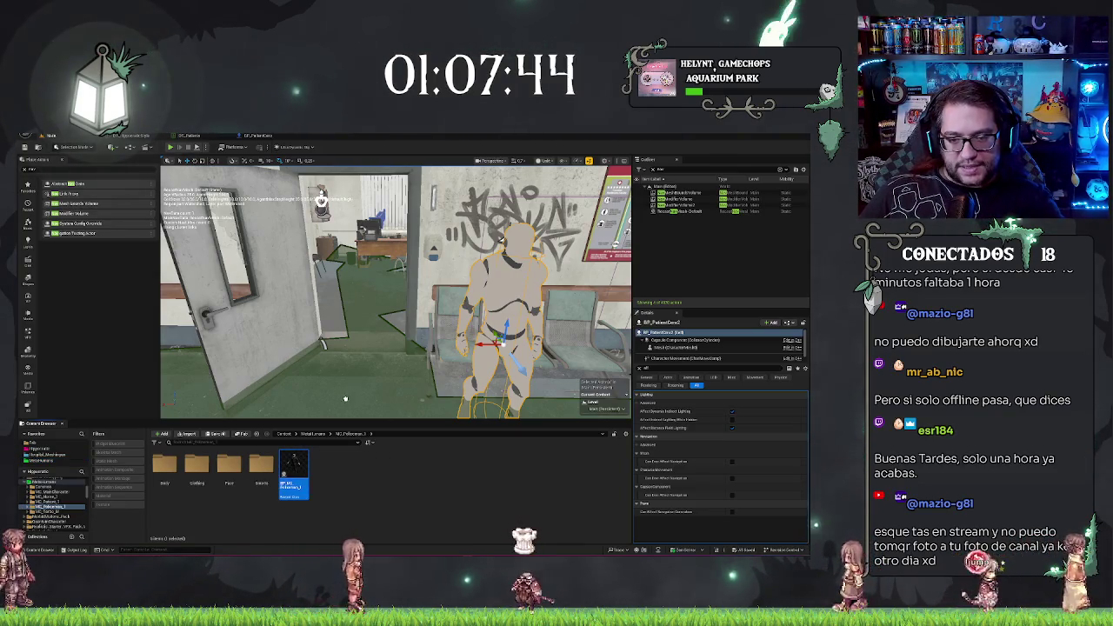
pyautogui.moveTo(345, 398); pyautogui.dragTo(344, 402)
pyautogui.press('f')
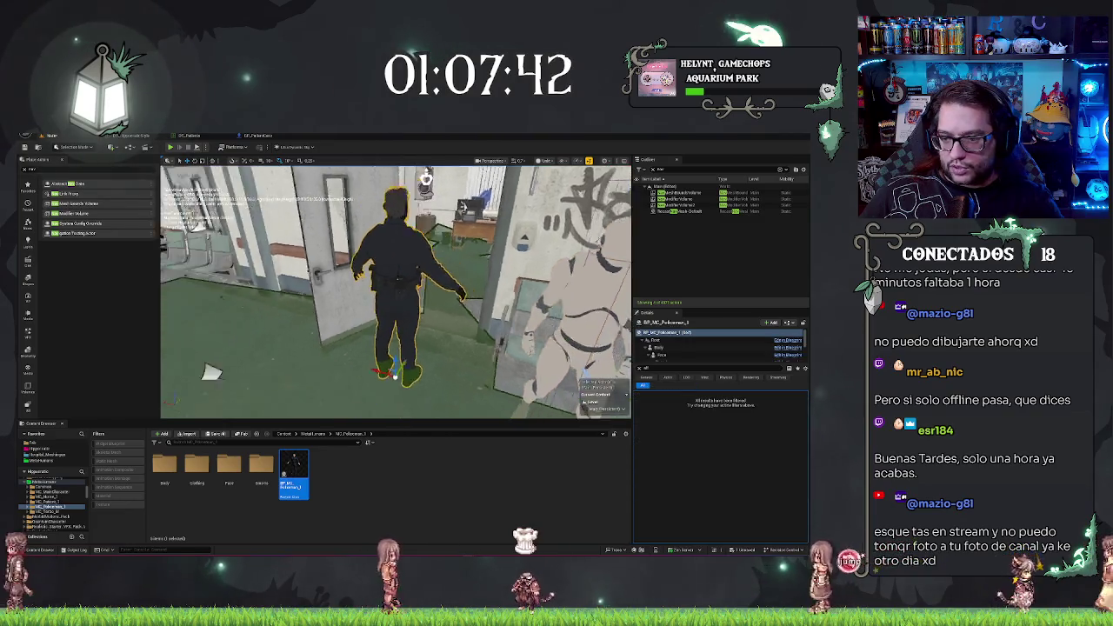
# Inspect the policeman in game view from several angles, then select the patient mannequin
pyautogui.scroll(-2, 701, 350)
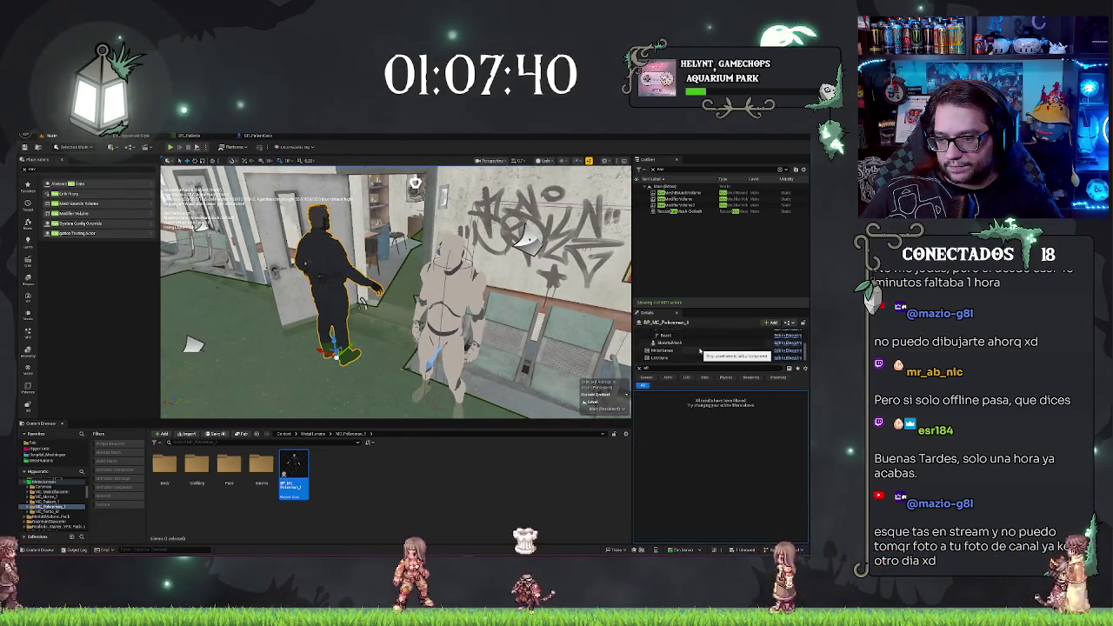
pyautogui.scroll(2, 701, 350)
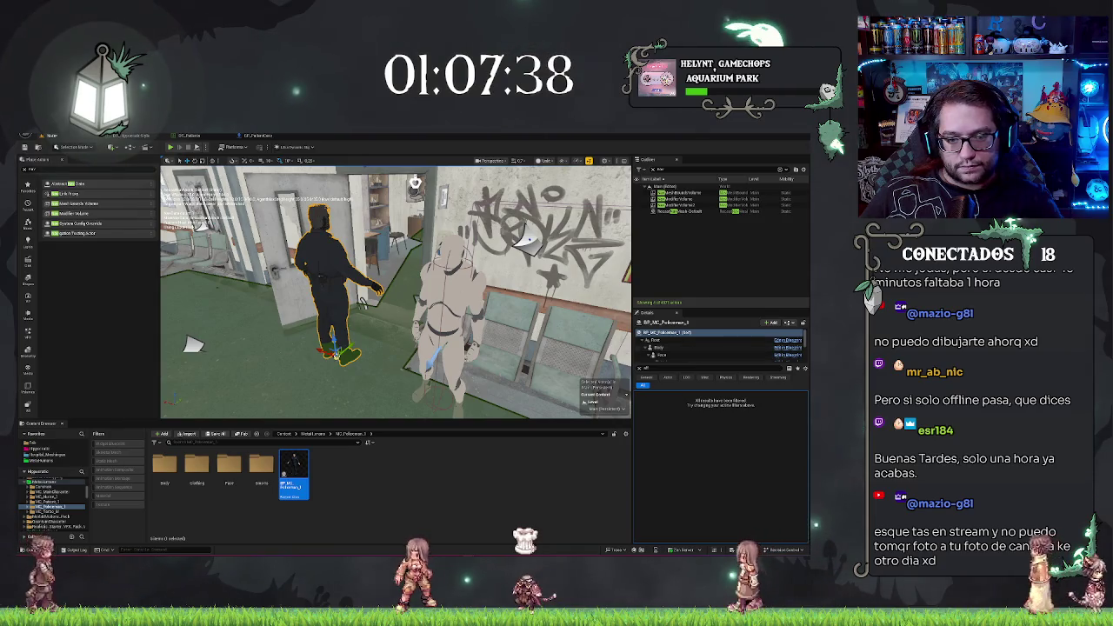
pyautogui.press('e')
pyautogui.moveTo(348, 350)
pyautogui.mouseDown()
pyautogui.moveTo(353, 367)
pyautogui.moveTo(381, 319)
pyautogui.moveTo(540, 337)
pyautogui.moveTo(478, 361)
pyautogui.mouseUp()
pyautogui.press('w')
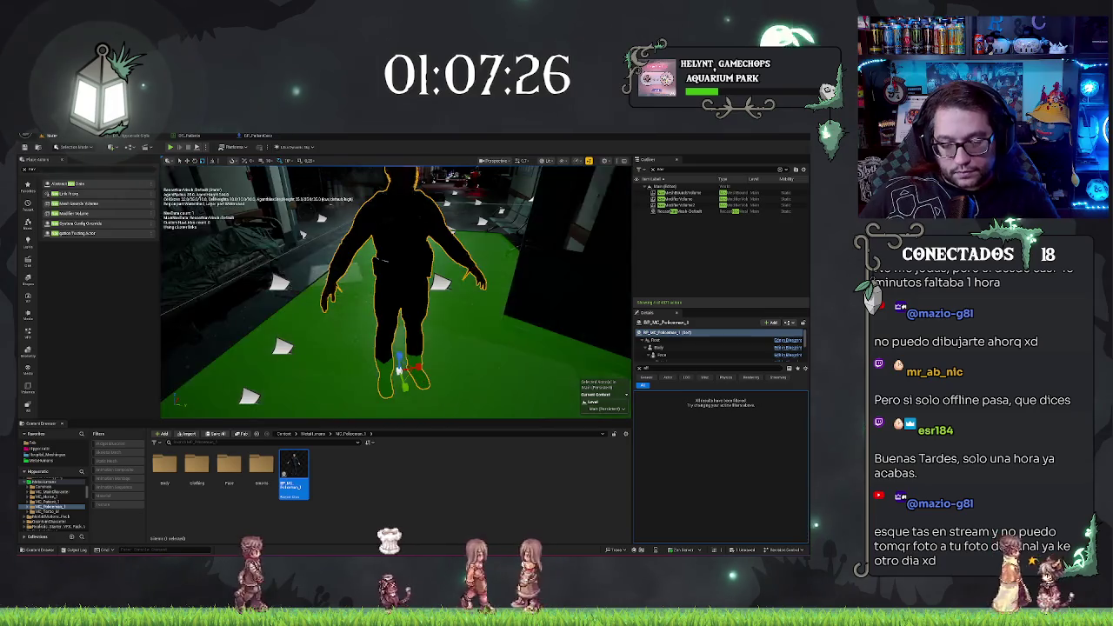
pyautogui.press('g')
pyautogui.moveTo(478, 361); pyautogui.dragTo(470, 369)
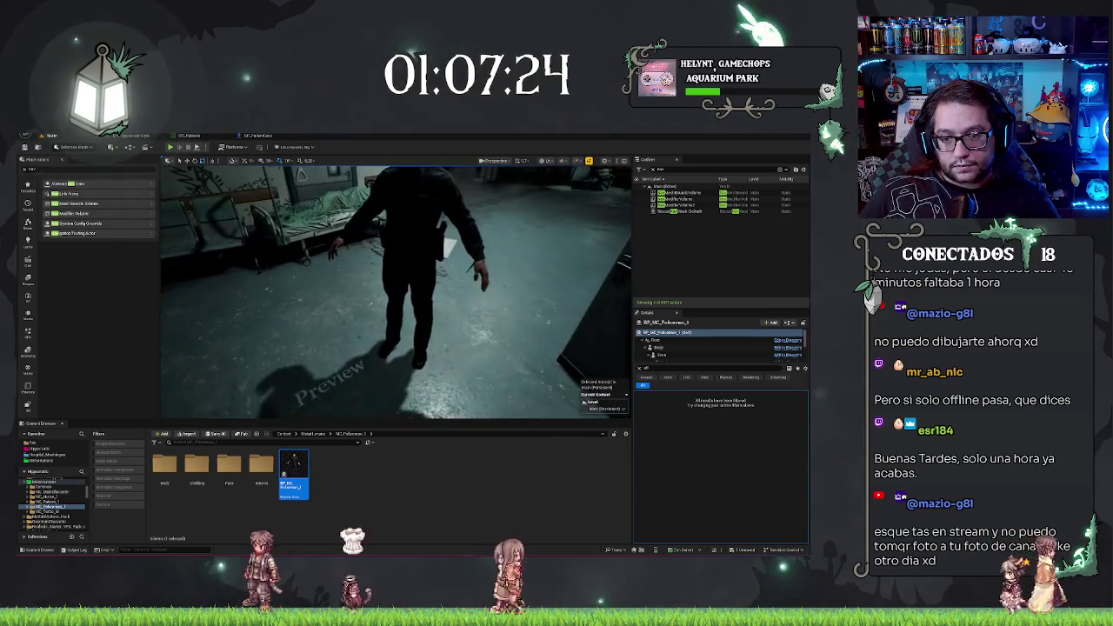
pyautogui.press('g')
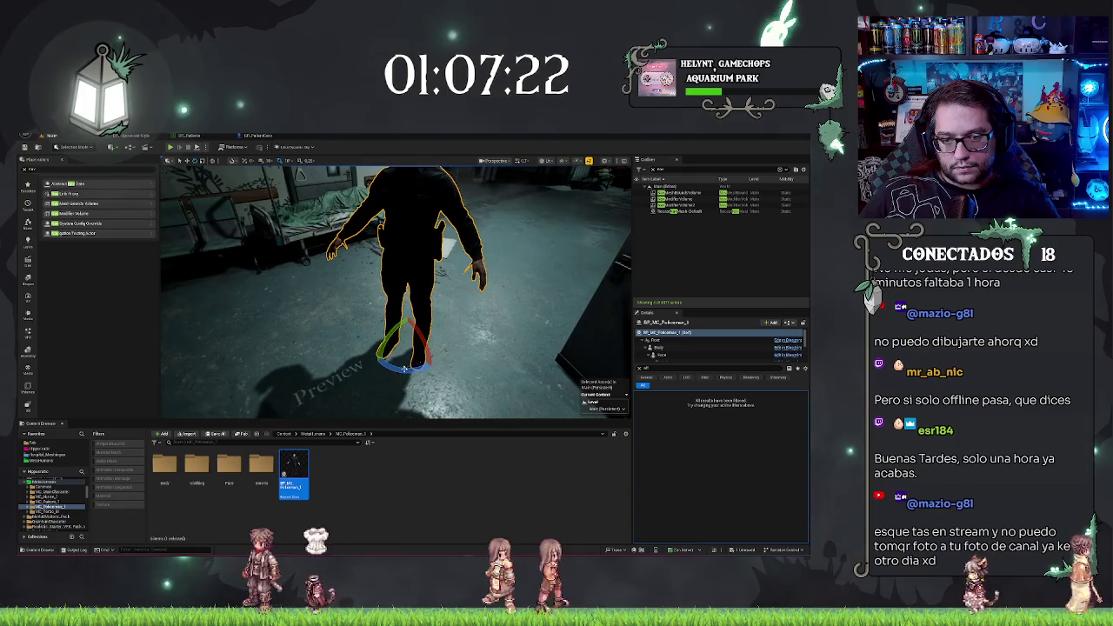
pyautogui.moveTo(391, 347); pyautogui.dragTo(601, 348)
pyautogui.press('Escape')
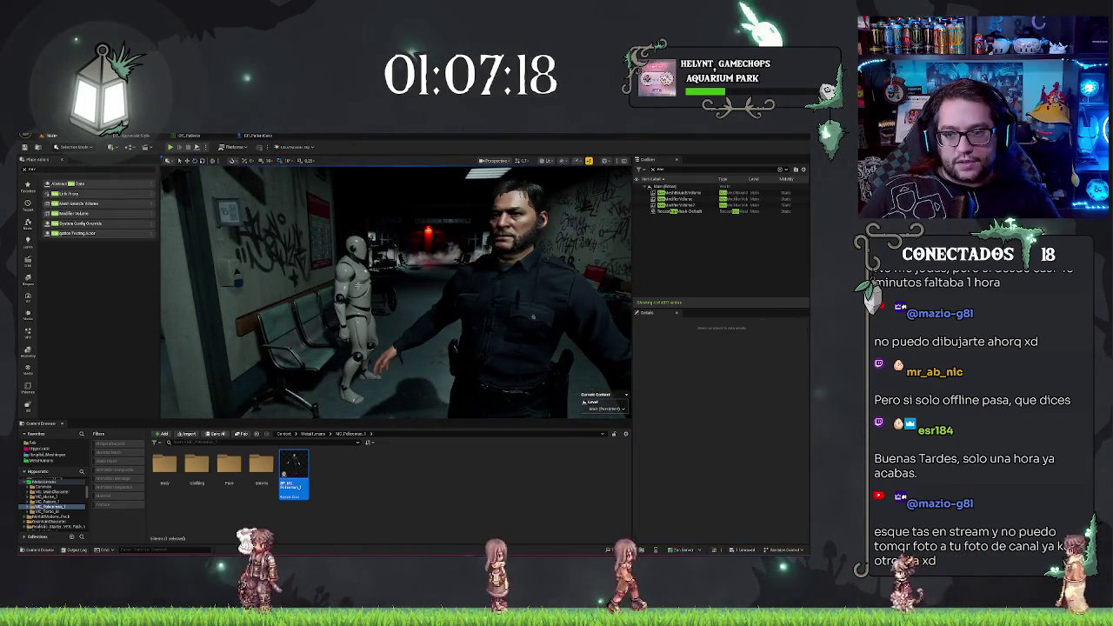
pyautogui.moveTo(396, 278)
pyautogui.mouseDown()
pyautogui.moveTo(395, 300)
pyautogui.moveTo(396, 278)
pyautogui.mouseUp()
pyautogui.click(379, 278)
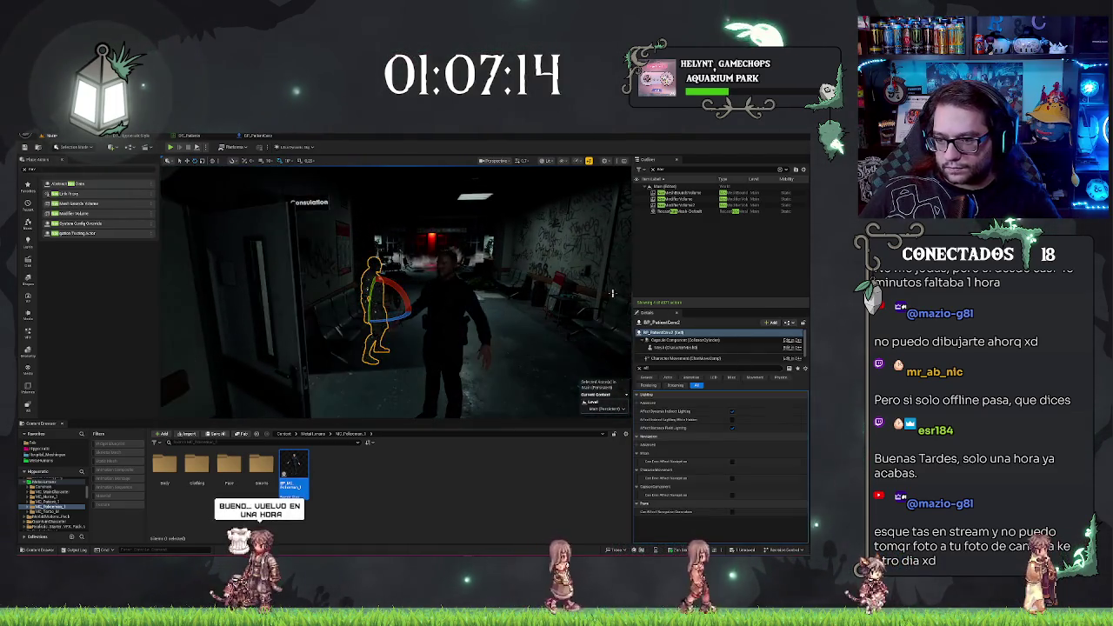
# Paste the policeman's EnableMasterPose function into BP_PatientCero's Functions list
pyautogui.hotkey('ctrl', 'e')
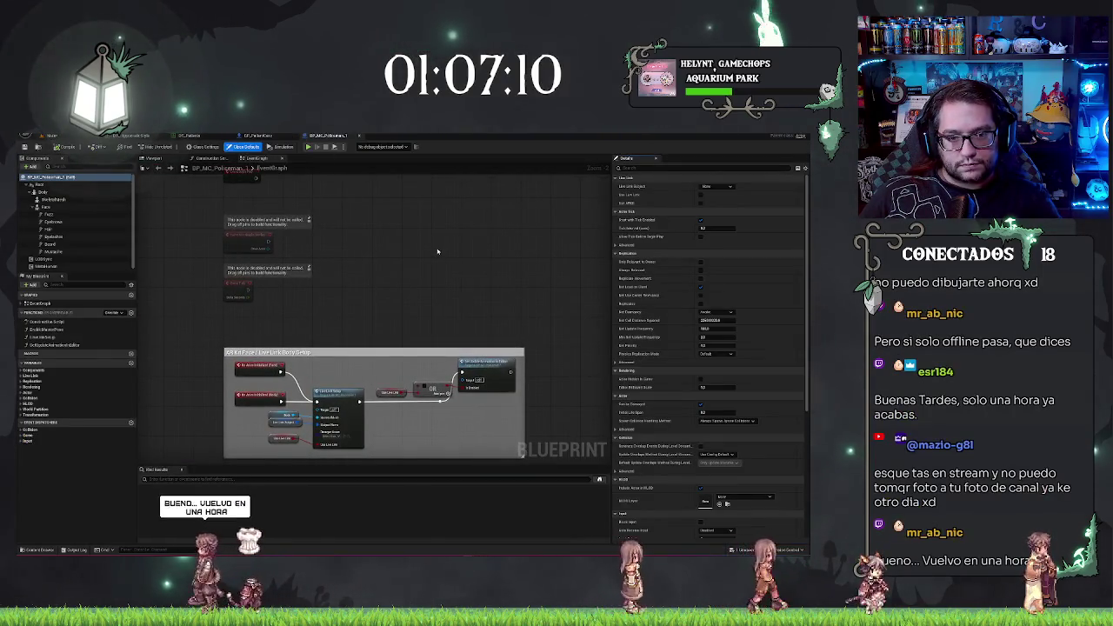
pyautogui.moveTo(326, 292)
pyautogui.mouseDown()
pyautogui.moveTo(364, 330)
pyautogui.moveTo(423, 229)
pyautogui.mouseUp()
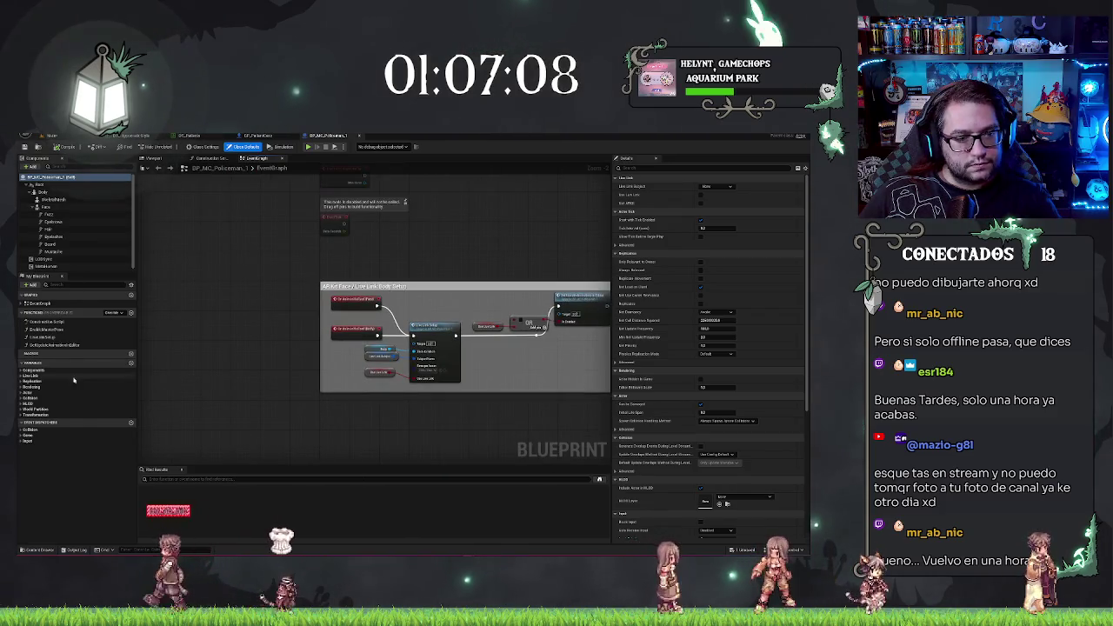
pyautogui.click(55, 332)
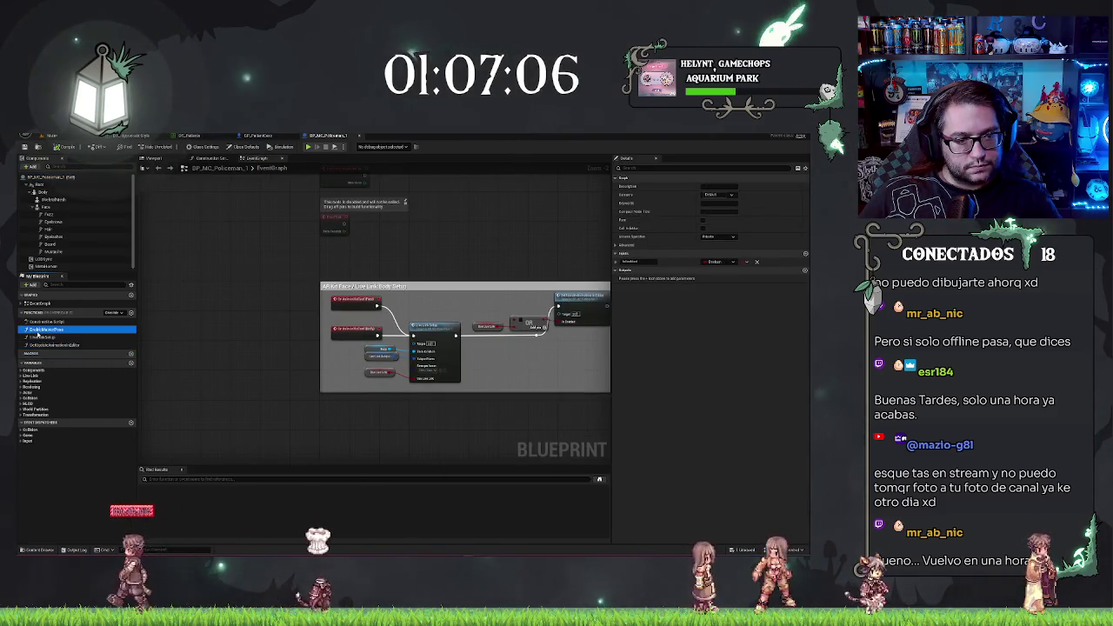
pyautogui.click(258, 135)
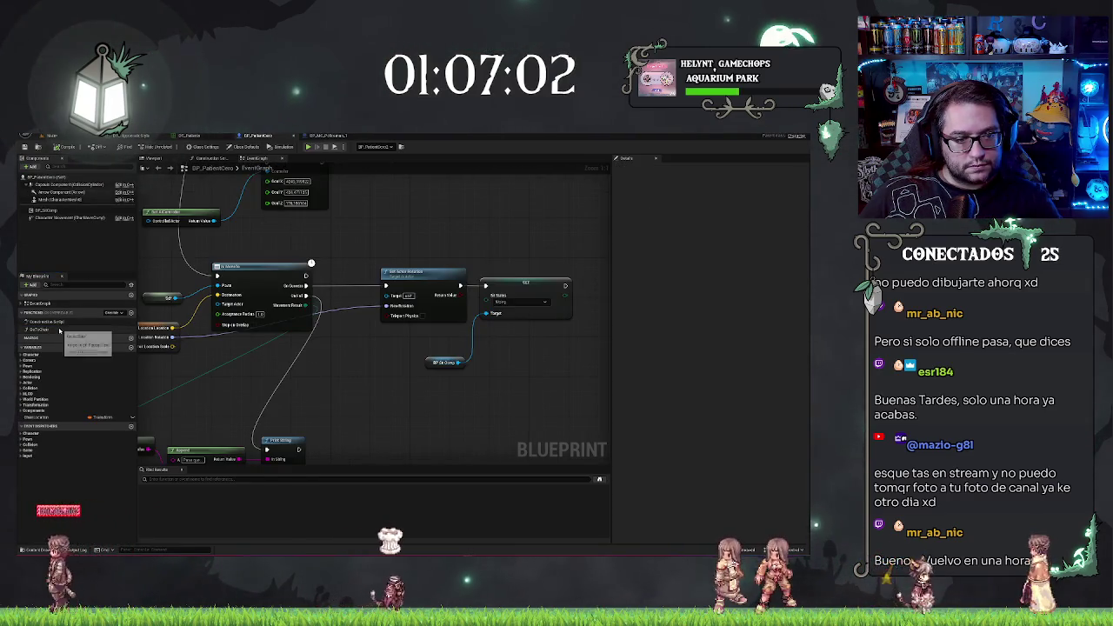
pyautogui.click(51, 330)
pyautogui.doubleClick(52, 331)
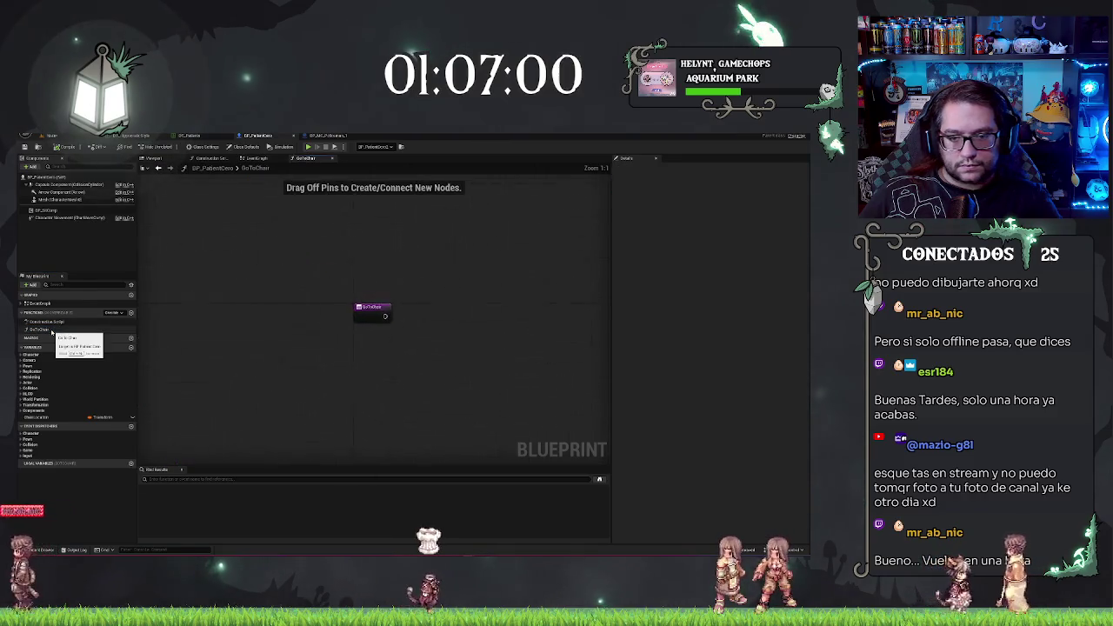
pyautogui.click(35, 331)
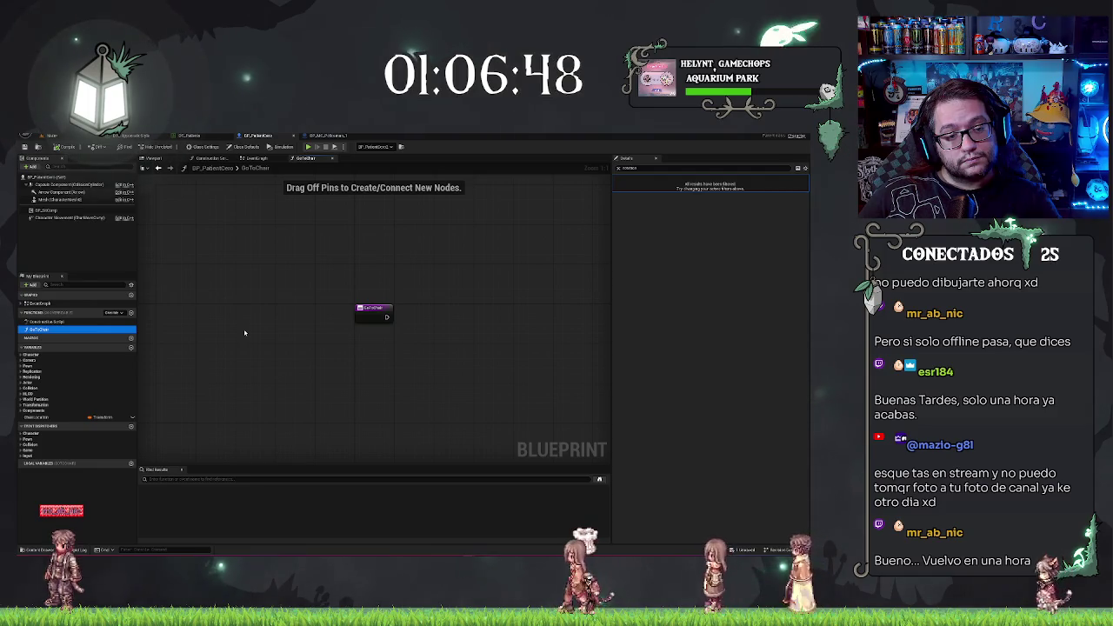
pyautogui.hotkey('ctrl', 'v')
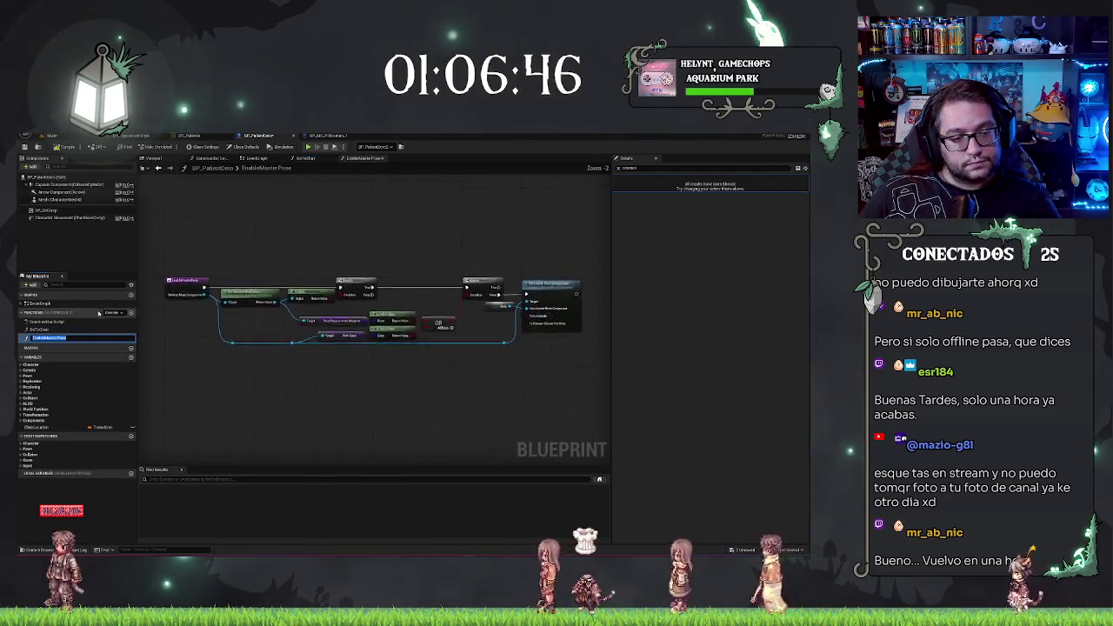
pyautogui.click(59, 331)
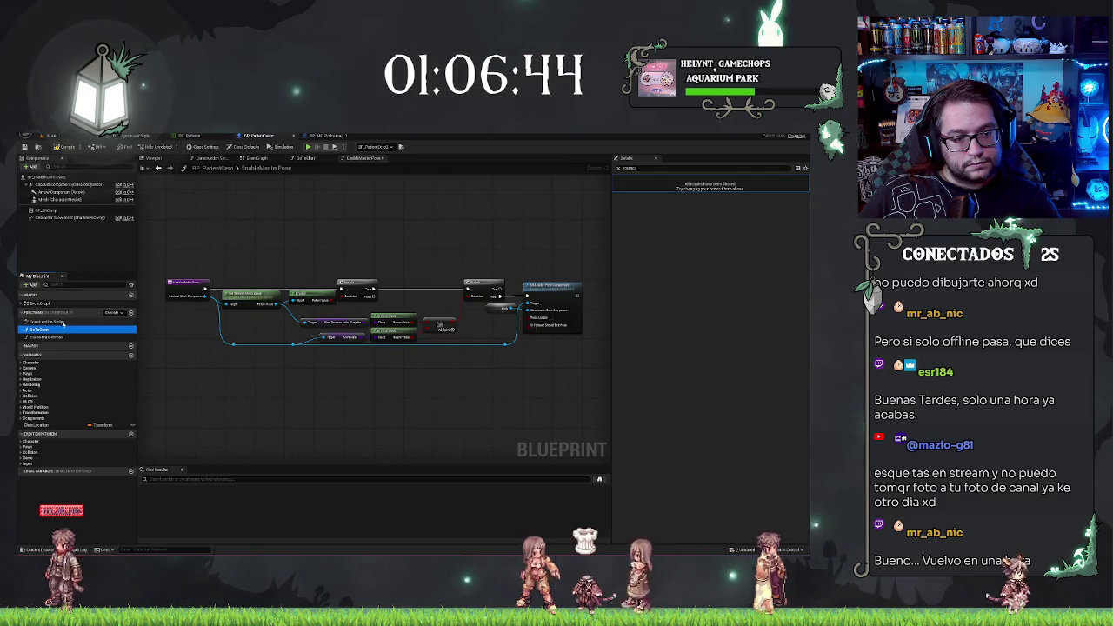
# Cut the chair-movement nodes from the event graph and paste them into GoToChair
pyautogui.click(282, 160)
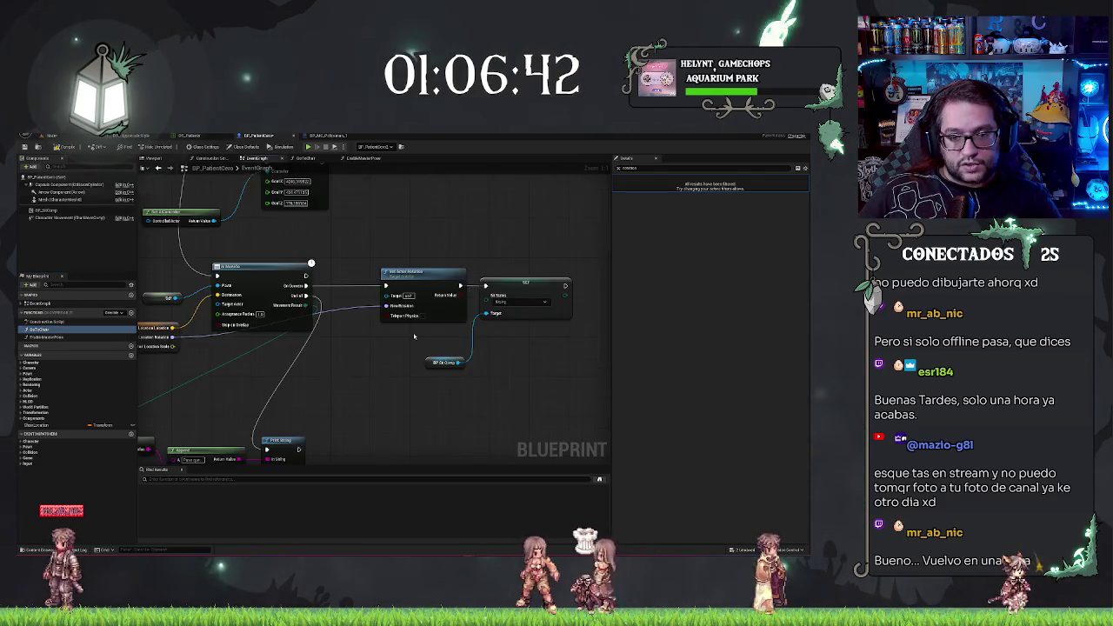
pyautogui.moveTo(436, 371); pyautogui.dragTo(492, 371)
pyautogui.moveTo(497, 428)
pyautogui.mouseDown()
pyautogui.moveTo(490, 435)
pyautogui.moveTo(524, 432)
pyautogui.mouseUp()
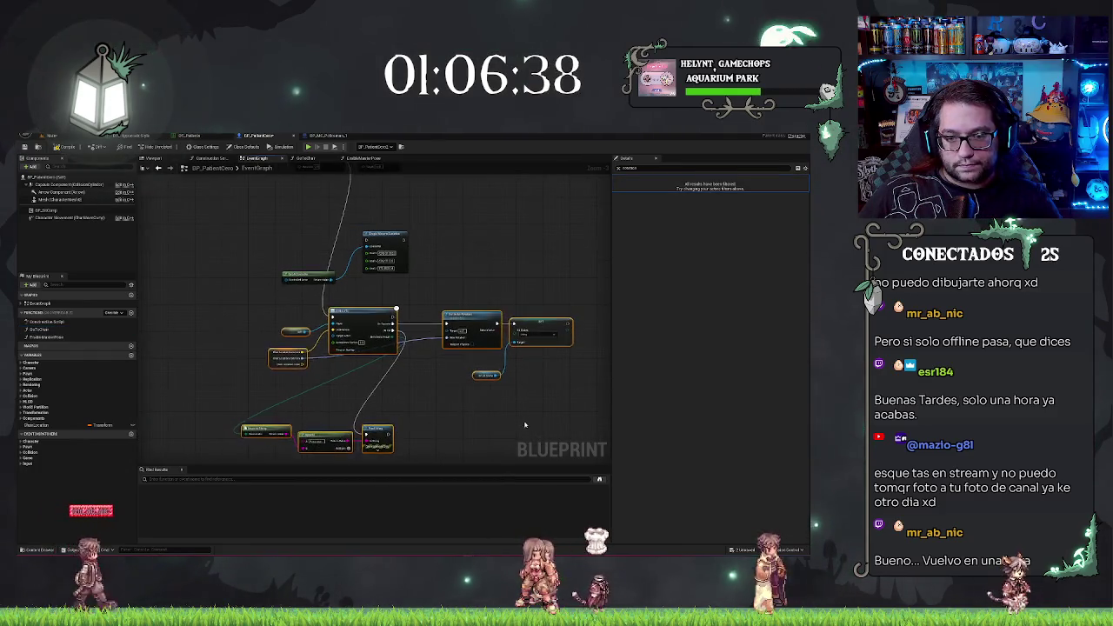
pyautogui.press('Delete')
pyautogui.press('Delete')
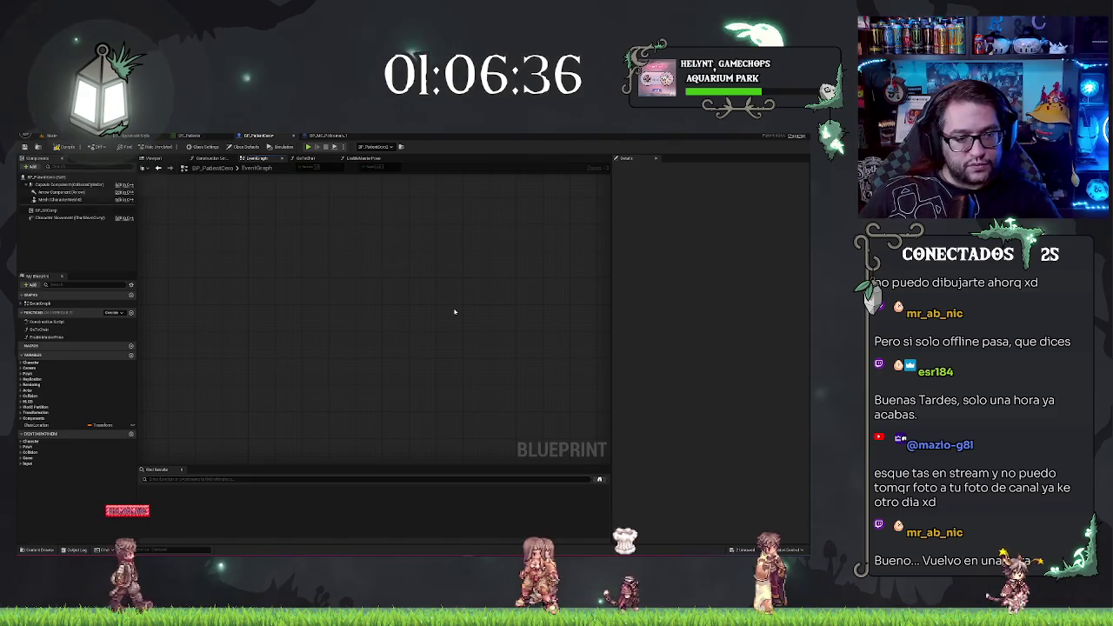
pyautogui.doubleClick(47, 329)
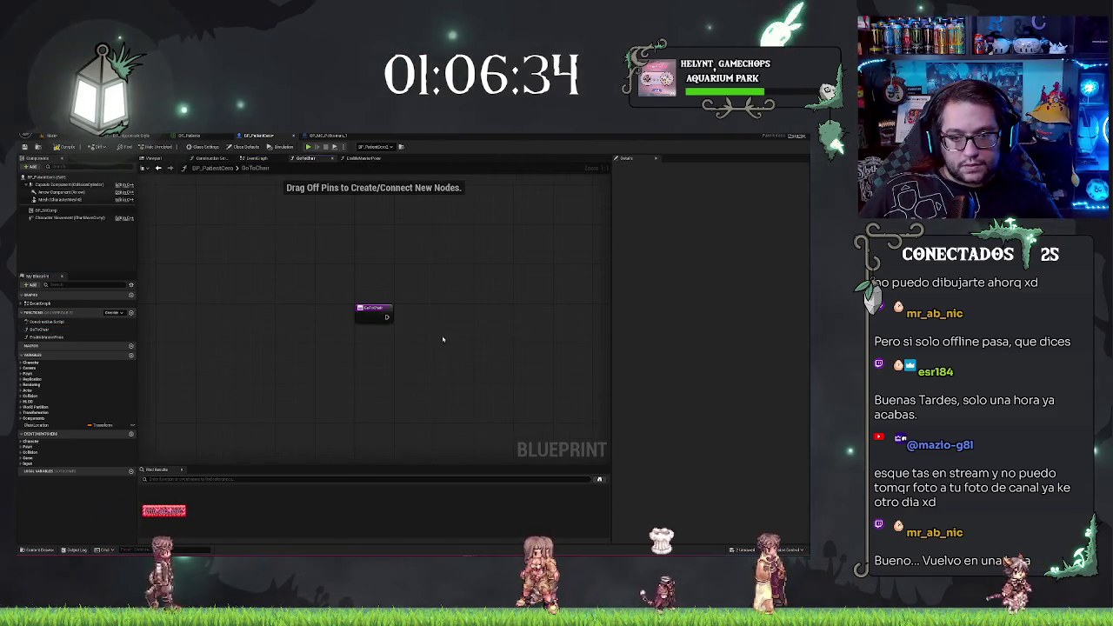
pyautogui.hotkey('ctrl', 'v')
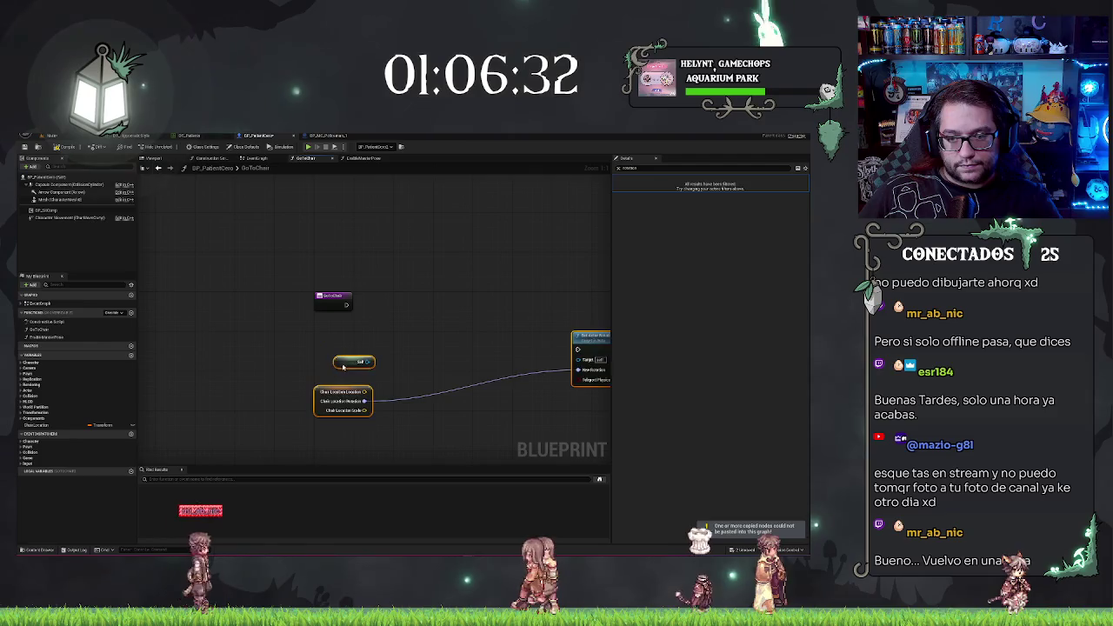
# Reposition the pasted nodes inside GoToChair and search the actions for 'ai move'
pyautogui.moveTo(344, 367)
pyautogui.mouseDown()
pyautogui.moveTo(403, 326)
pyautogui.moveTo(391, 329)
pyautogui.mouseUp()
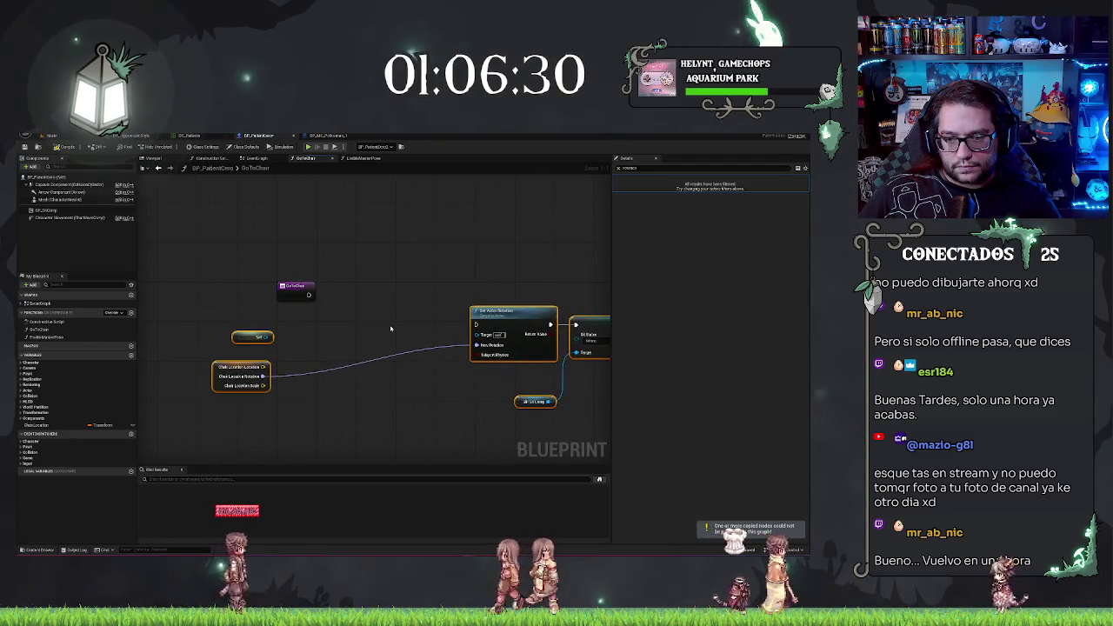
pyautogui.scroll(-2, 390, 329)
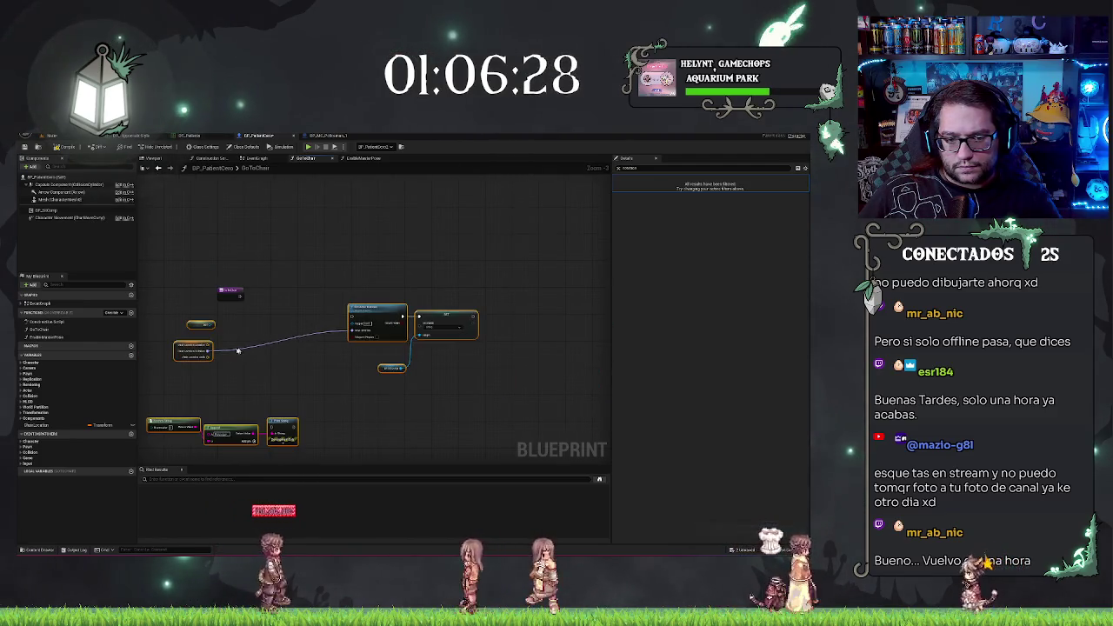
pyautogui.scroll(1, 253, 369)
pyautogui.rightClick(275, 311)
pyautogui.write('ai')
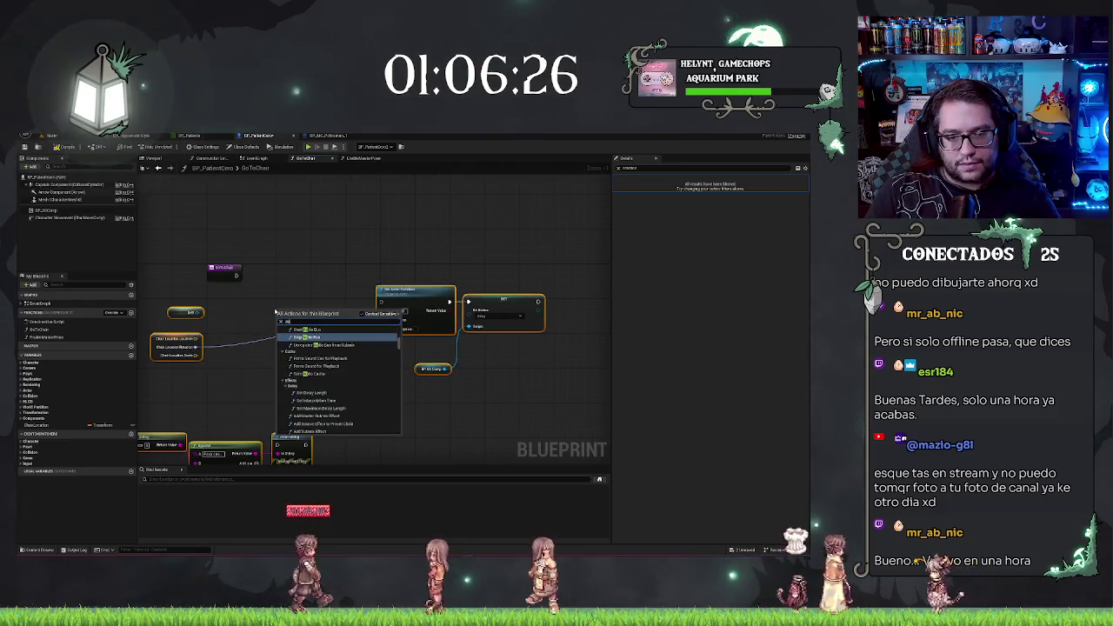
pyautogui.write(' move')
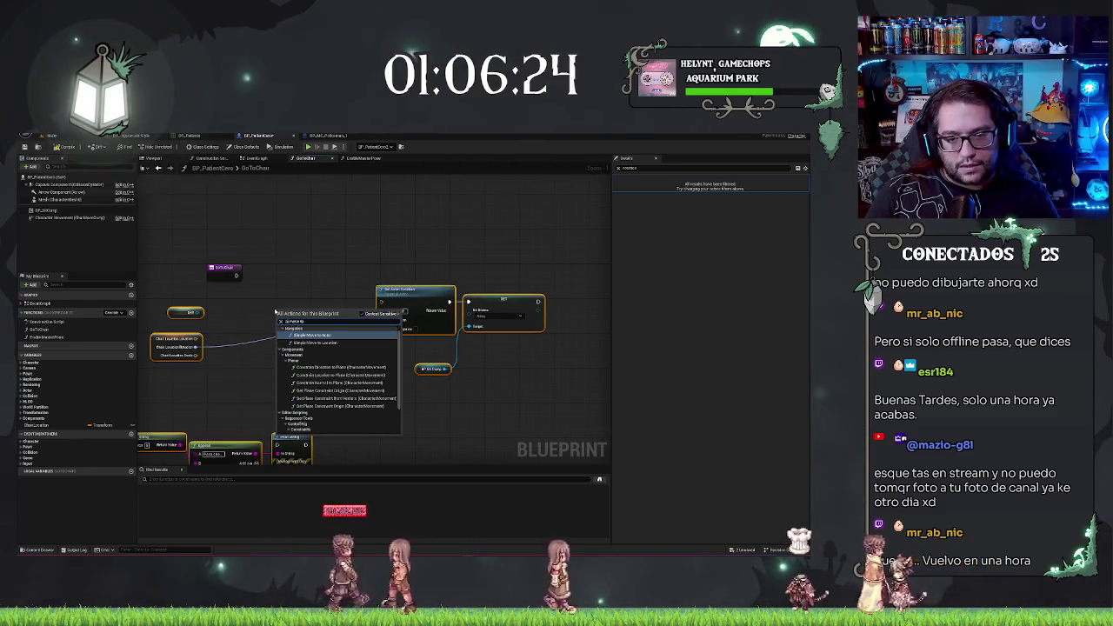
pyautogui.press('BackSpace')
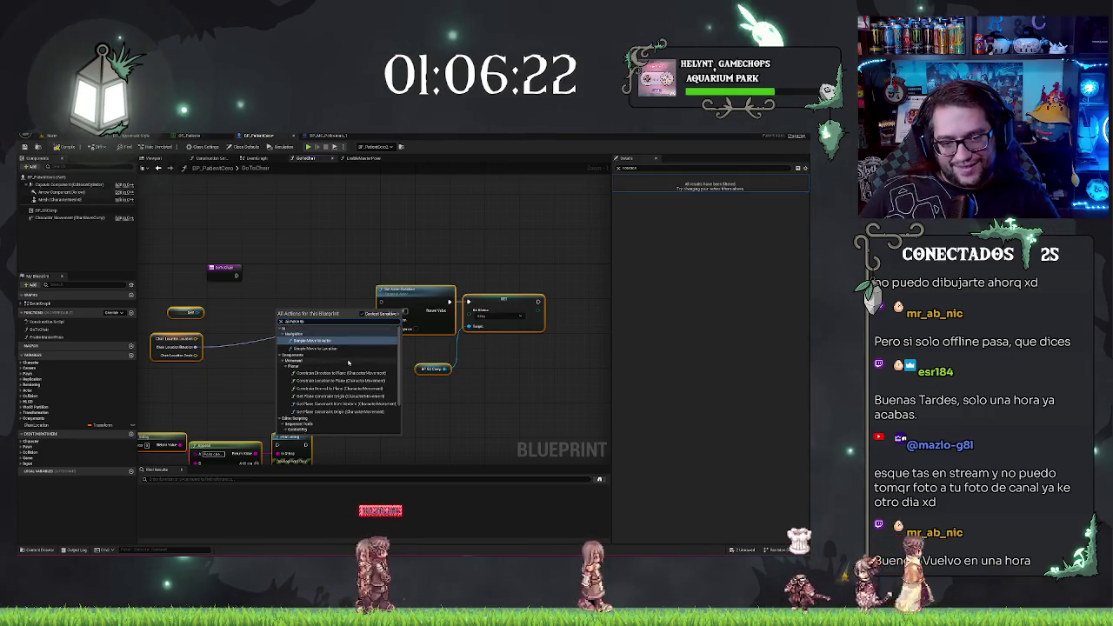
pyautogui.press('Escape')
# Undo the node move so the chair nodes stay in the event graph, then delete GoToChair
pyautogui.hotkey('ctrl', 'z')
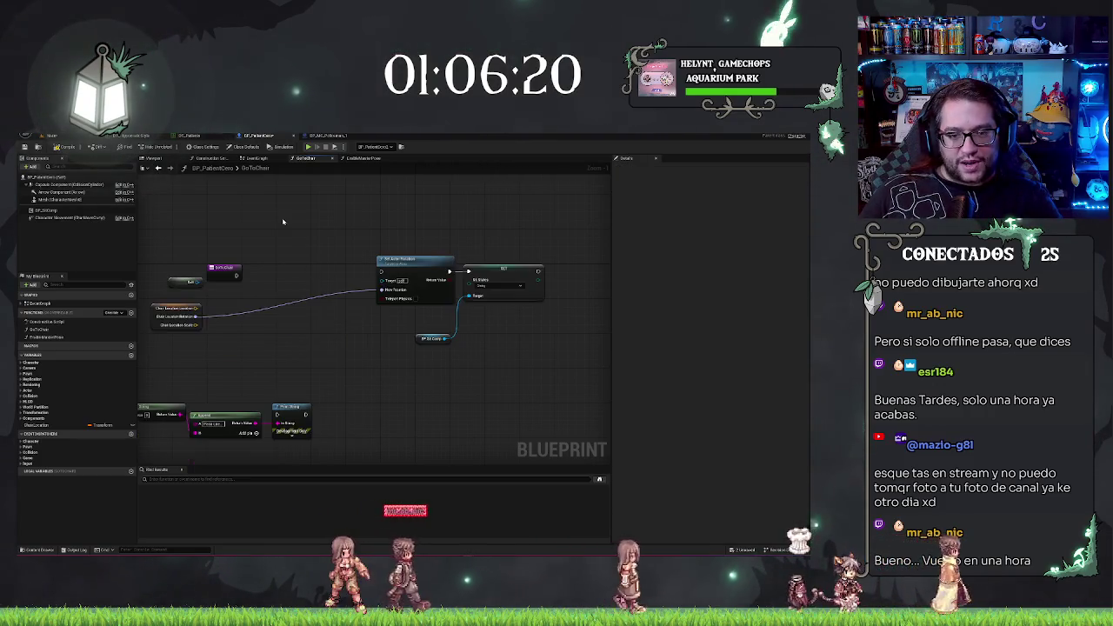
pyautogui.hotkey('ctrl', 'z')
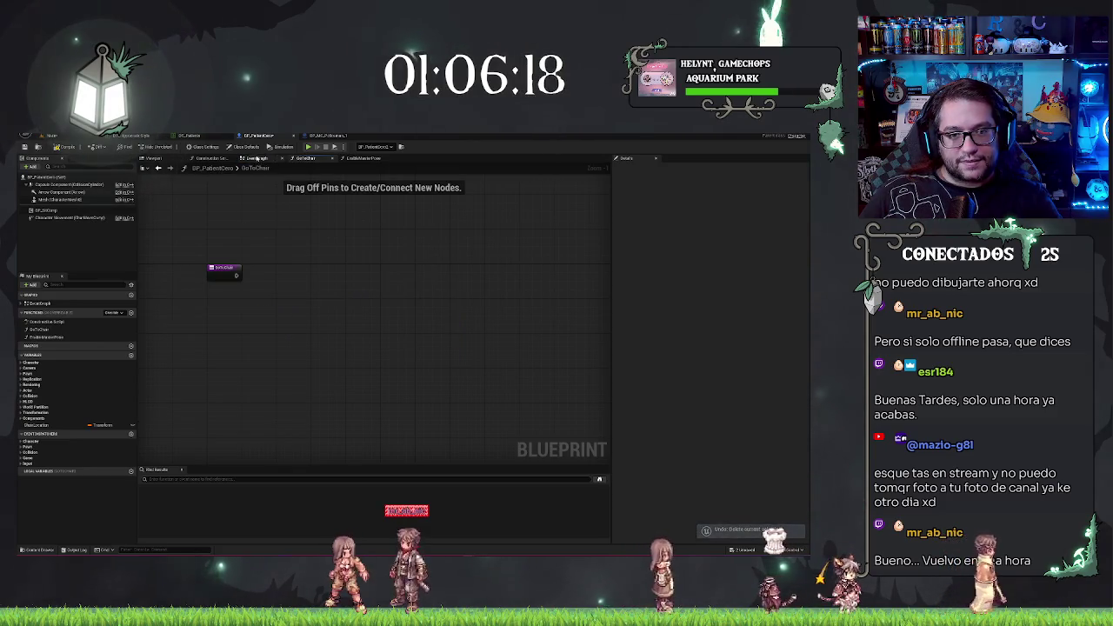
pyautogui.click(259, 159)
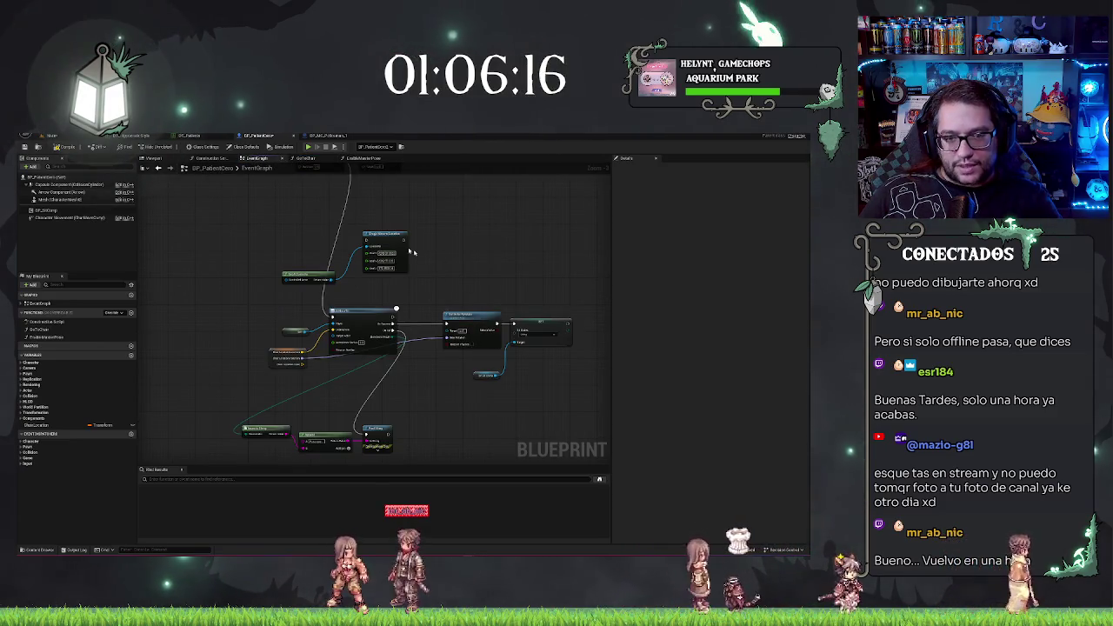
pyautogui.hotkey('ctrl', 'z')
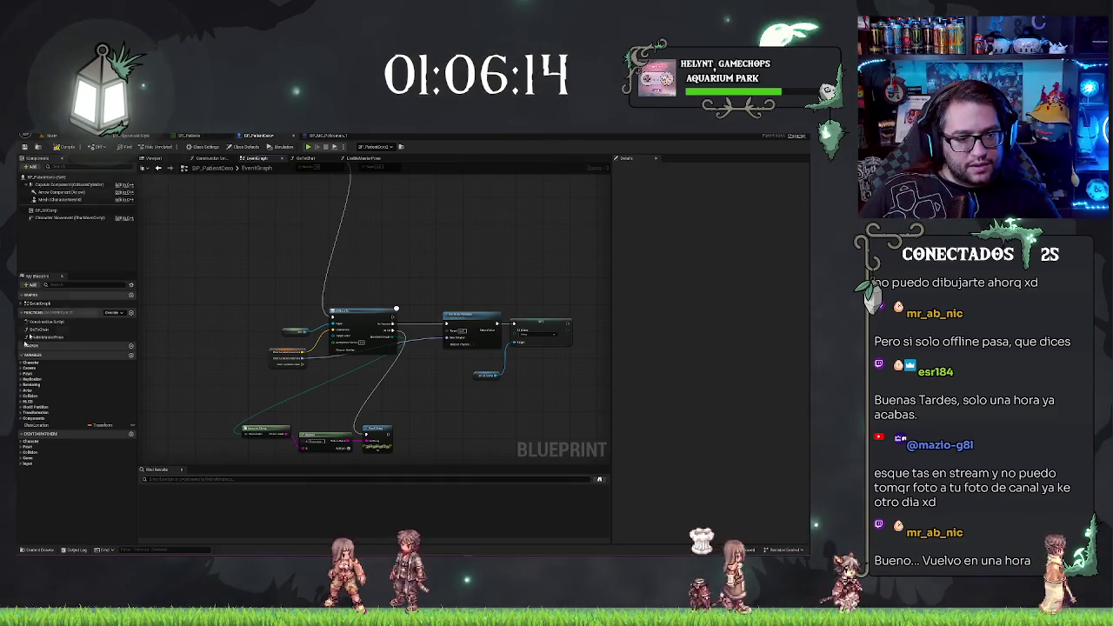
pyautogui.click(71, 330)
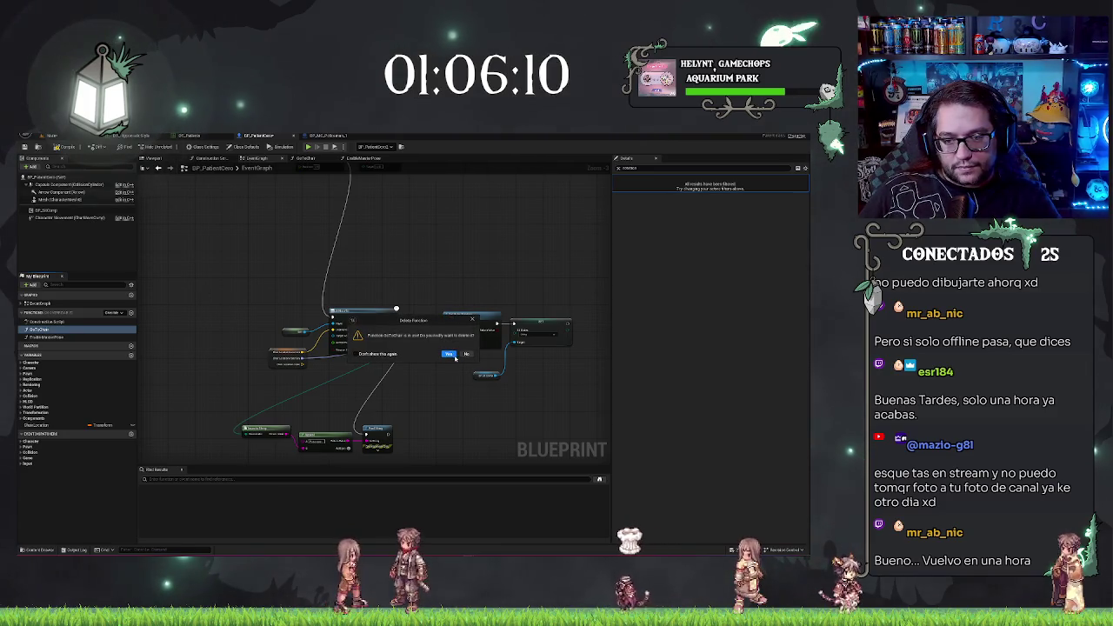
pyautogui.click(451, 355)
# Add a Custom Event node via 'add custom' beside the AI MoveTo chain and frame the graph
pyautogui.rightClick(255, 312)
pyautogui.write('add custom')
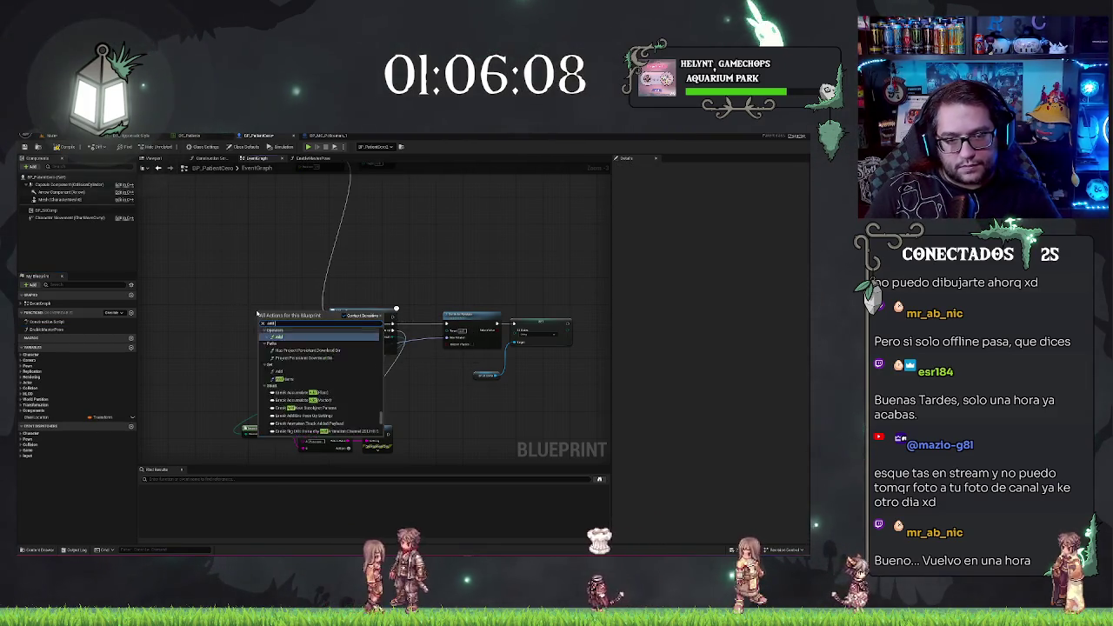
pyautogui.press('Return')
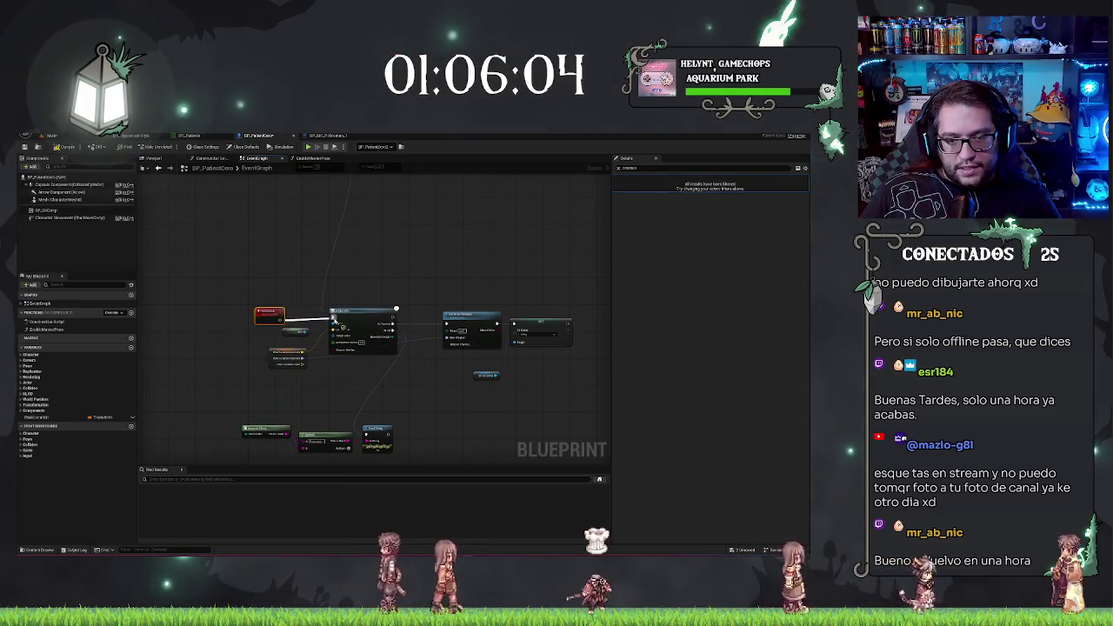
pyautogui.moveTo(365, 242); pyautogui.dragTo(384, 425)
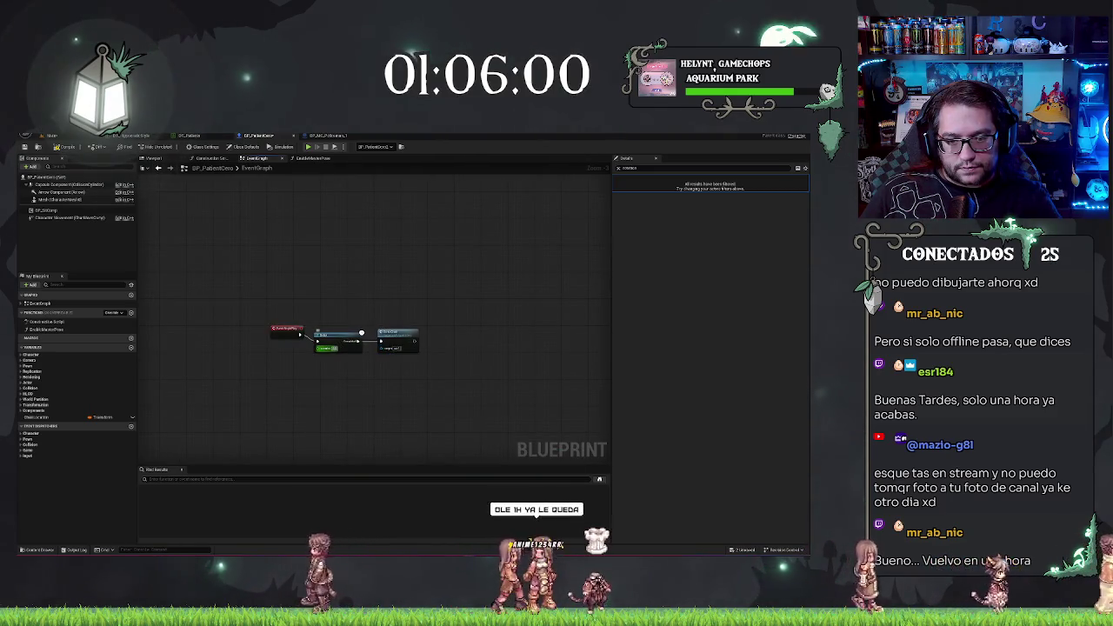
pyautogui.click(426, 262)
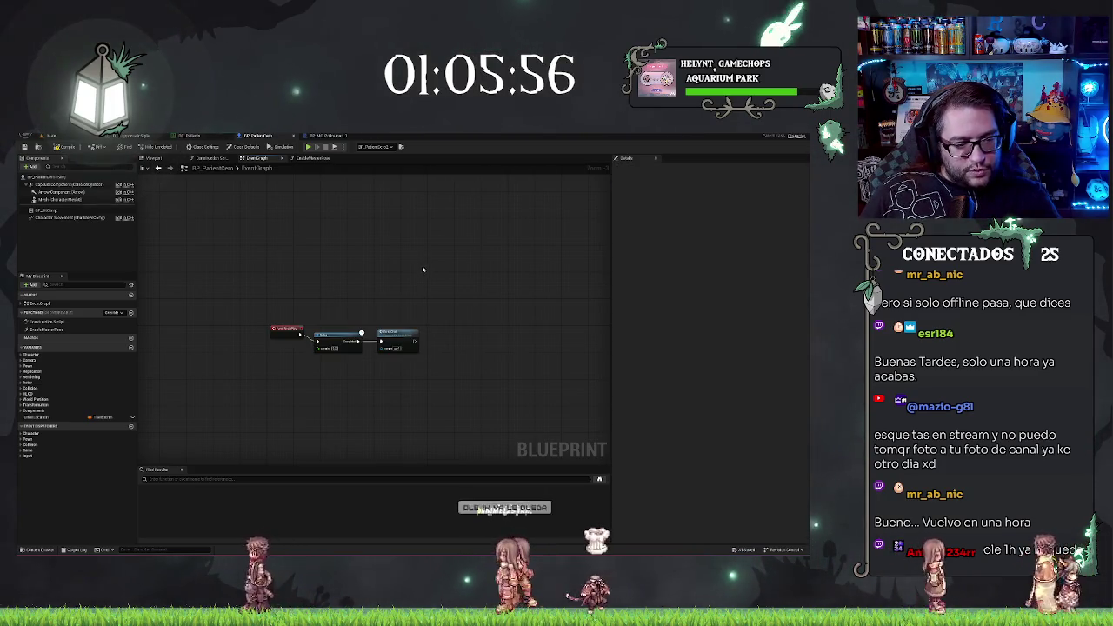
pyautogui.moveTo(424, 269); pyautogui.dragTo(436, 240)
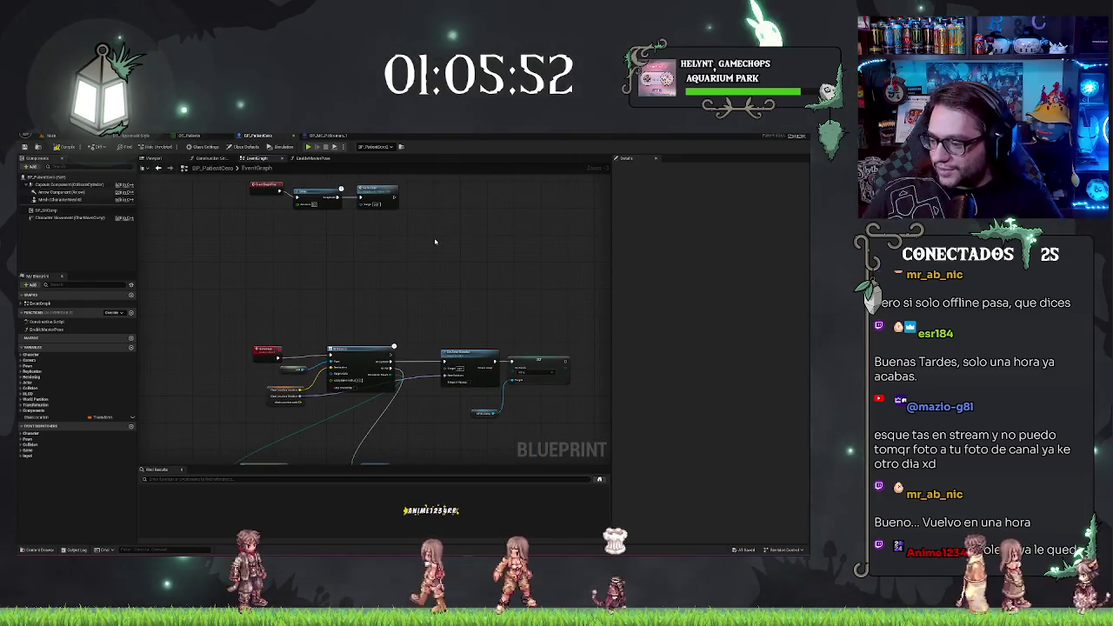
pyautogui.moveTo(432, 232)
pyautogui.mouseDown()
pyautogui.moveTo(464, 347)
pyautogui.moveTo(330, 311)
pyautogui.moveTo(331, 333)
pyautogui.moveTo(390, 323)
pyautogui.moveTo(405, 297)
pyautogui.mouseUp()
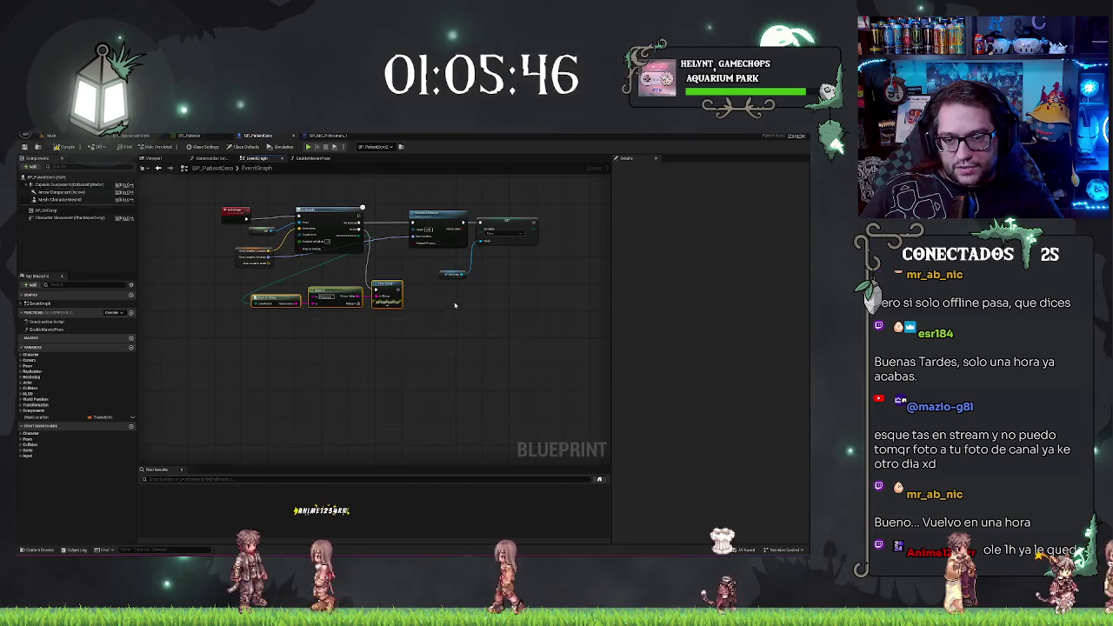
pyautogui.press('Home')
# Review the EnableMasterPose function graph in BP_MC_Policeman_1
pyautogui.click(323, 135)
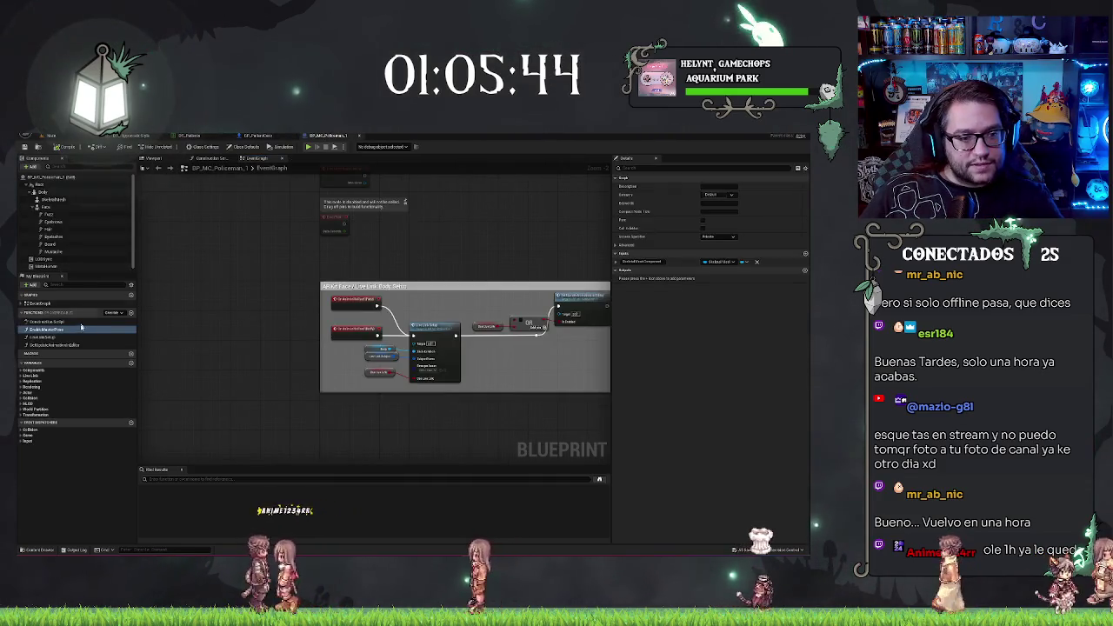
pyautogui.click(64, 338)
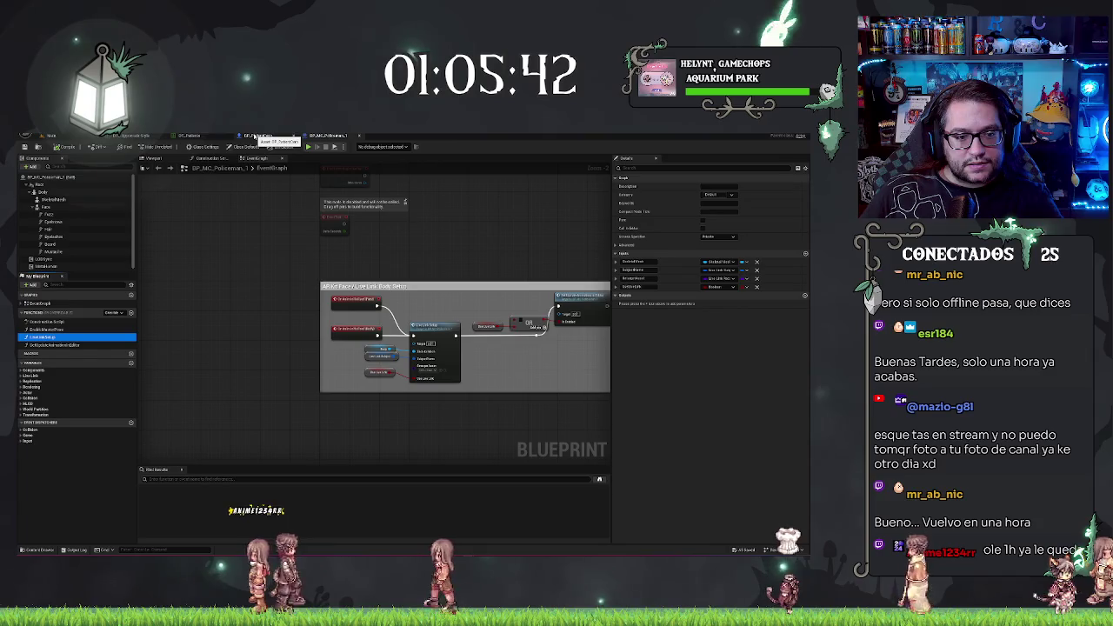
pyautogui.doubleClick(48, 330)
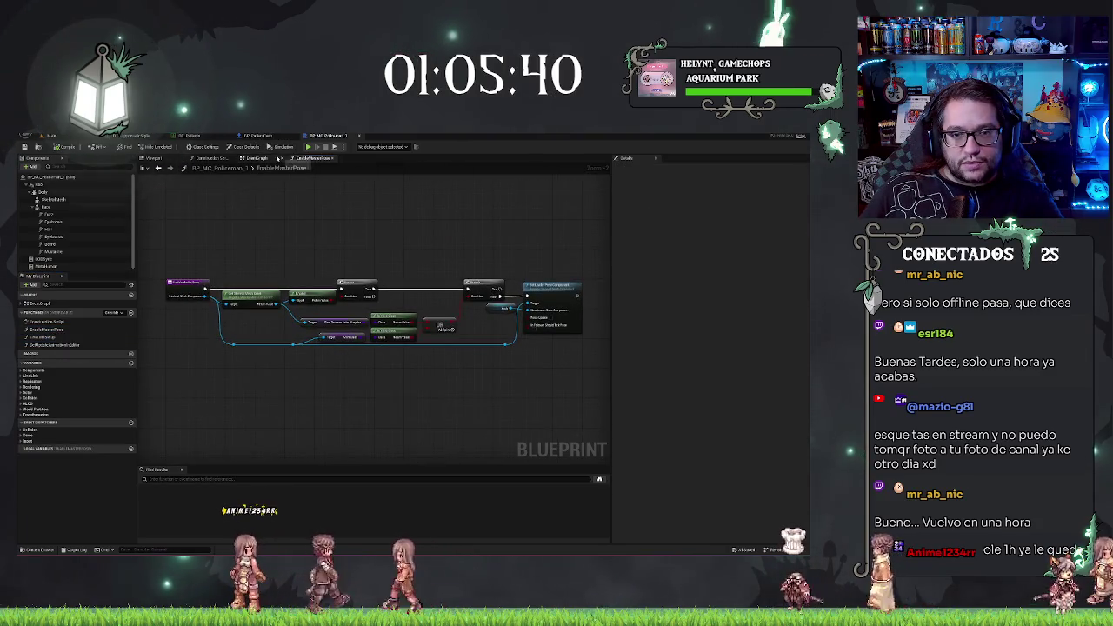
pyautogui.click(359, 137)
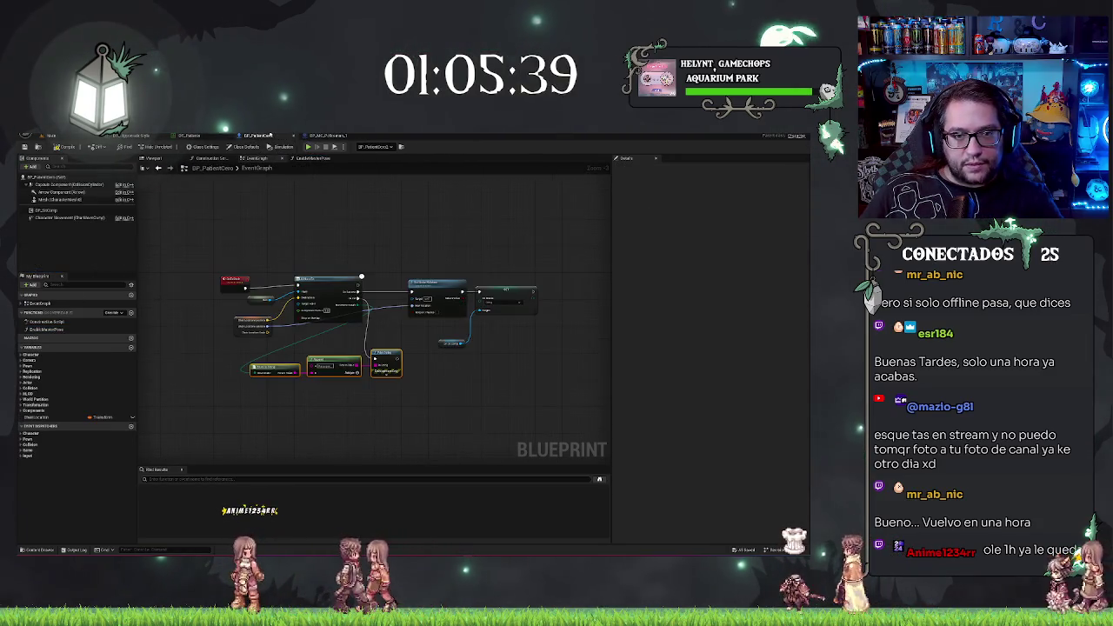
pyautogui.click(352, 137)
# Select the policeman's Body, Face, LODSync and MetaHuman components and carry them into BP_PatientCero's Viewport
pyautogui.click(45, 192)
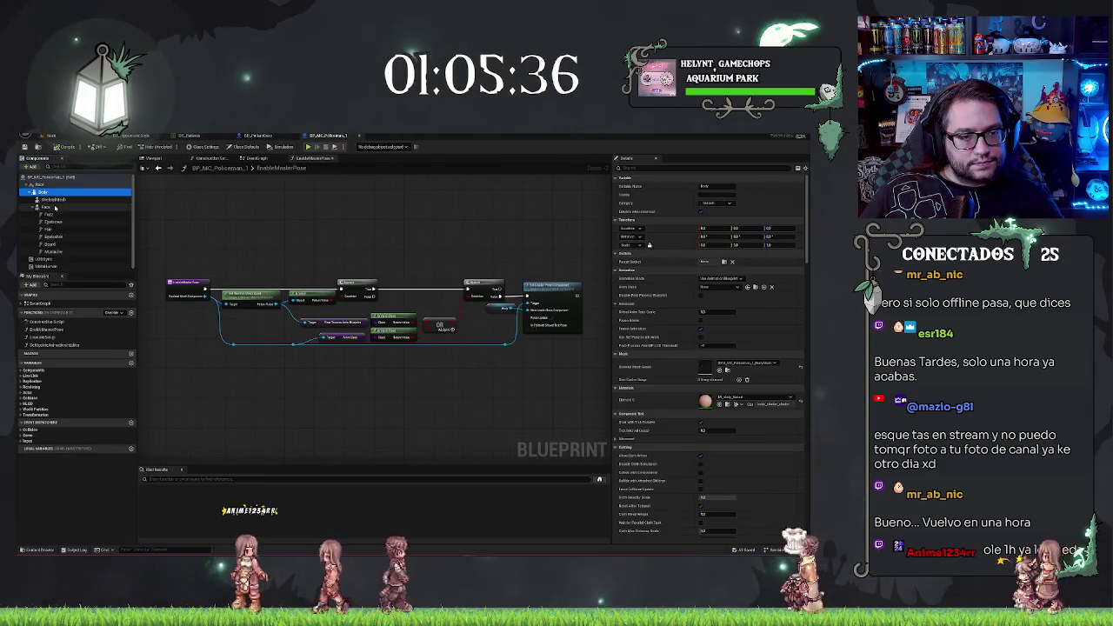
pyautogui.keyDown('shift'); pyautogui.click(55, 207); pyautogui.keyUp('shift')
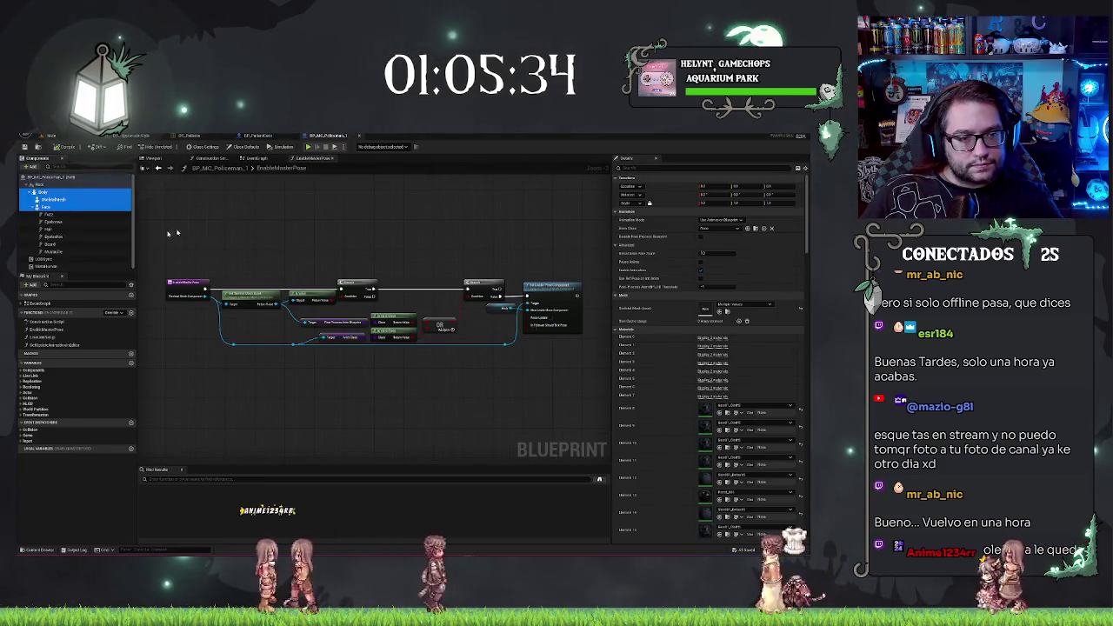
pyautogui.keyDown('shift'); pyautogui.click(51, 251); pyautogui.keyUp('shift')
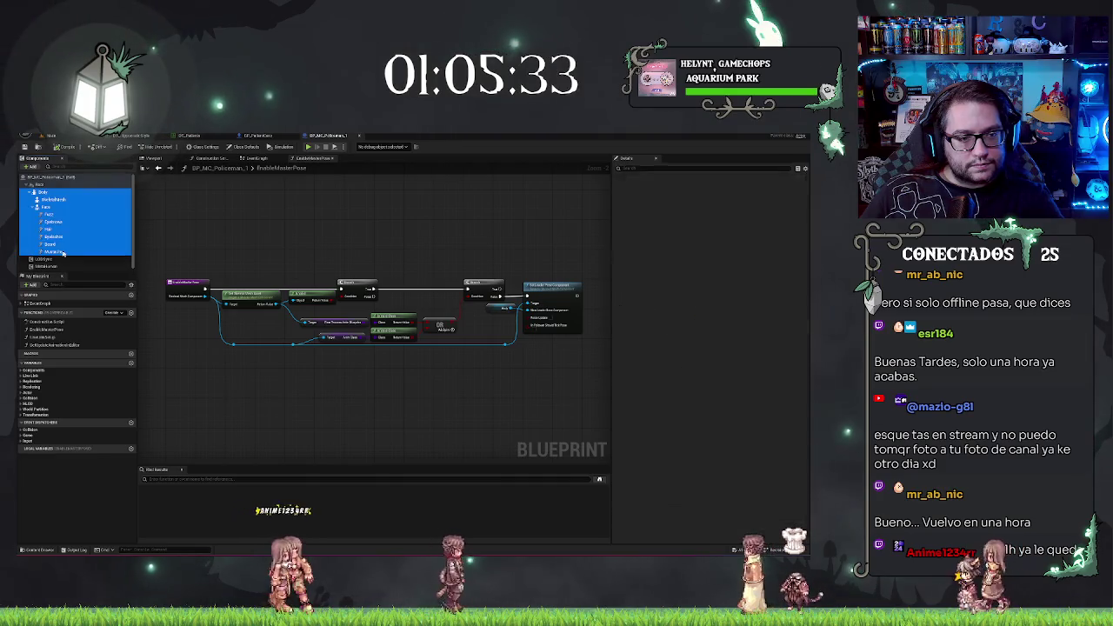
pyautogui.keyDown('shift'); pyautogui.click(79, 206); pyautogui.keyUp('shift')
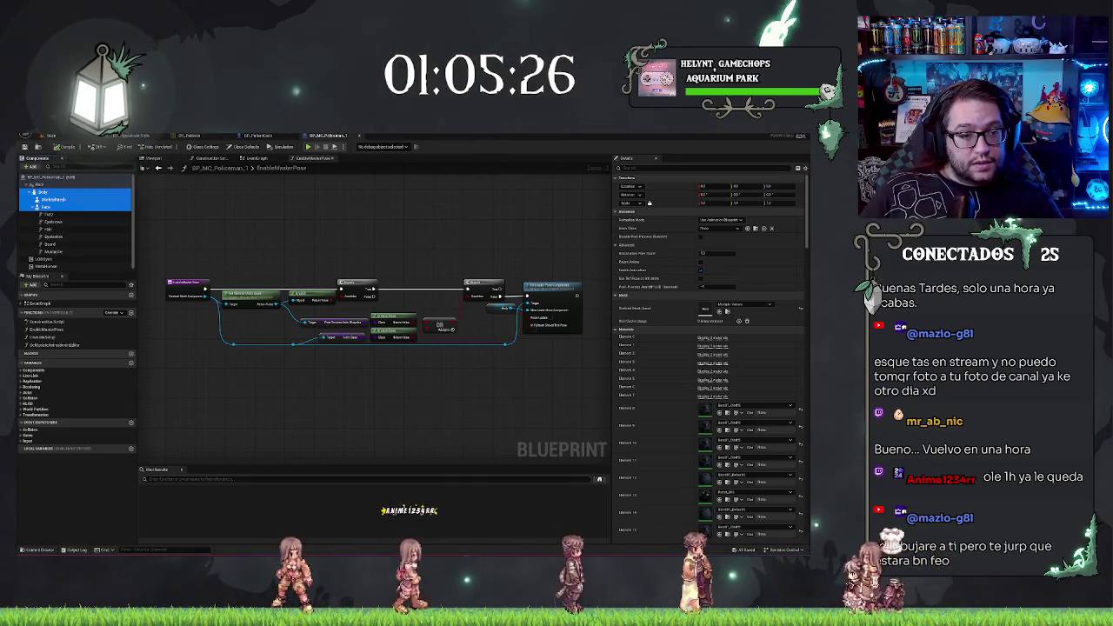
pyautogui.keyDown('ctrl'); pyautogui.click(43, 262); pyautogui.keyUp('ctrl')
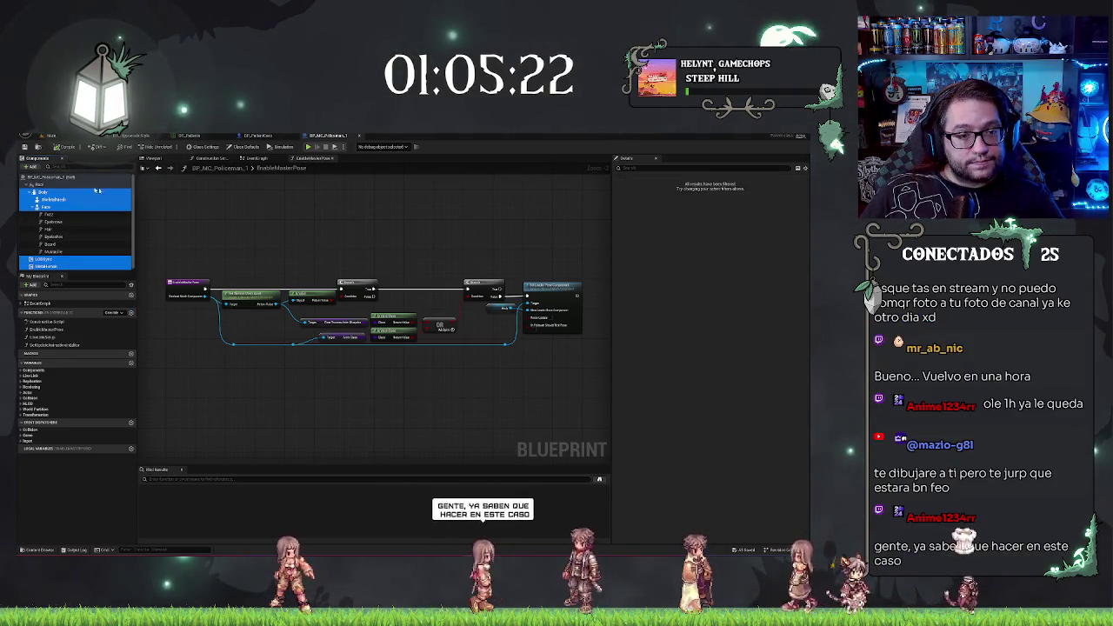
pyautogui.click(257, 135)
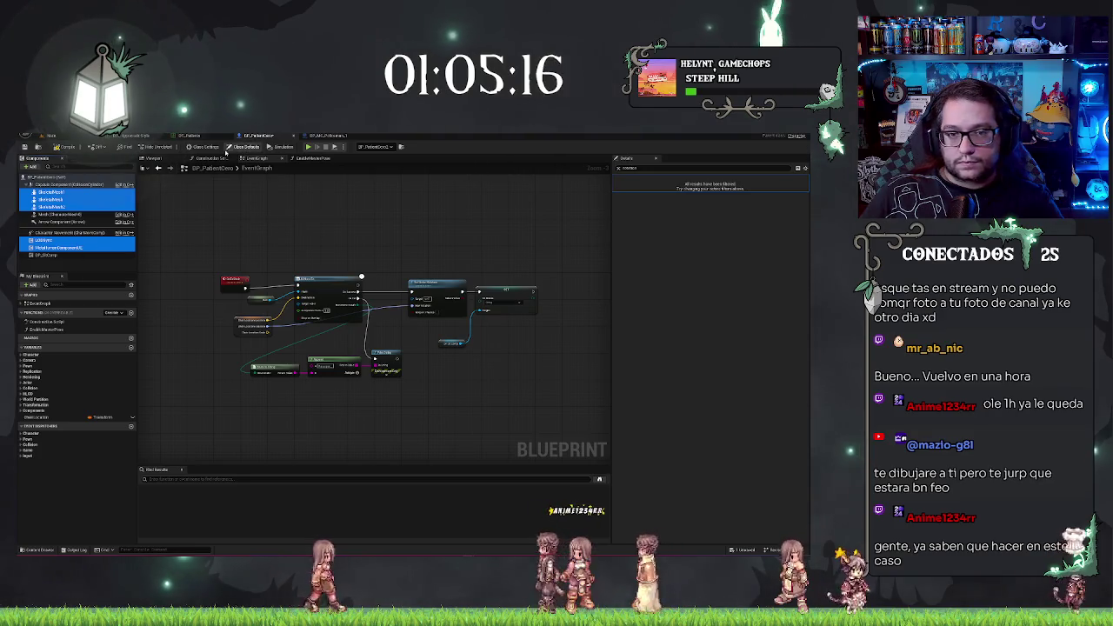
pyautogui.click(156, 158)
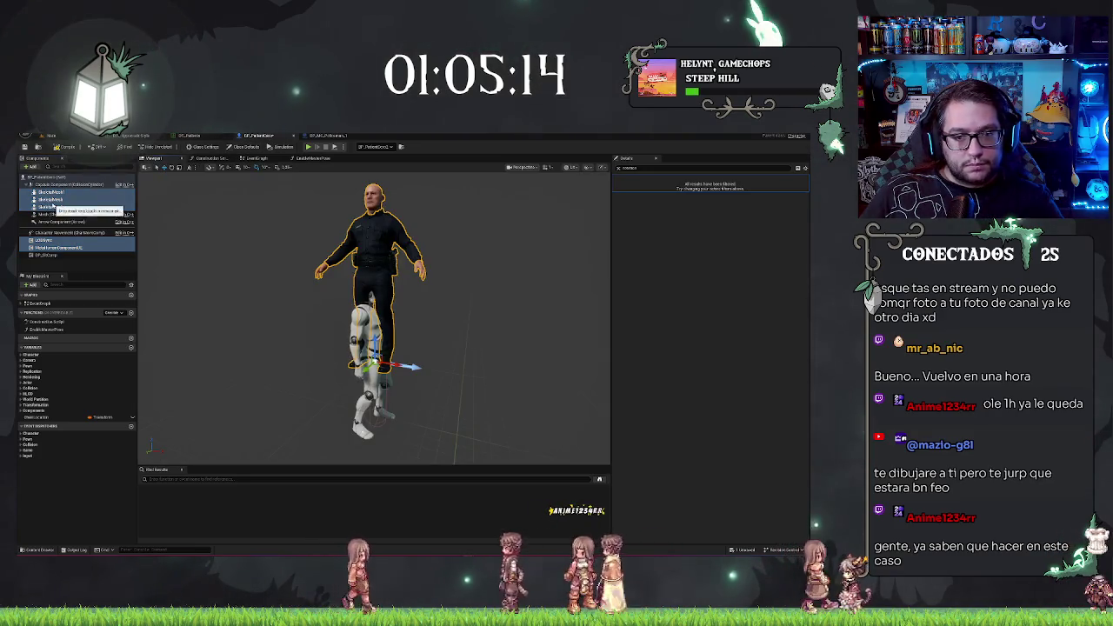
# Rename the pasted skeletal mesh components to Body and Face
pyautogui.click(83, 200)
pyautogui.press('F2')
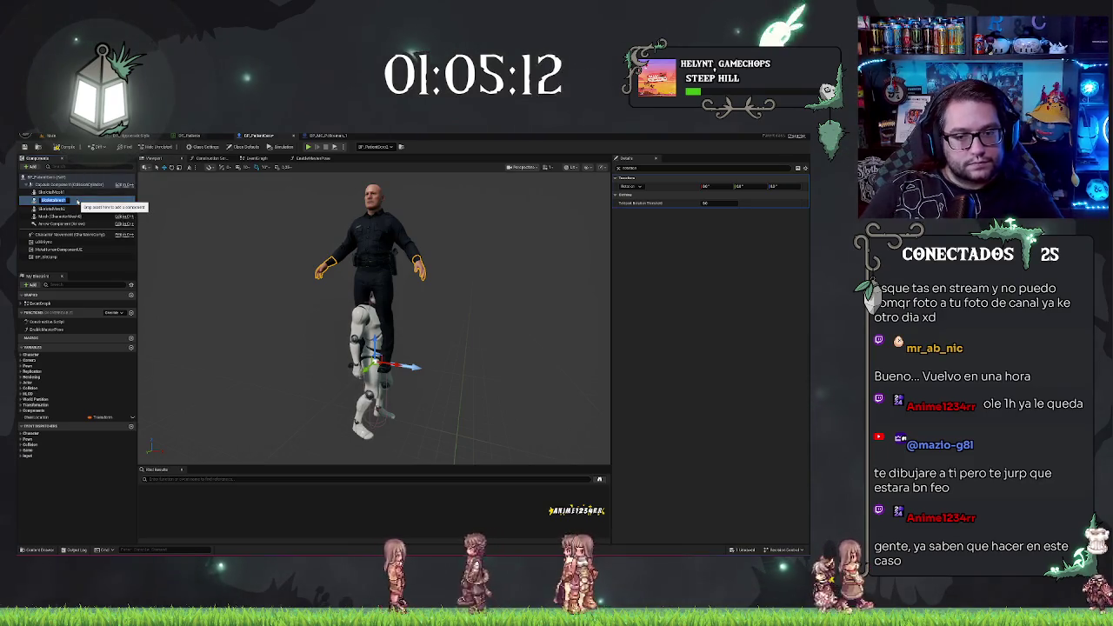
pyautogui.write('Body')
pyautogui.press('Return')
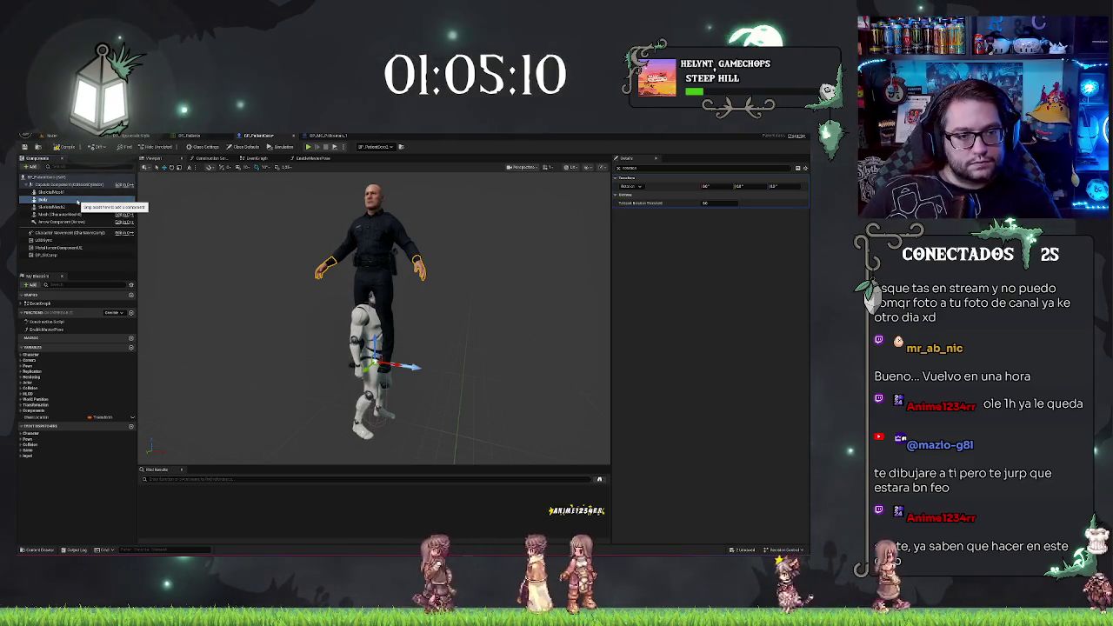
pyautogui.click(54, 207)
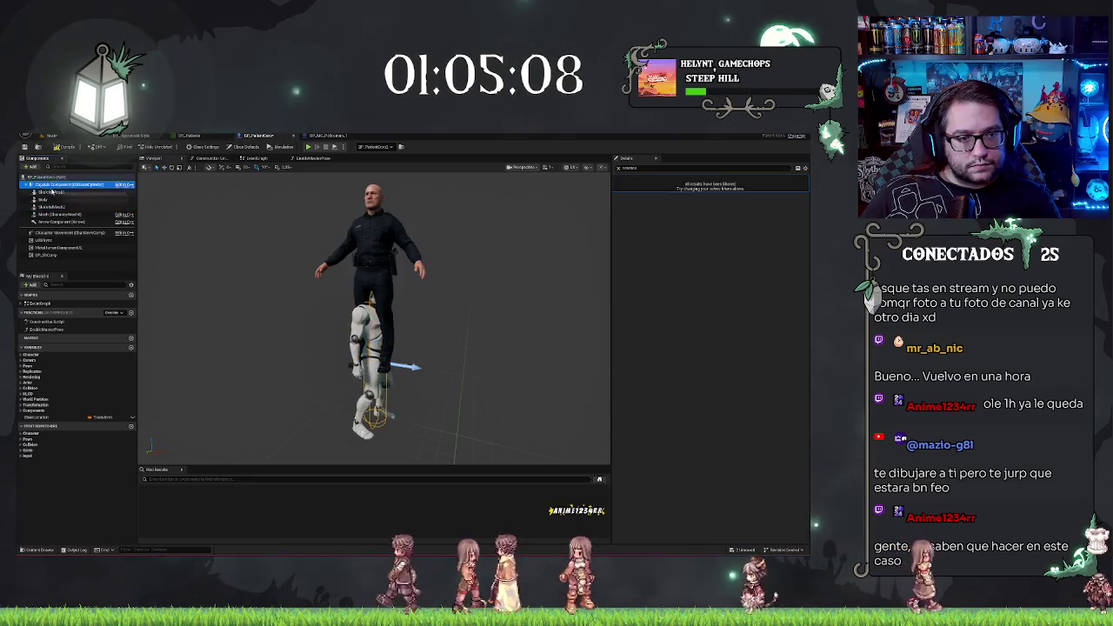
pyautogui.click(52, 192)
pyautogui.press('F2')
pyautogui.write('Head')
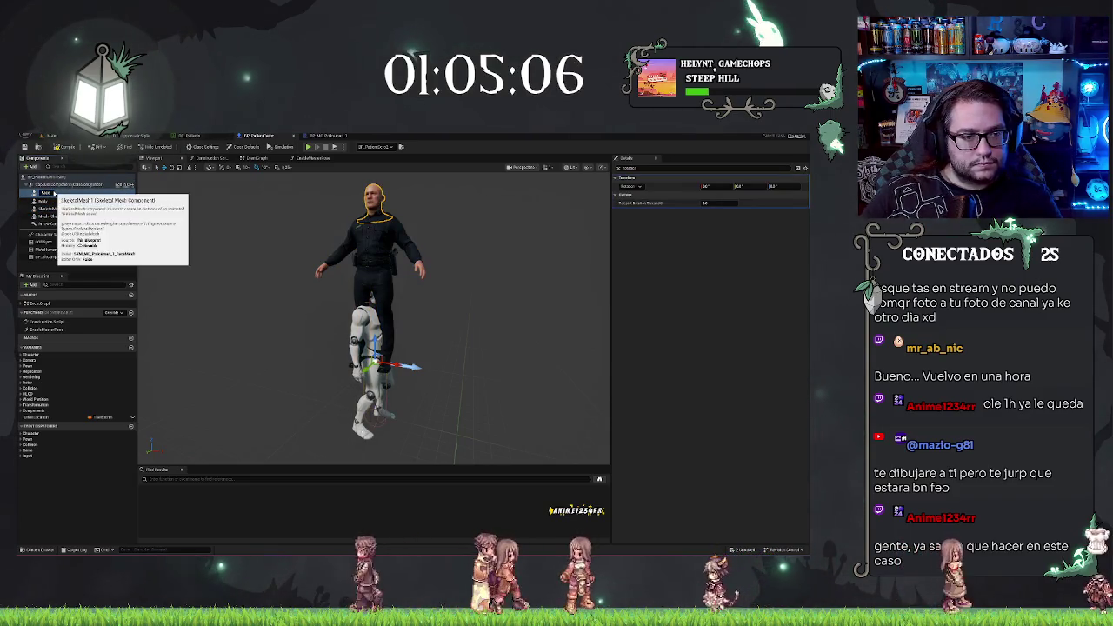
pyautogui.click(52, 207)
# Attach the Face mesh under Body in the patient's component hierarchy
pyautogui.click(324, 136)
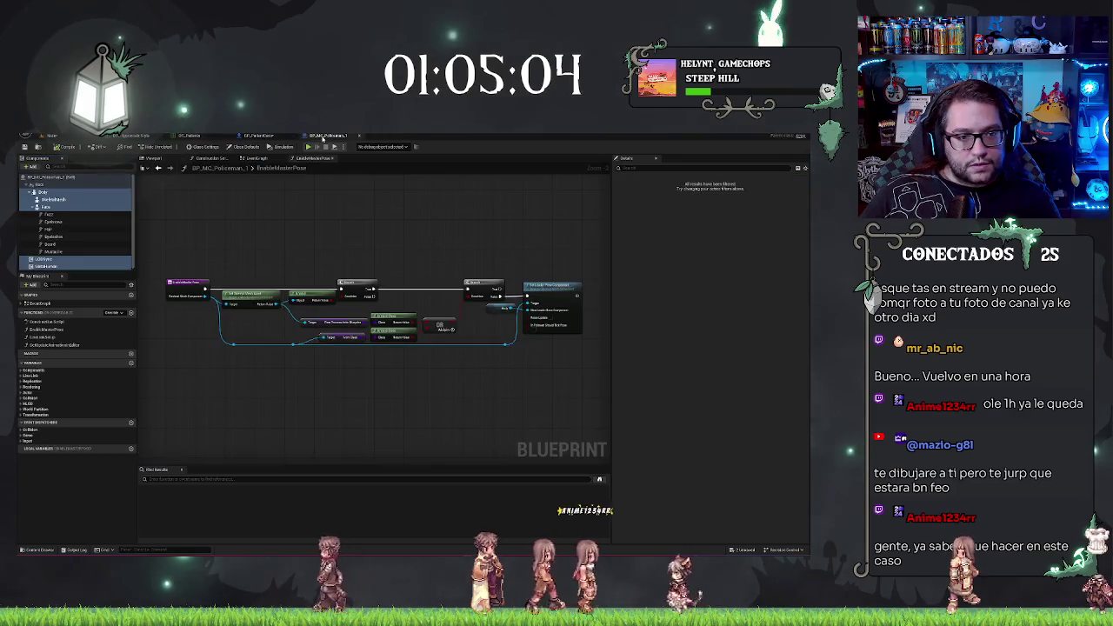
pyautogui.click(265, 138)
pyautogui.click(56, 207)
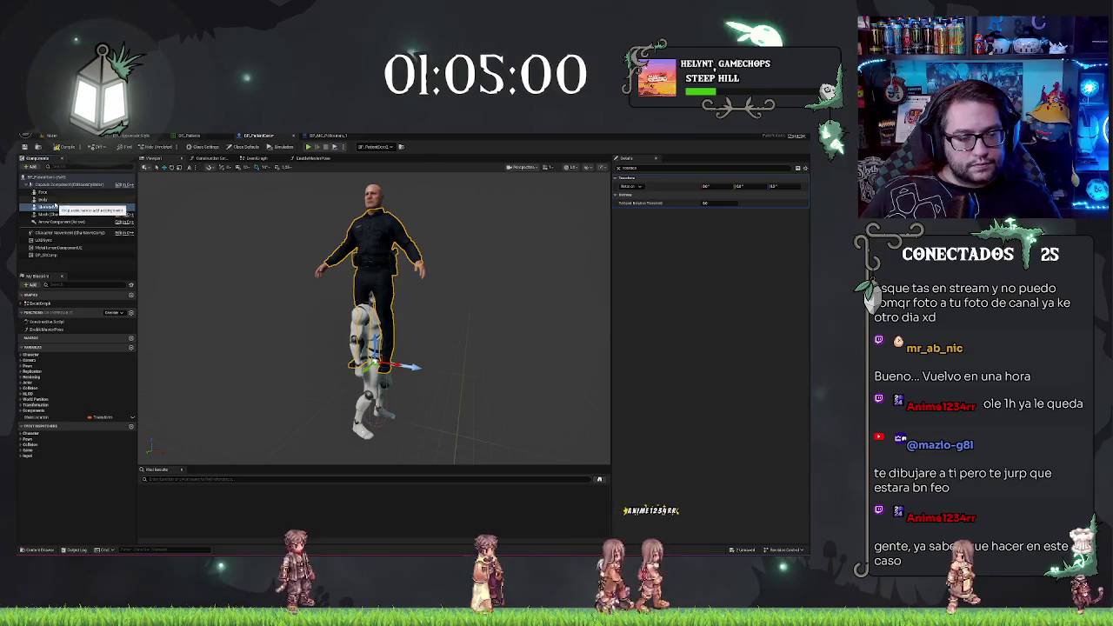
pyautogui.moveTo(42, 193); pyautogui.dragTo(58, 197)
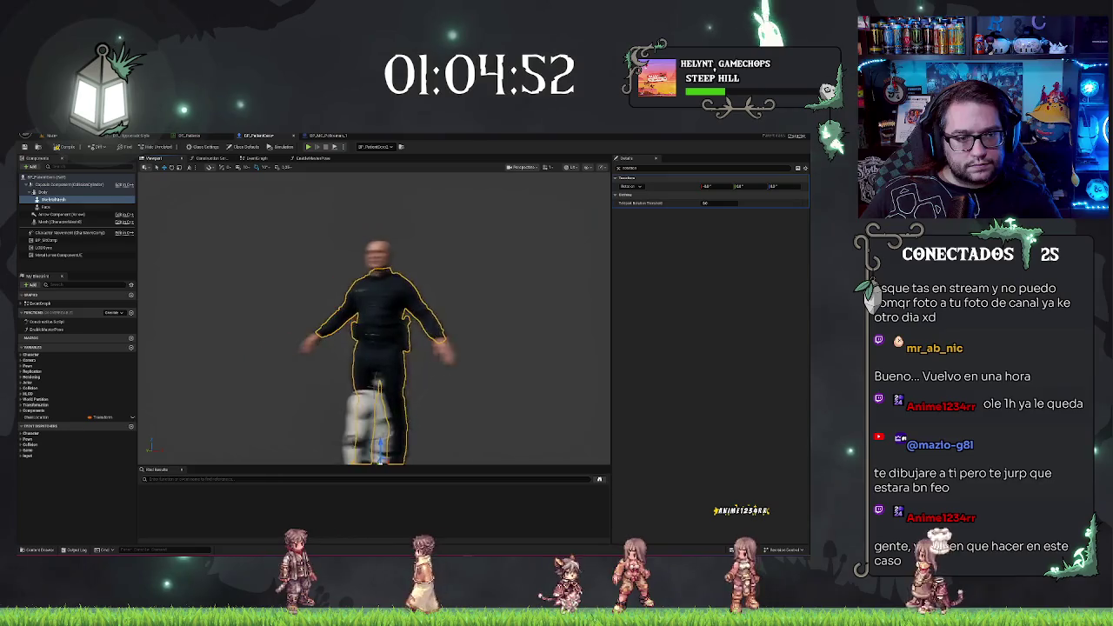
# Copy Face's groom components through Mustache from the policeman and paste them into the patient
pyautogui.click(340, 136)
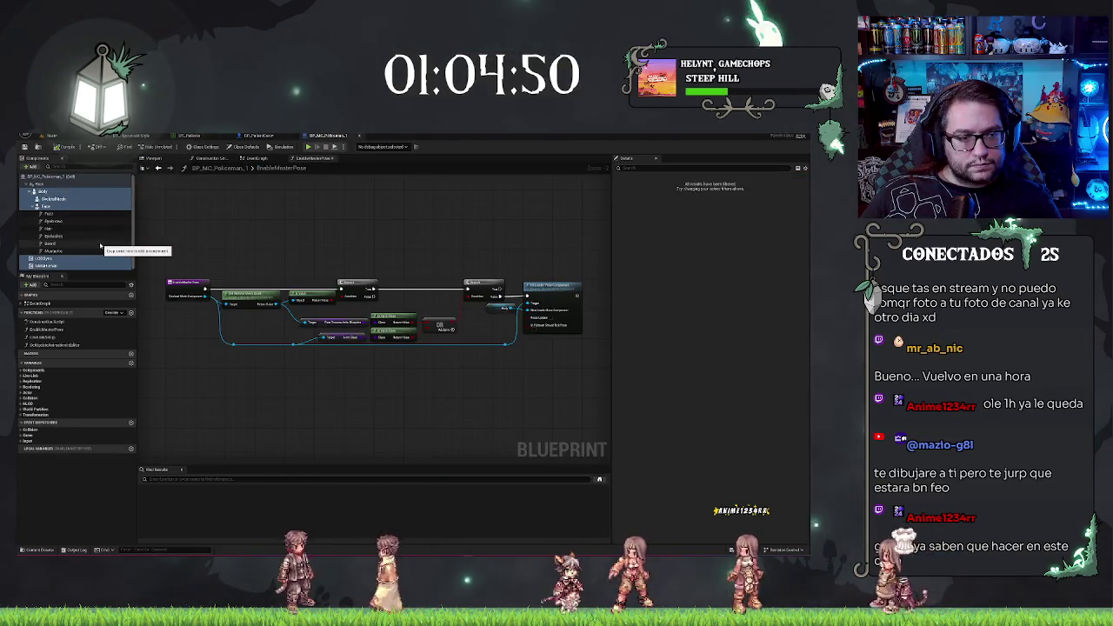
pyautogui.click(49, 213)
pyautogui.keyDown('shift'); pyautogui.click(52, 251); pyautogui.keyUp('shift')
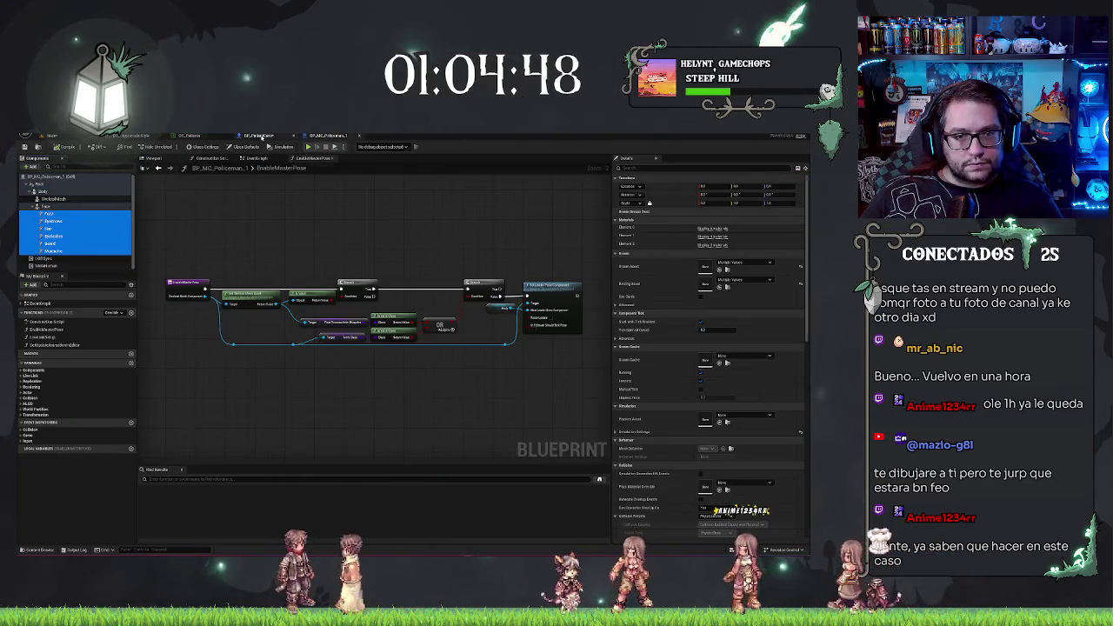
pyautogui.click(260, 137)
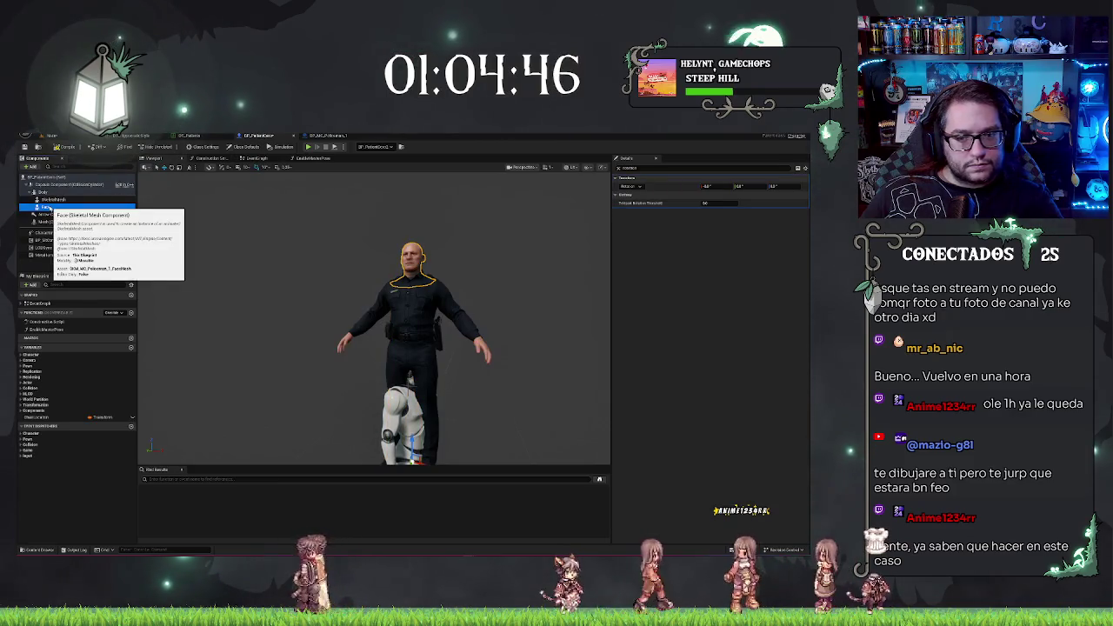
pyautogui.hotkey('ctrl', 'v')
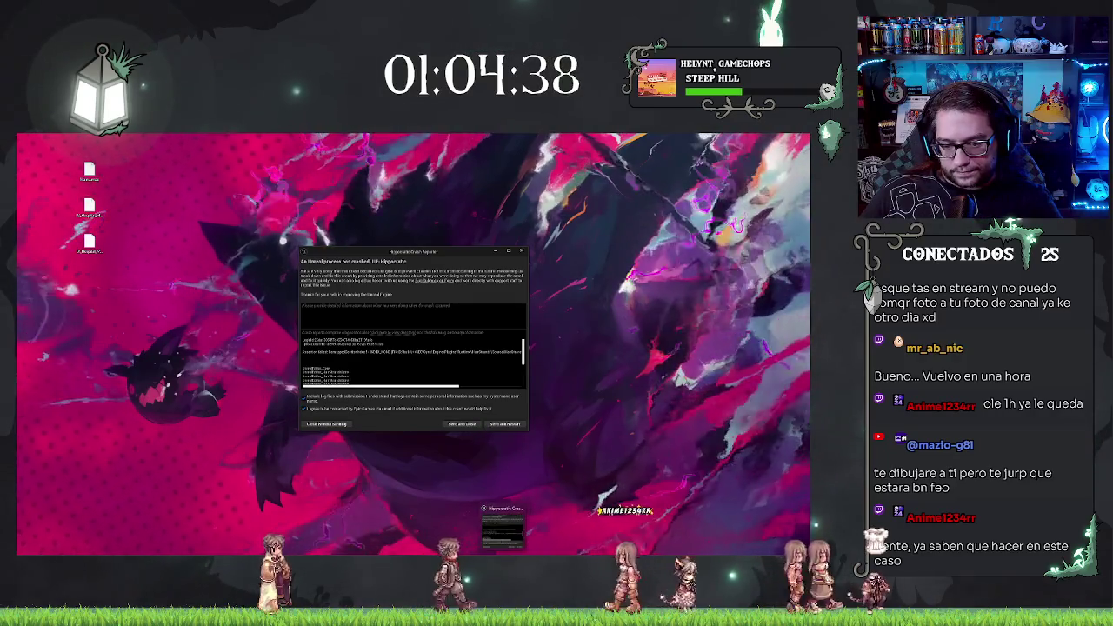
# Dismiss the crash reporter and relaunch Unreal on BP_PatientCero's event graph
pyautogui.moveTo(503, 553)
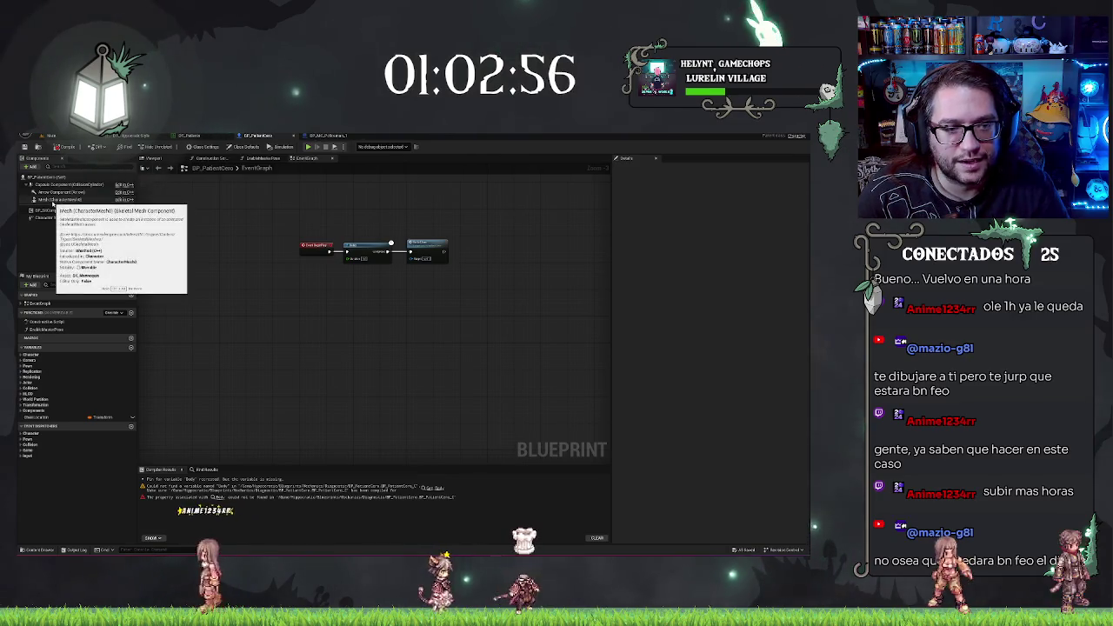
# Select the policeman's Body, Face, LODSync and MetaHuman components and return to the patient's Viewport
pyautogui.click(96, 199)
pyautogui.click(315, 136)
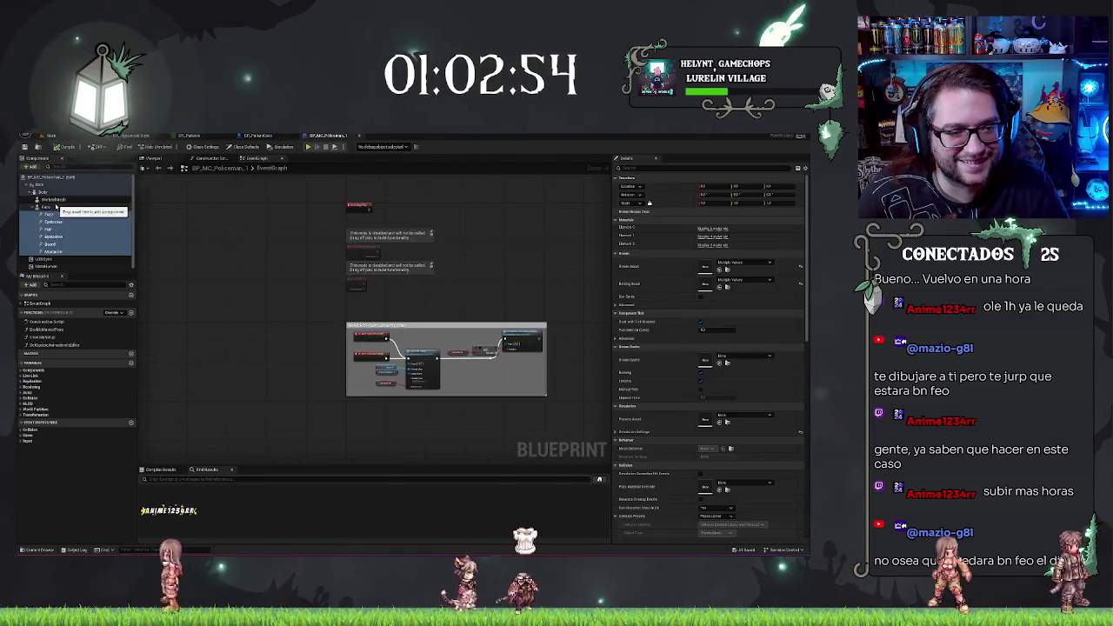
pyautogui.click(56, 208)
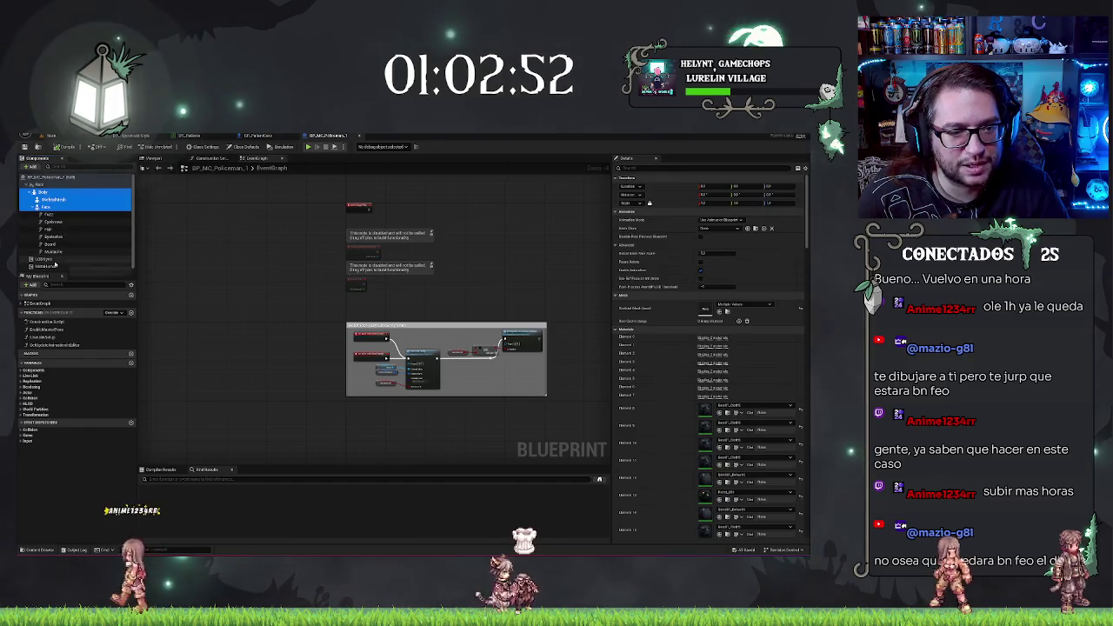
pyautogui.keyDown('ctrl'); pyautogui.click(52, 264); pyautogui.keyUp('ctrl')
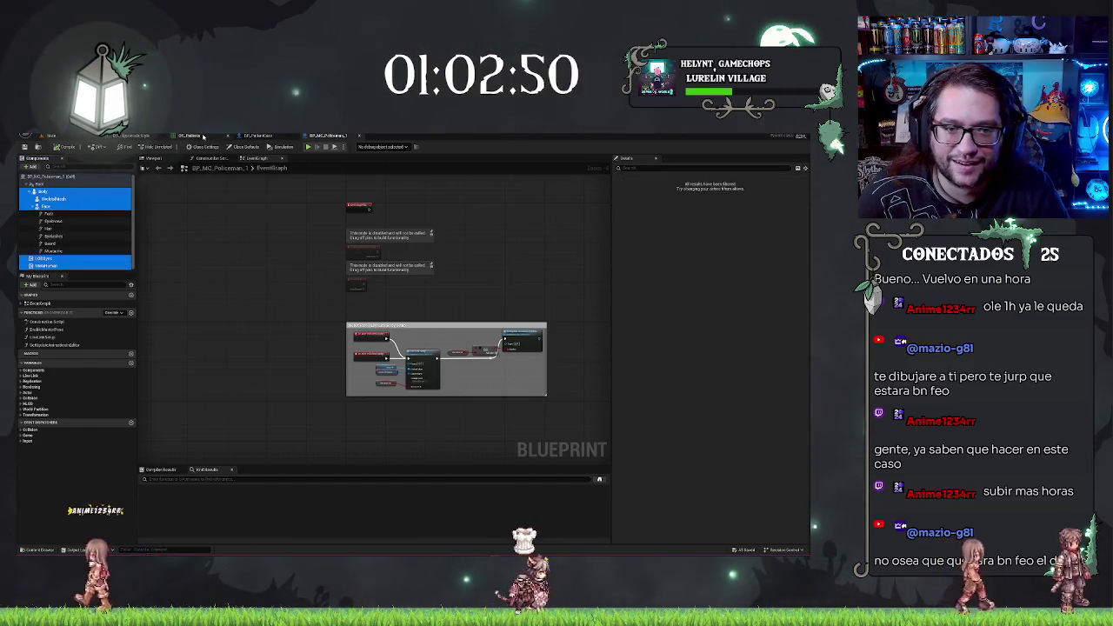
pyautogui.click(246, 137)
pyautogui.click(60, 240)
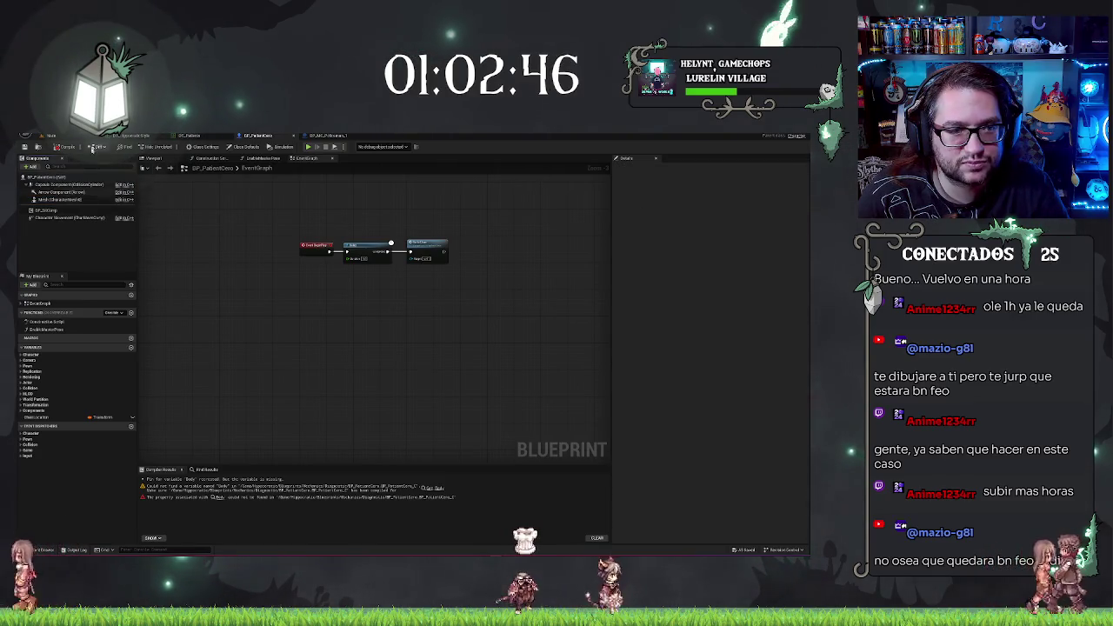
pyautogui.click(157, 160)
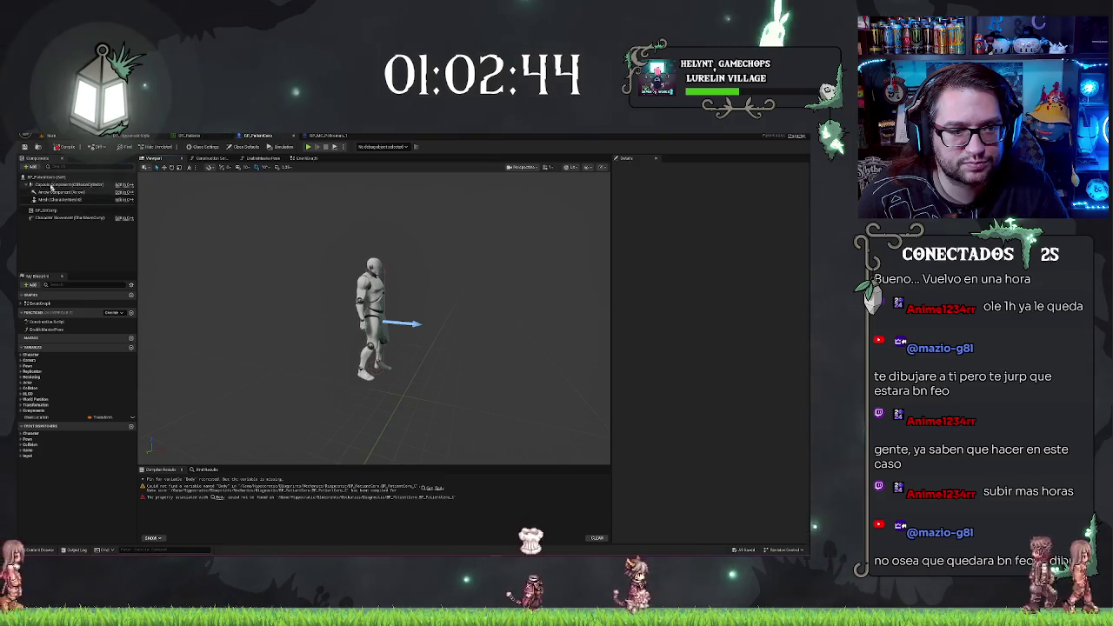
# Paste the policeman components into the patient's Components panel and inspect the Body and Face meshes
pyautogui.rightClick(54, 189)
pyautogui.click(55, 207)
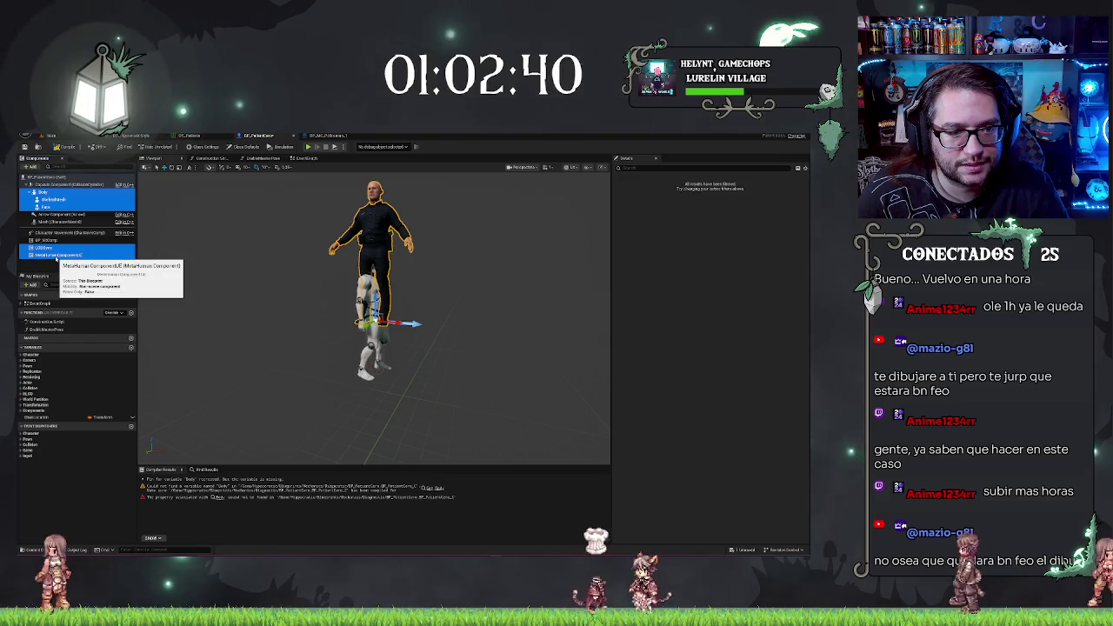
pyautogui.click(59, 265)
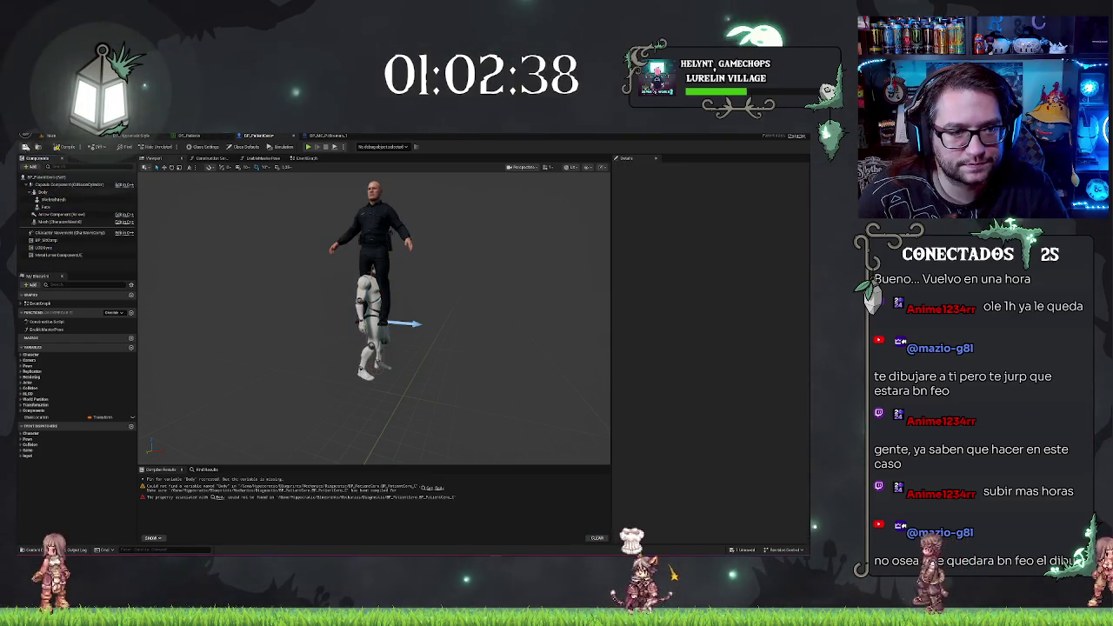
pyautogui.click(53, 193)
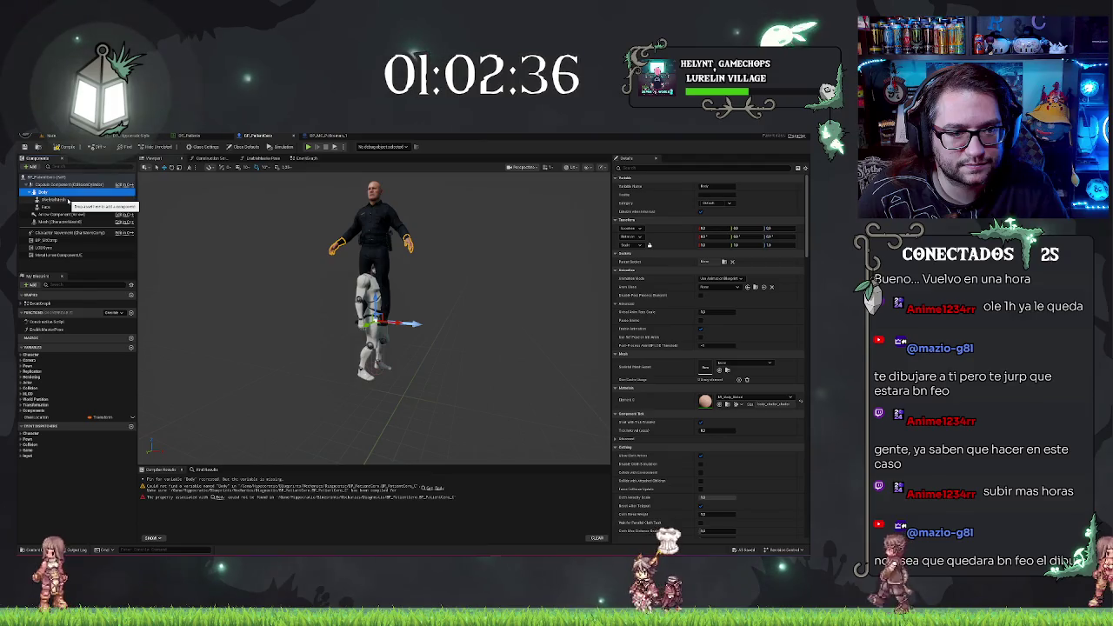
pyautogui.click(46, 207)
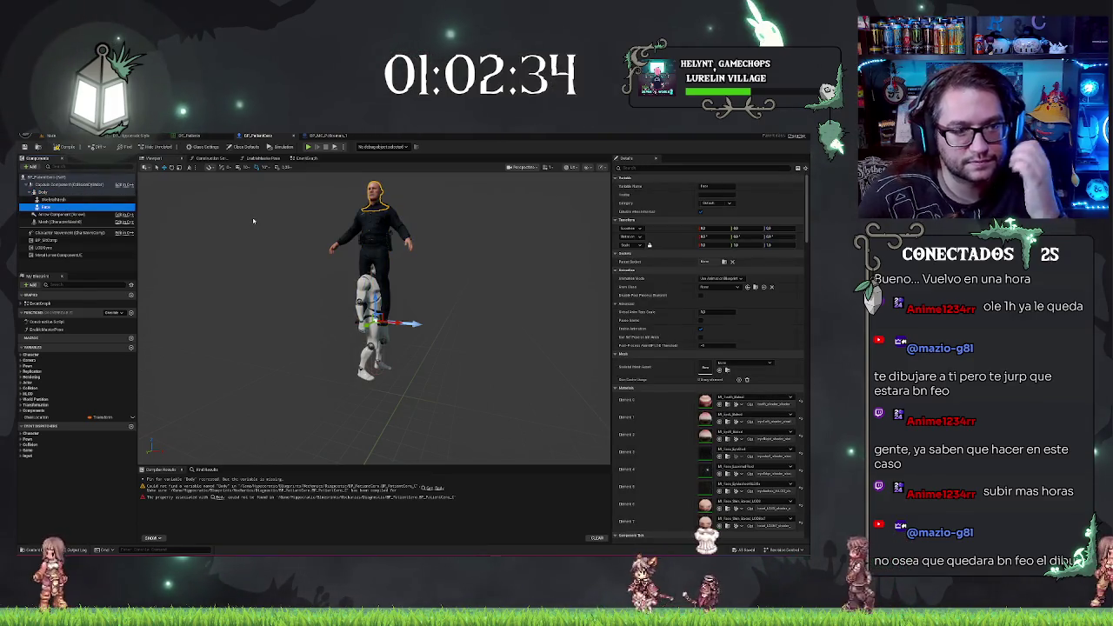